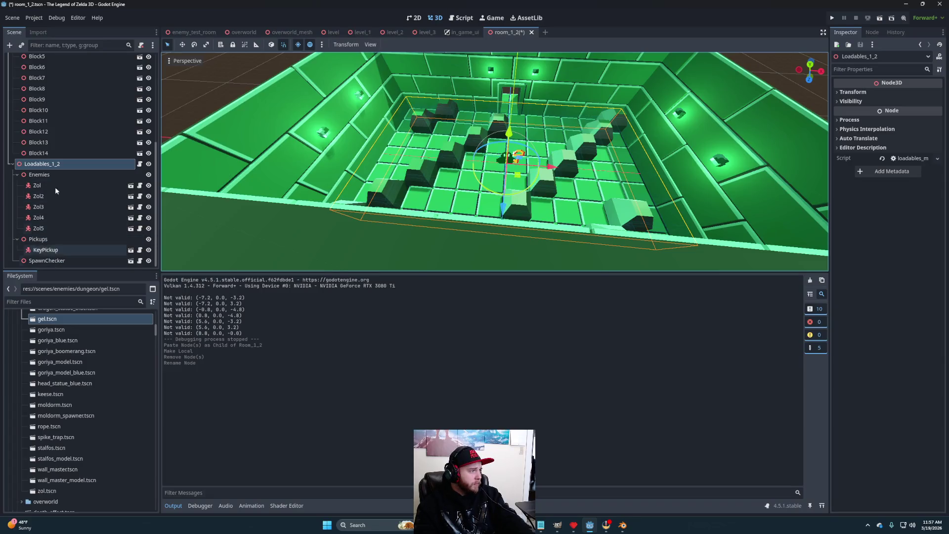
Step: Save the Loadables_1_2 branch as loadables_1_2.tscn under chunked_worlds/dungeons/level_3
mouse_move(494, 154)
left_mouse_down()
mouse_move(465, 173)
mouse_move(330, 180)
left_mouse_up()
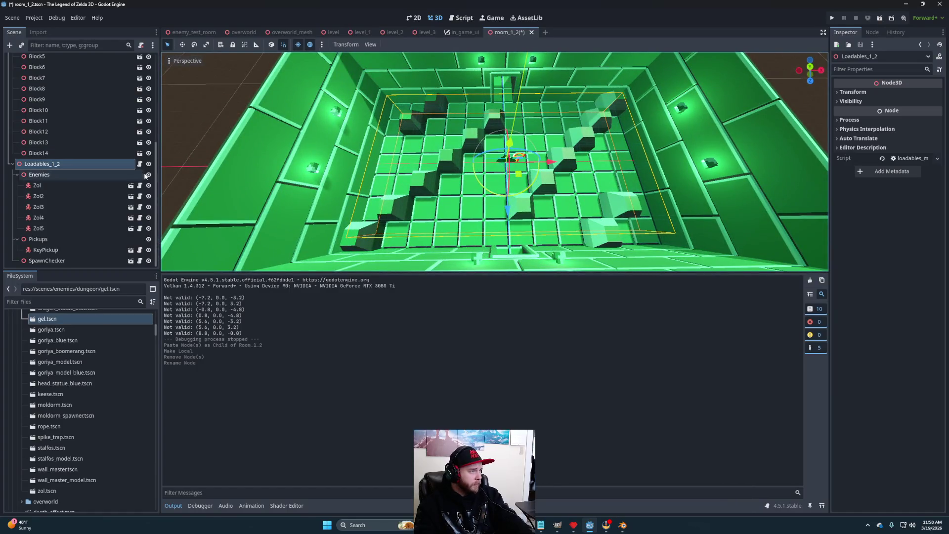
right_click(61, 164)
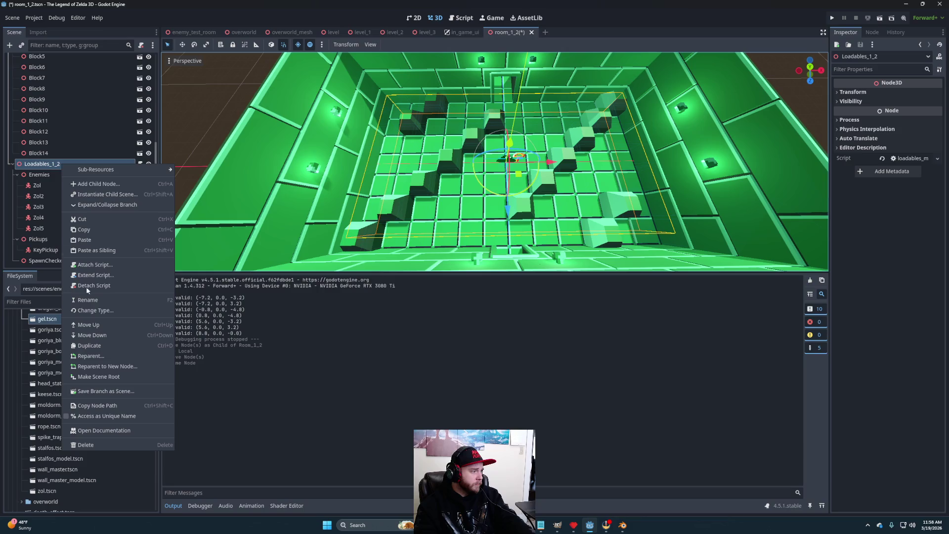
left_click(102, 391)
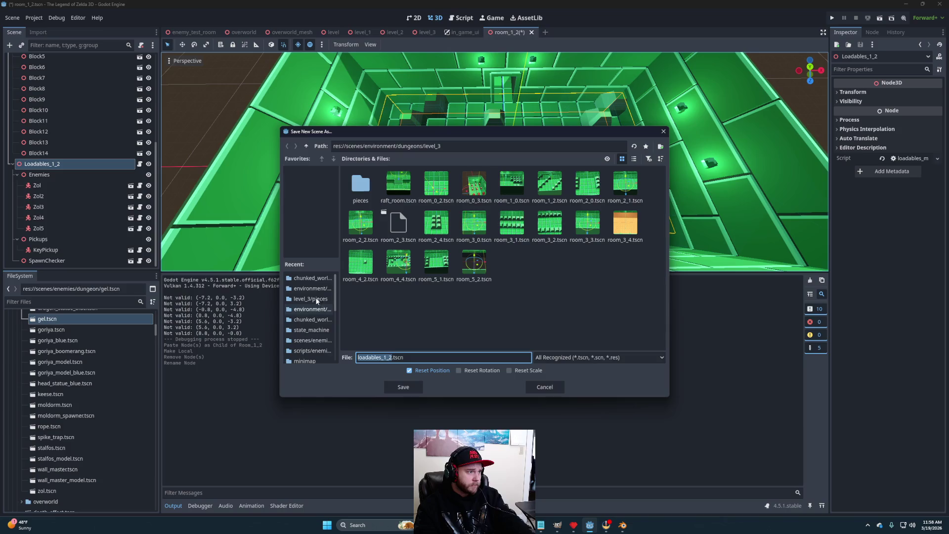
left_click(313, 277)
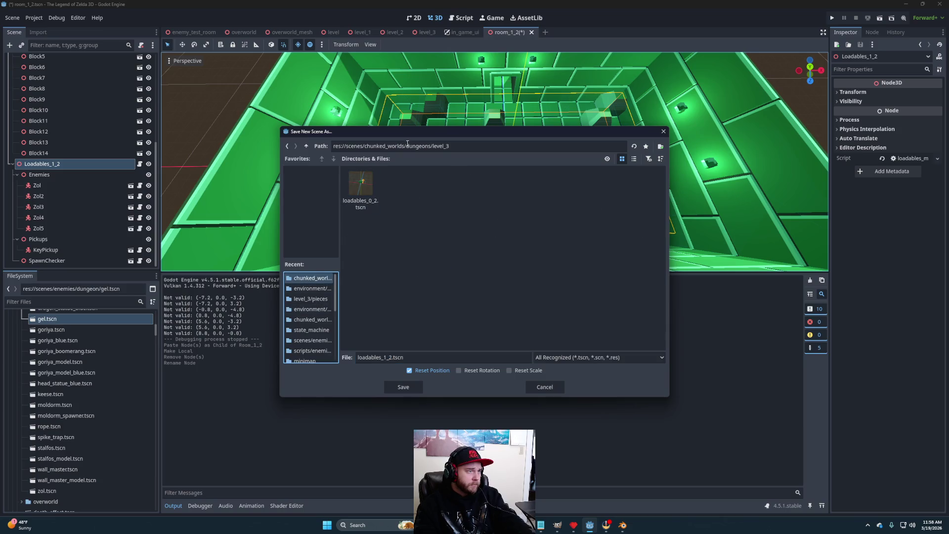
left_click(402, 387)
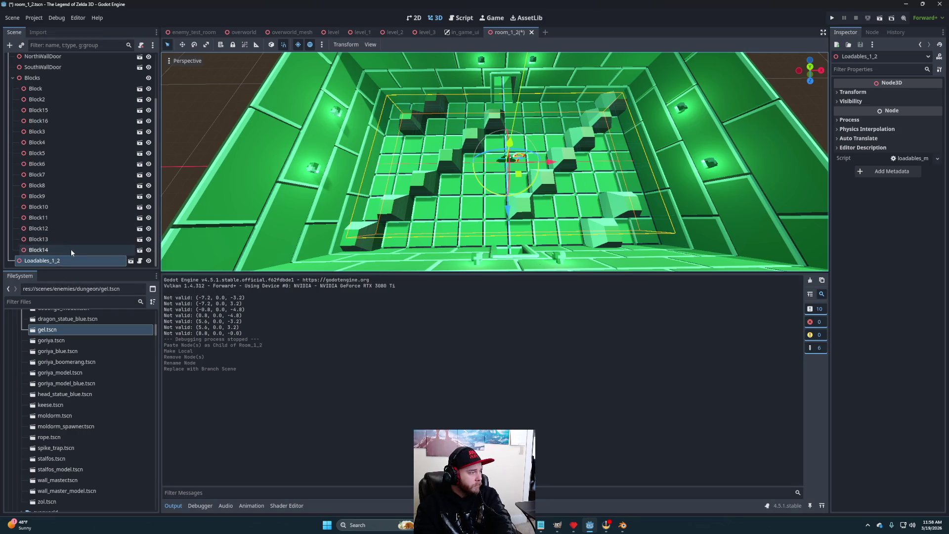
Step: Delete the Loadables_1_2 node and drop a linkchecker.tscn instance into Room_1_2
key("Delete")
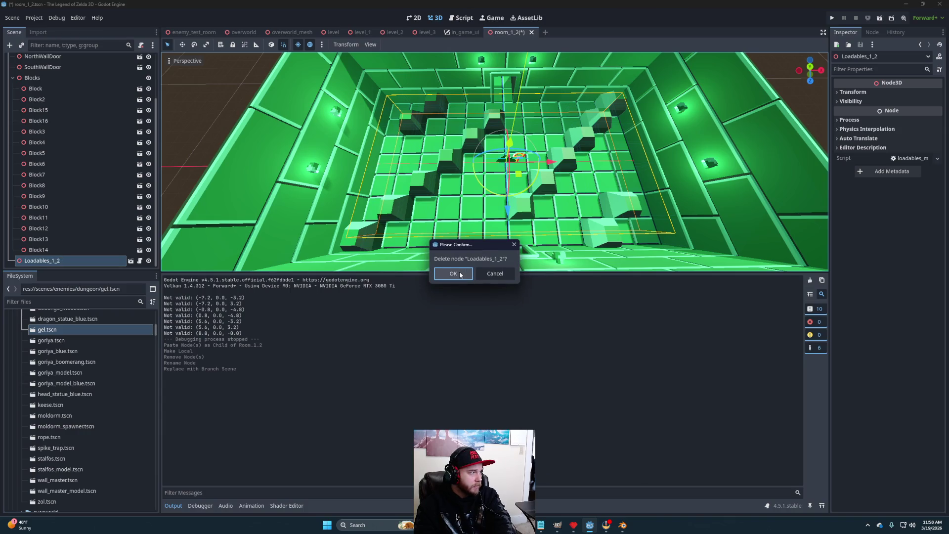
left_click(459, 274)
scroll(99, 384, "up", 5)
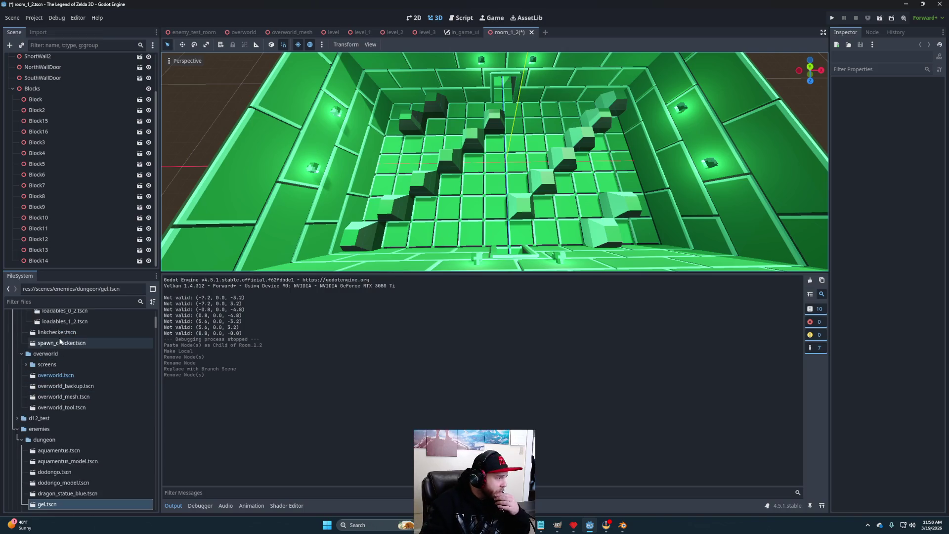
mouse_move(57, 333)
left_mouse_down()
mouse_move(94, 121)
mouse_move(42, 79)
mouse_move(48, 63)
left_mouse_up()
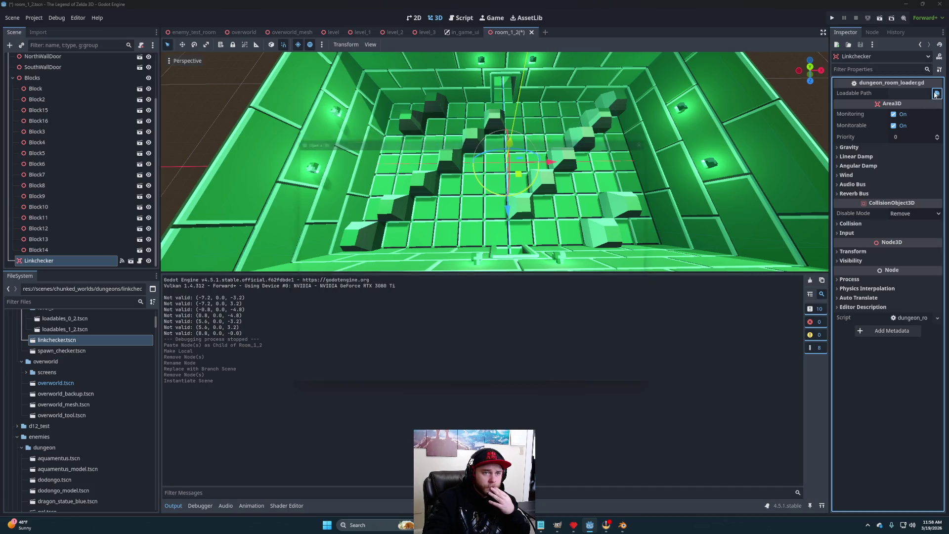
Step: Set the Linkchecker's Loadable Path to level_3/loadables_1_2.tscn, save room_1_2, and return to level_3
left_click(937, 93)
double_click(587, 197)
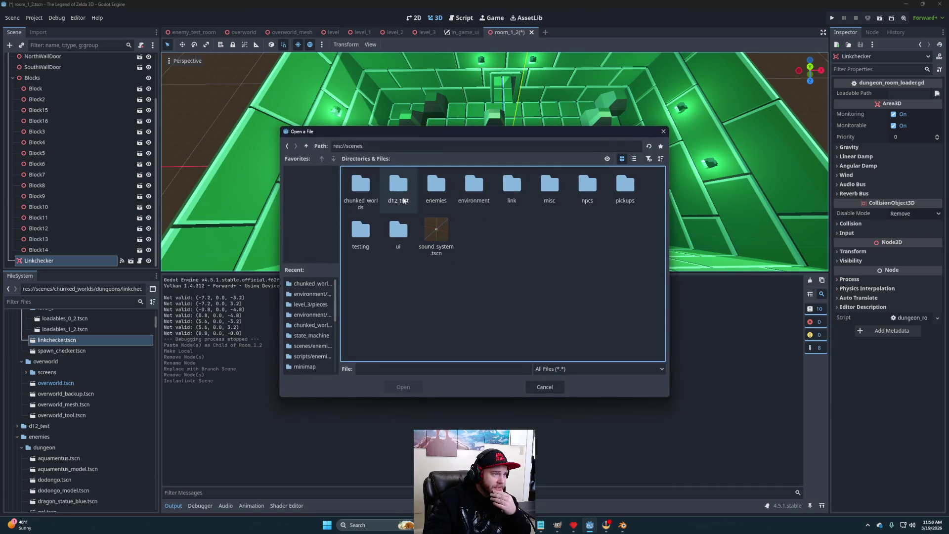
double_click(371, 194)
double_click(371, 195)
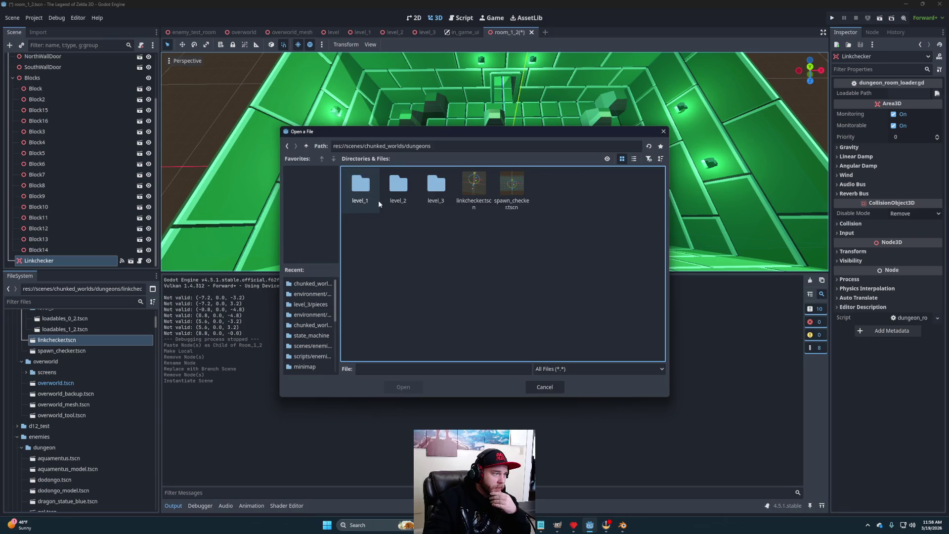
double_click(436, 190)
left_click(405, 186)
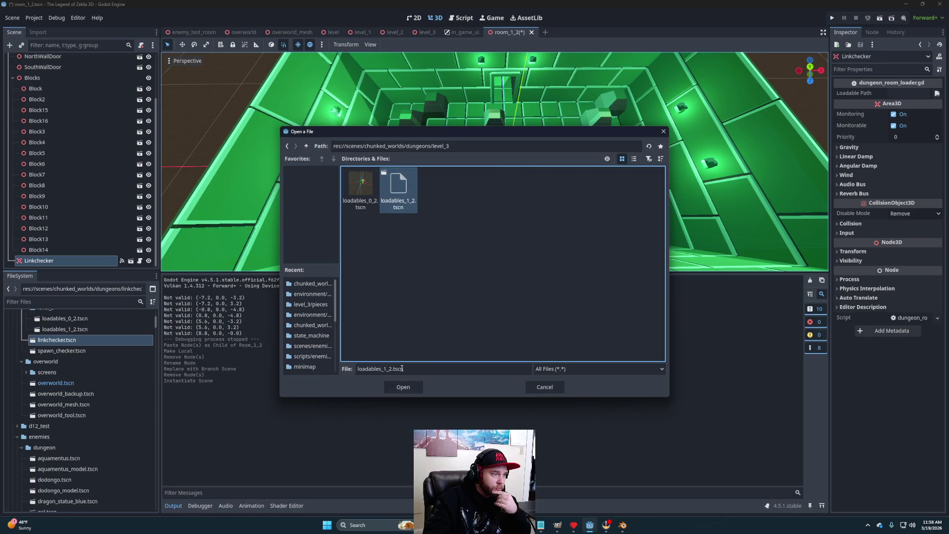
left_click(403, 387)
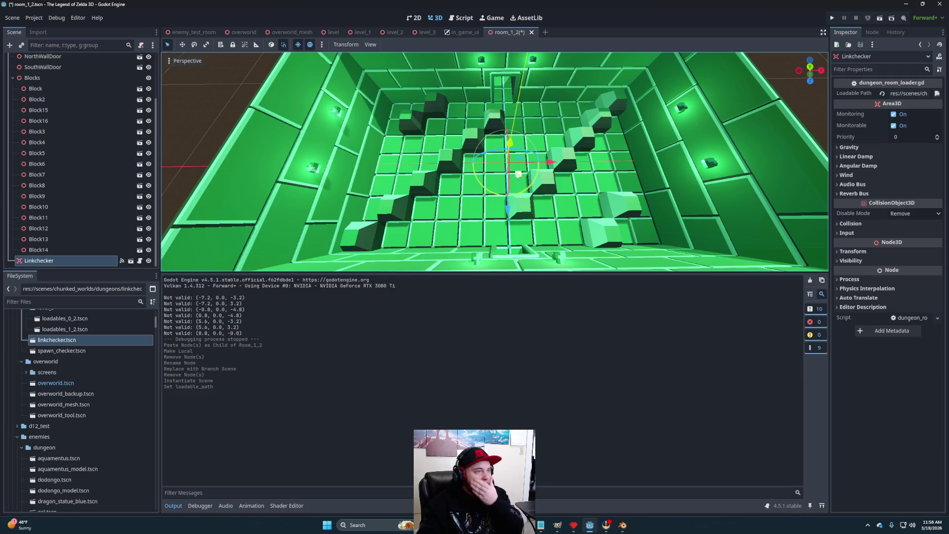
key("ctrl+s")
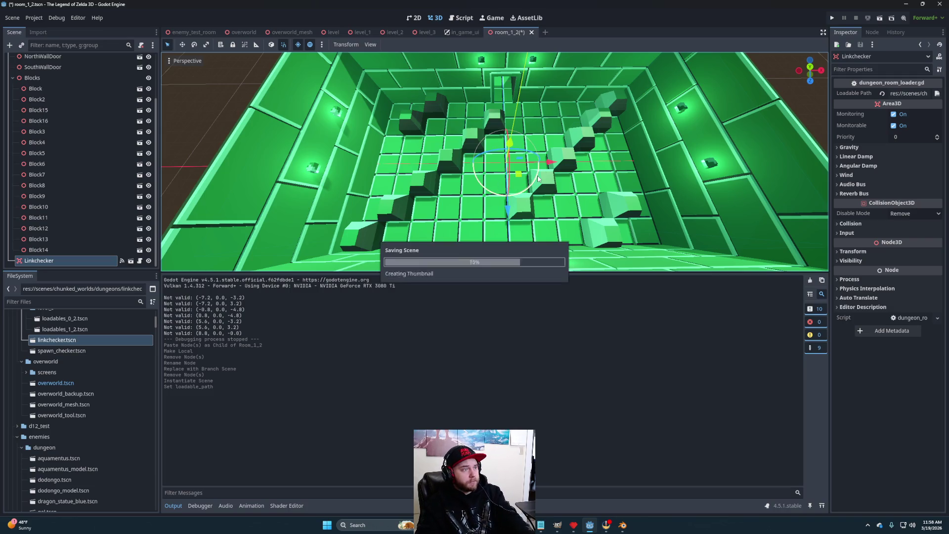
left_click(425, 34)
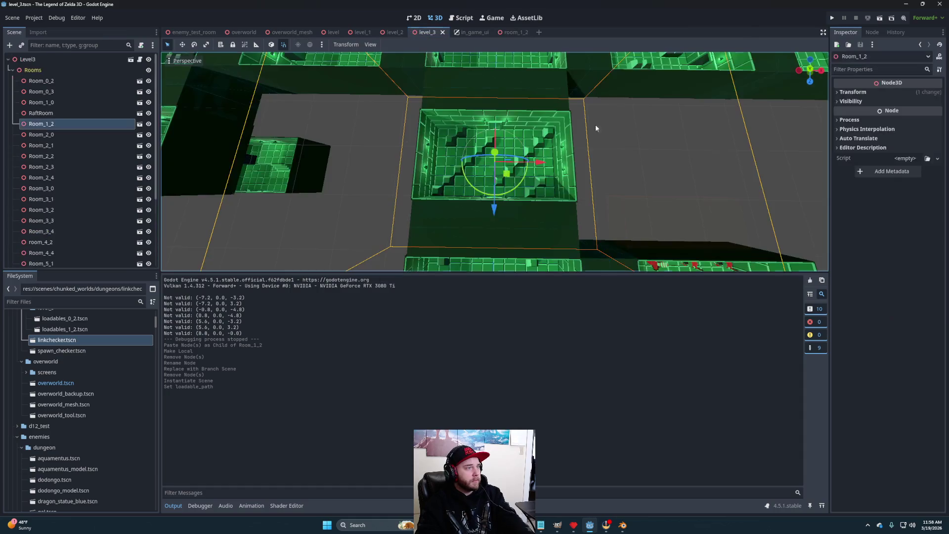
Step: Run the level_3 scene, walk Link north into the next room and slash at the enemy
left_click(881, 18)
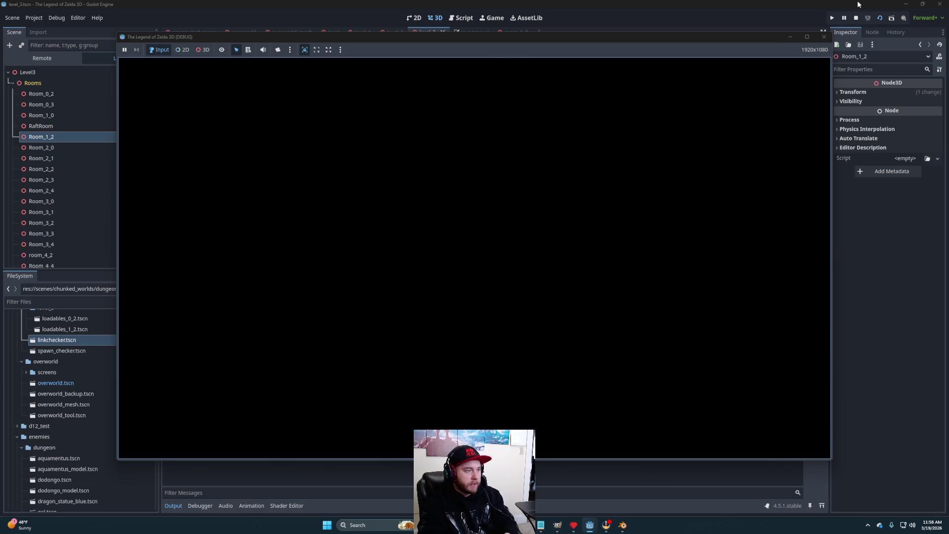
key("Up")
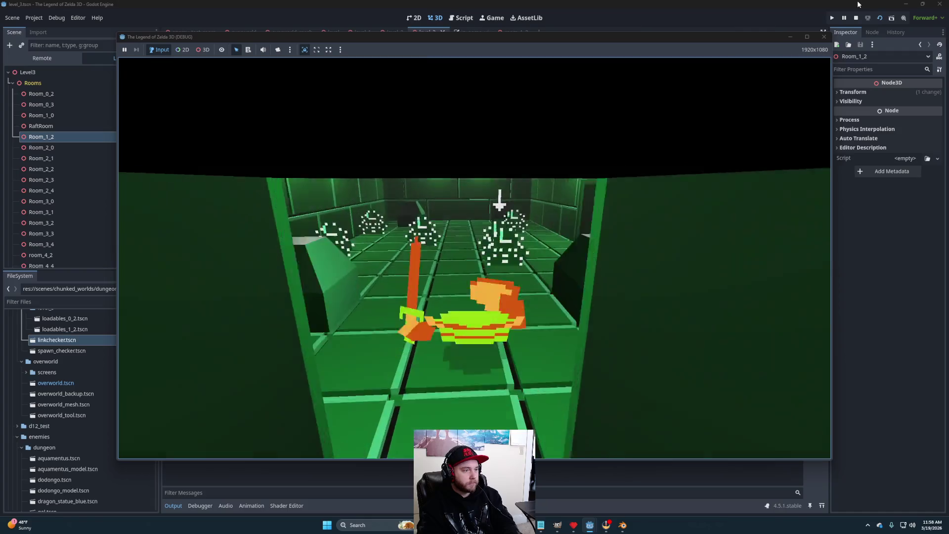
key("space")
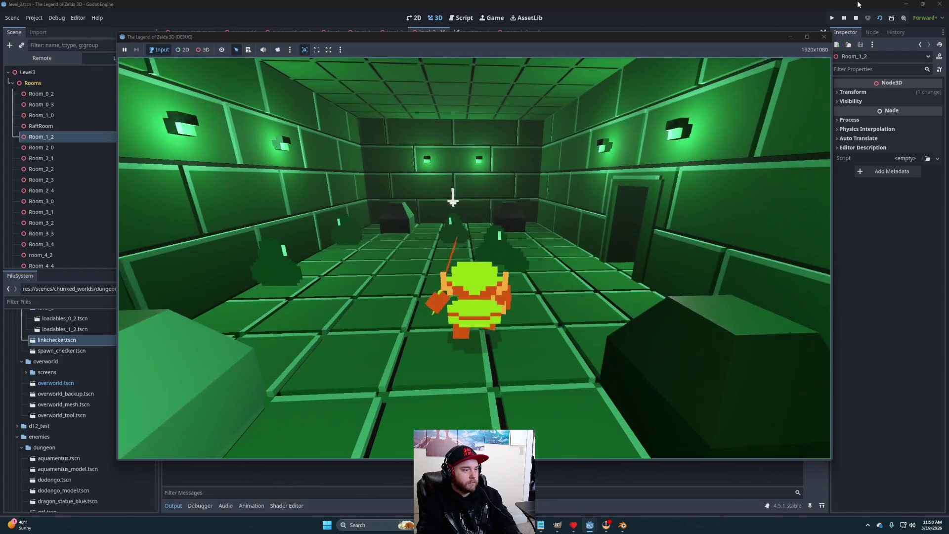
key("Right")
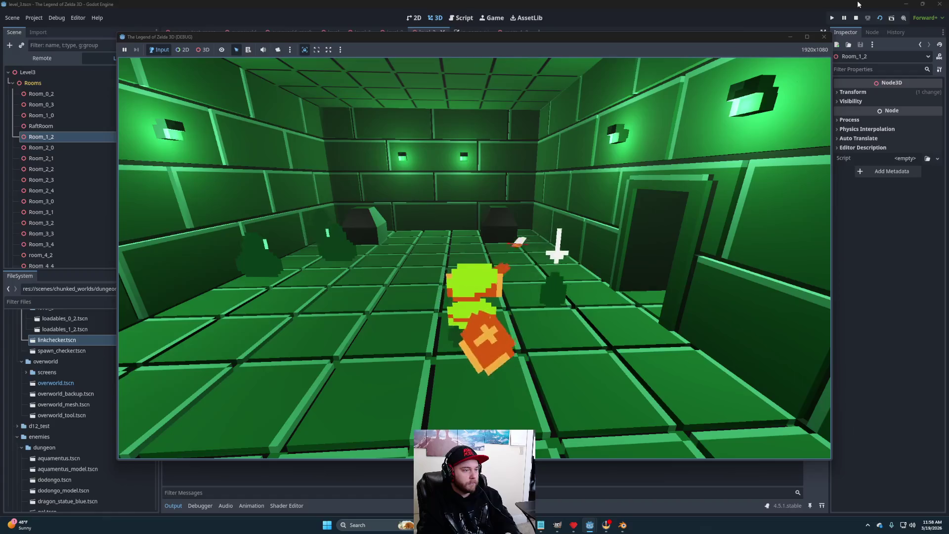
key("Left")
key("Up")
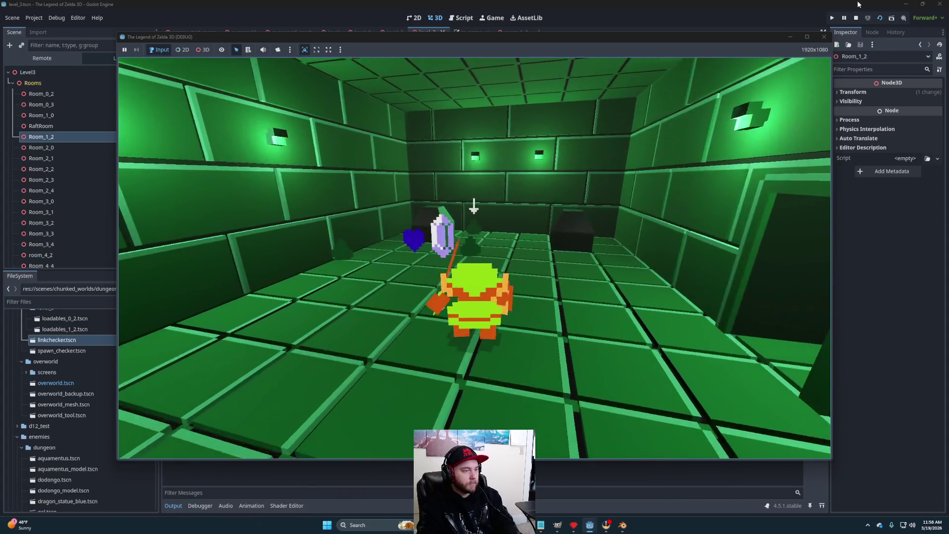
key("Right")
key("space")
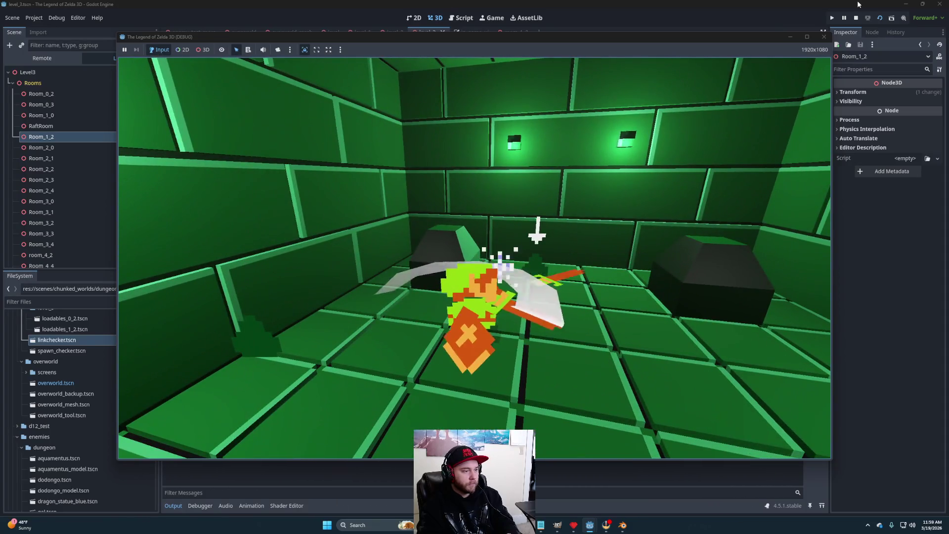
key("Down")
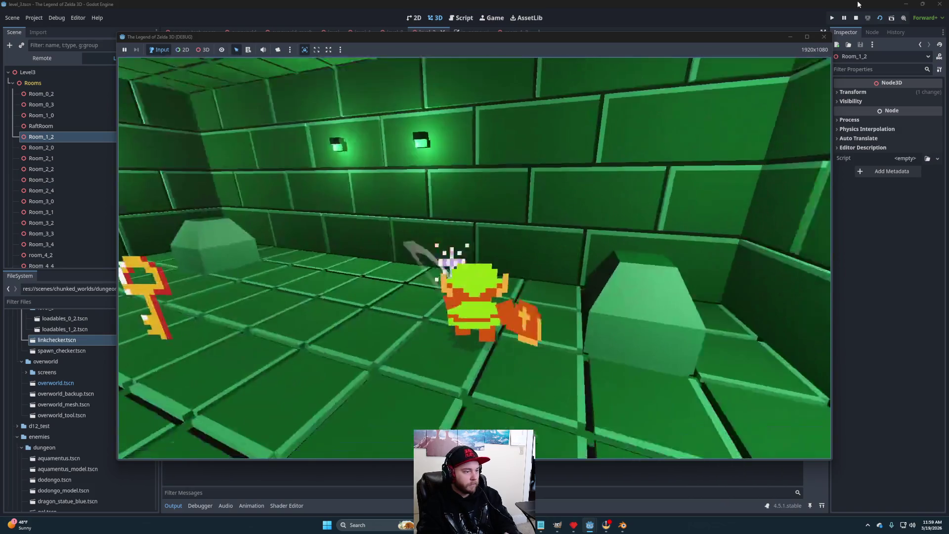
Step: Move Link through the doorway into the block room and along the corridor
key("Left")
key("Left")
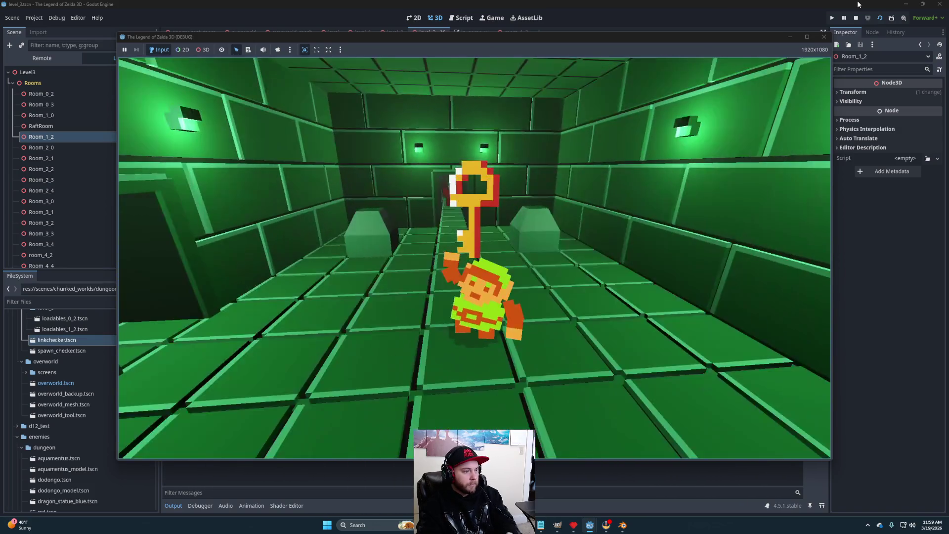
key("Up")
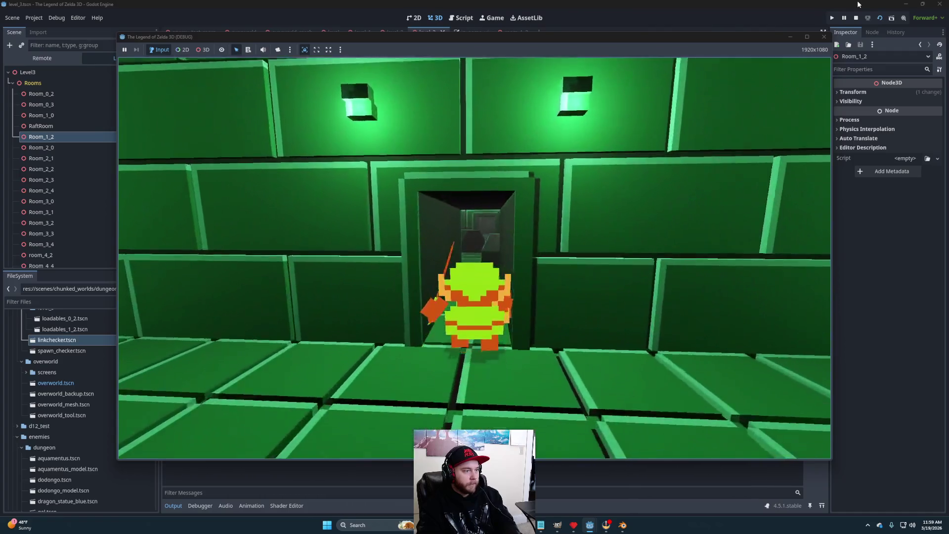
key("Up")
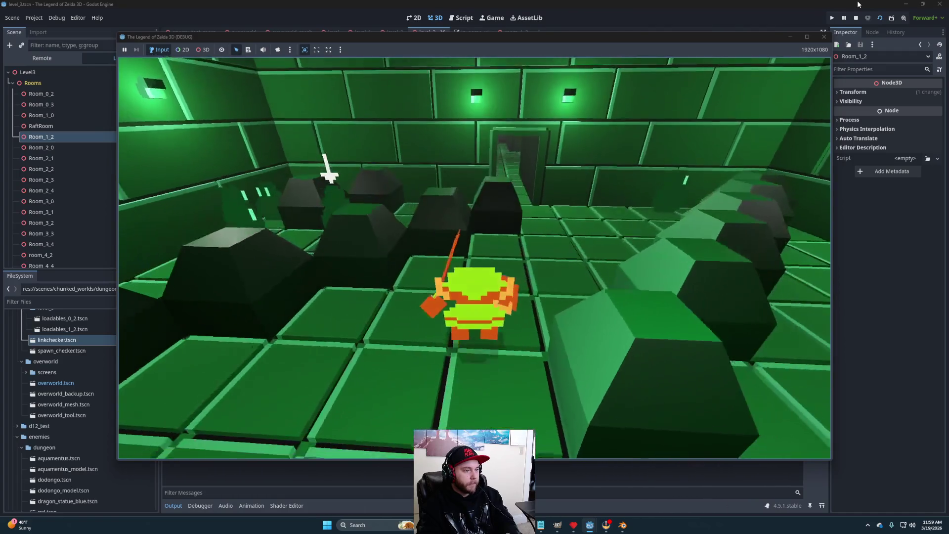
key("Left")
key("Up")
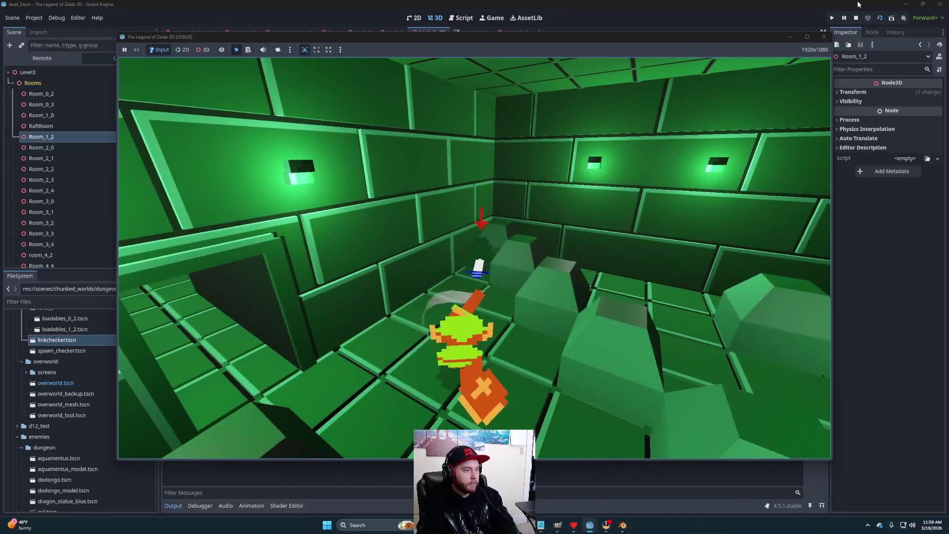
key("space")
key("Left")
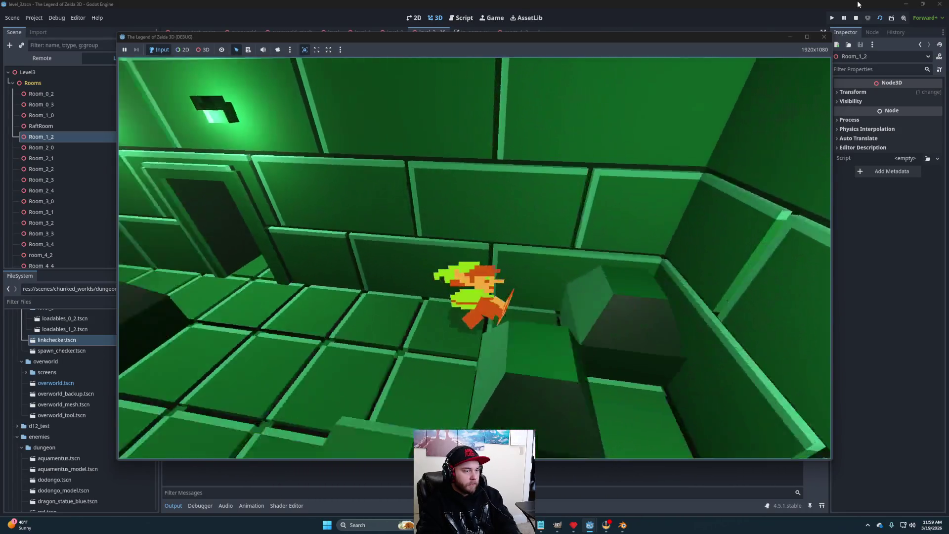
key("Up")
key("Up")
key("Left")
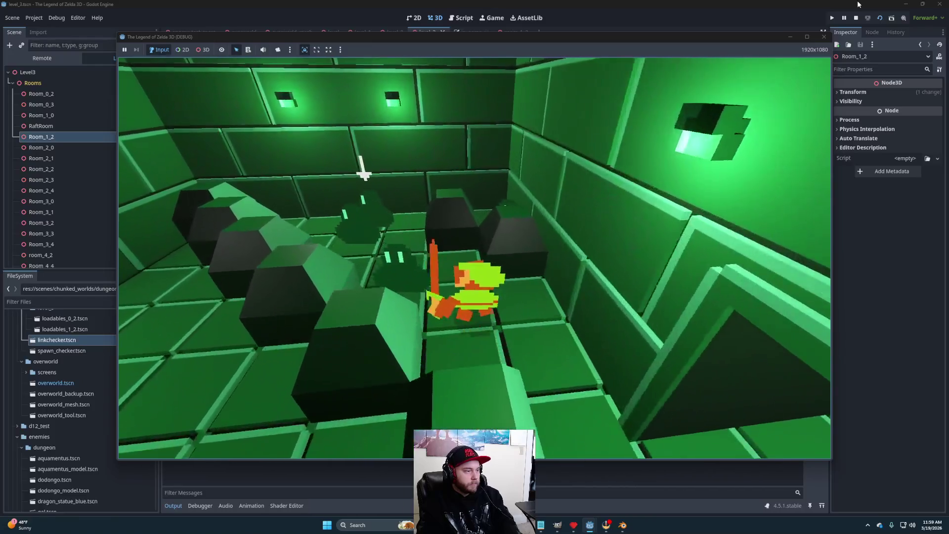
key("space")
key("Left")
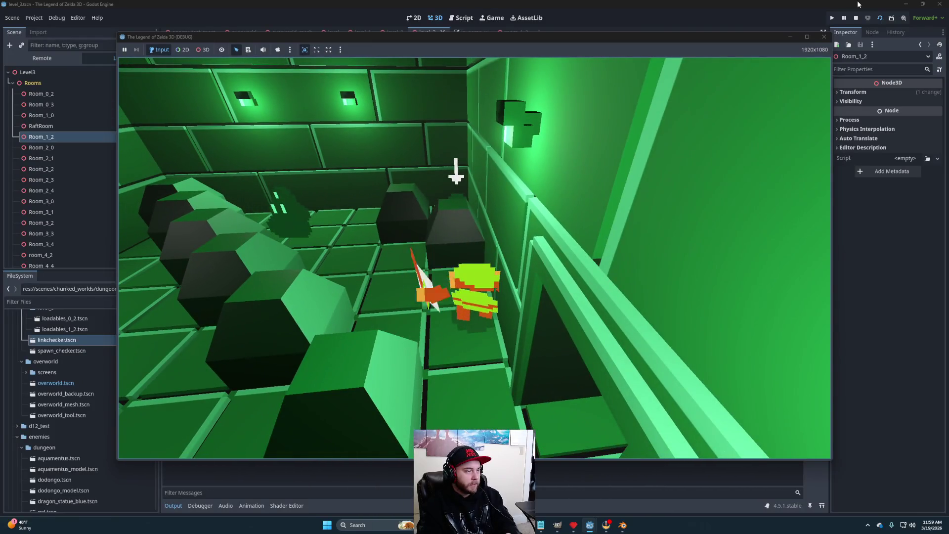
Step: Spin-attack and slash the enemy, collect the dropped rupee, then stop the game
key("Up")
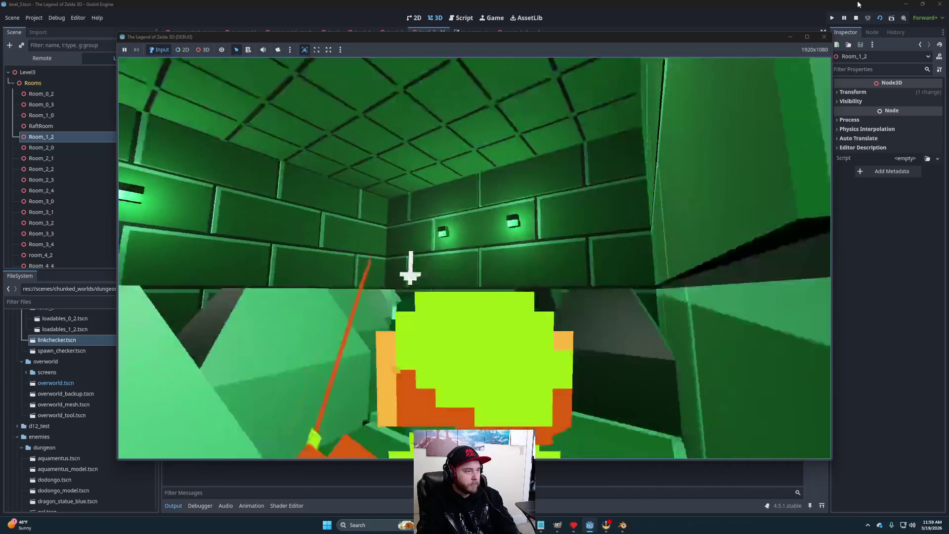
key("Right")
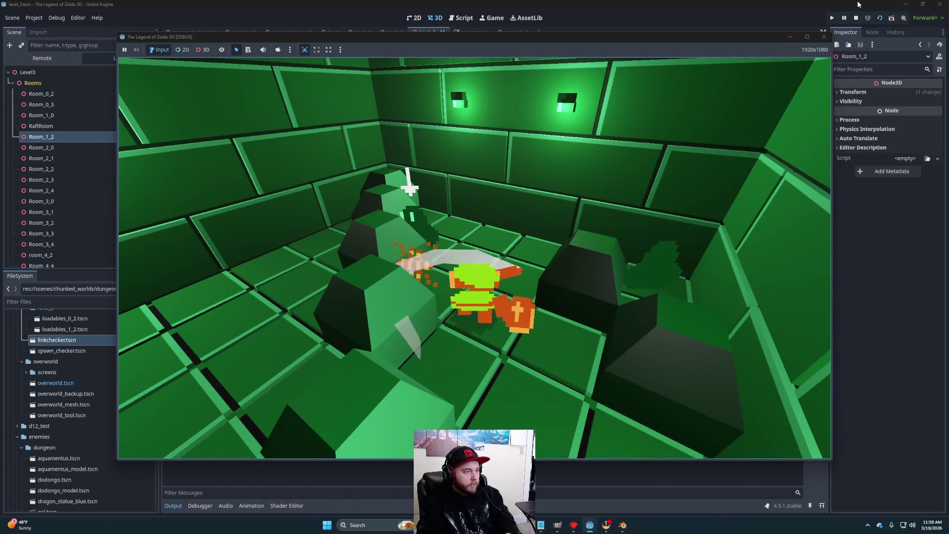
key("Up")
key("space")
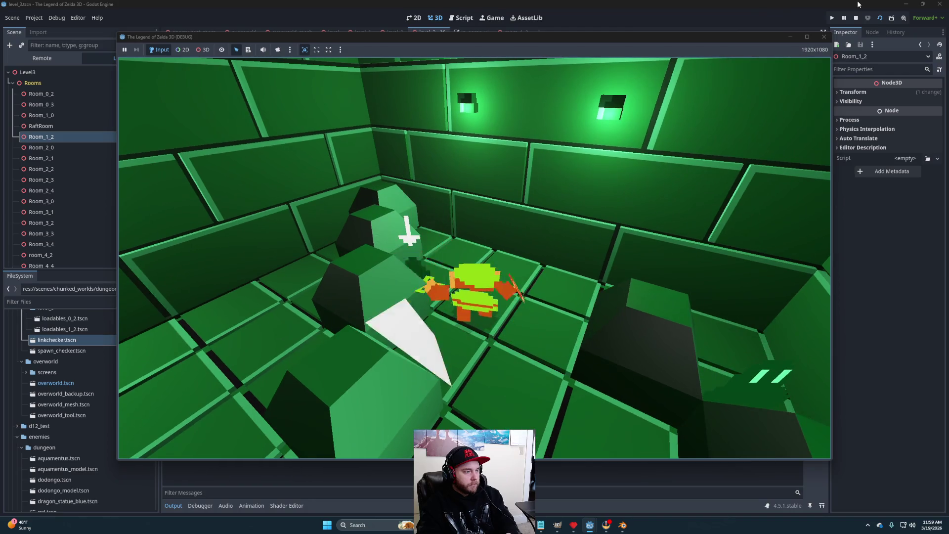
key("Left")
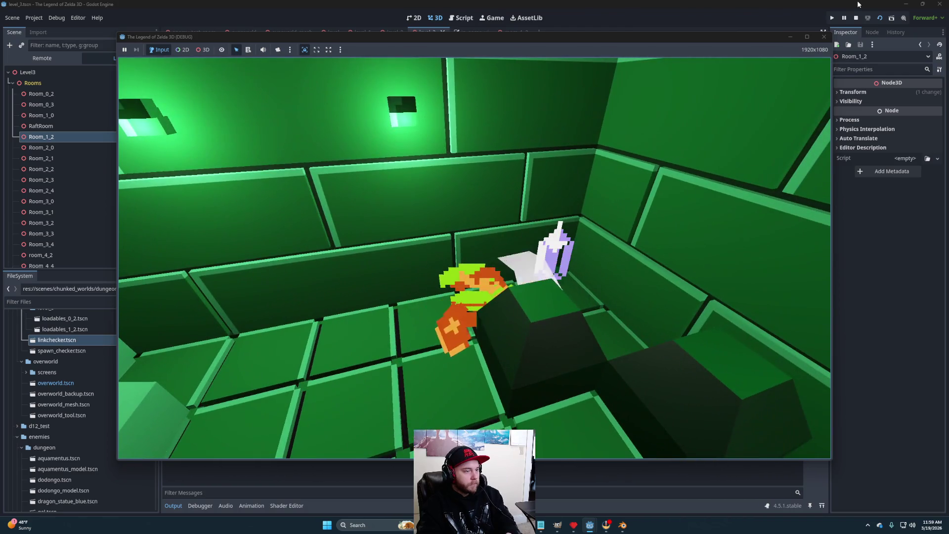
key("Up")
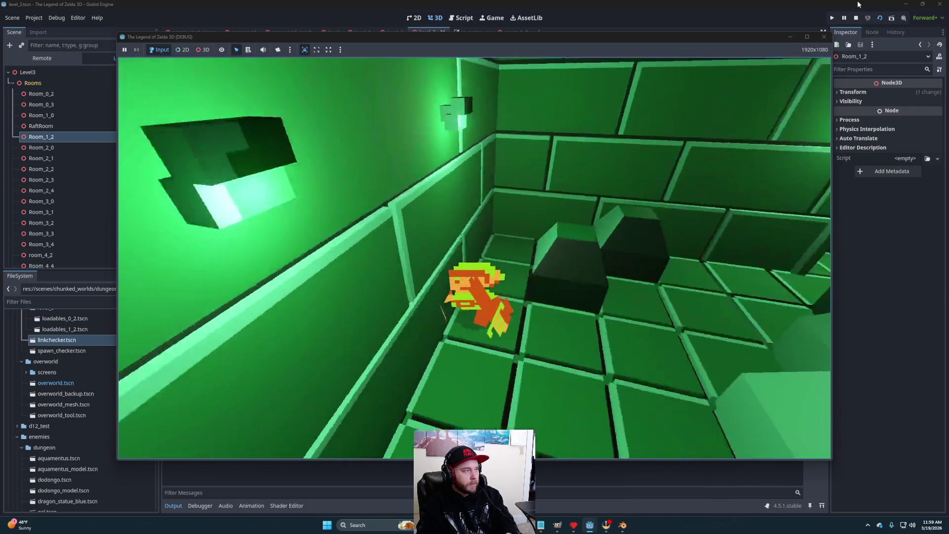
key("Down")
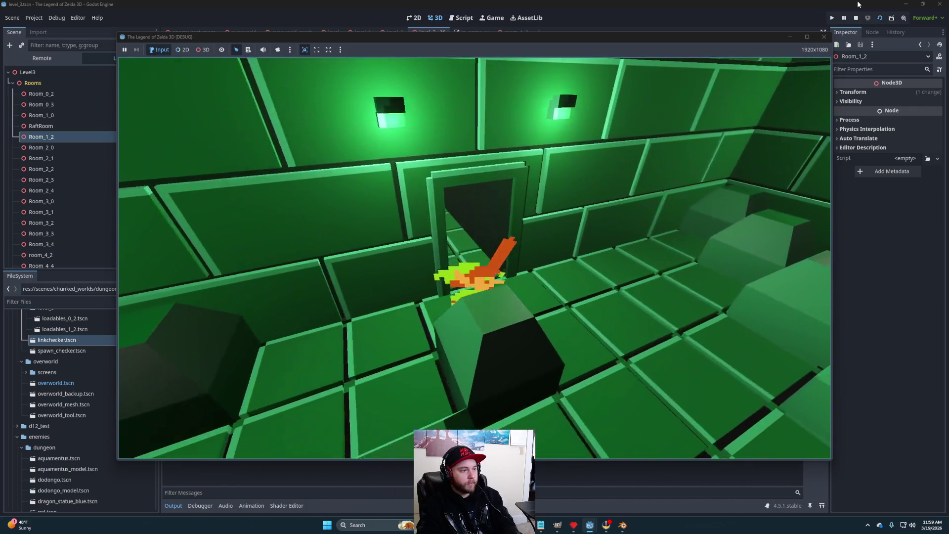
key("Up")
key("space")
key("Up")
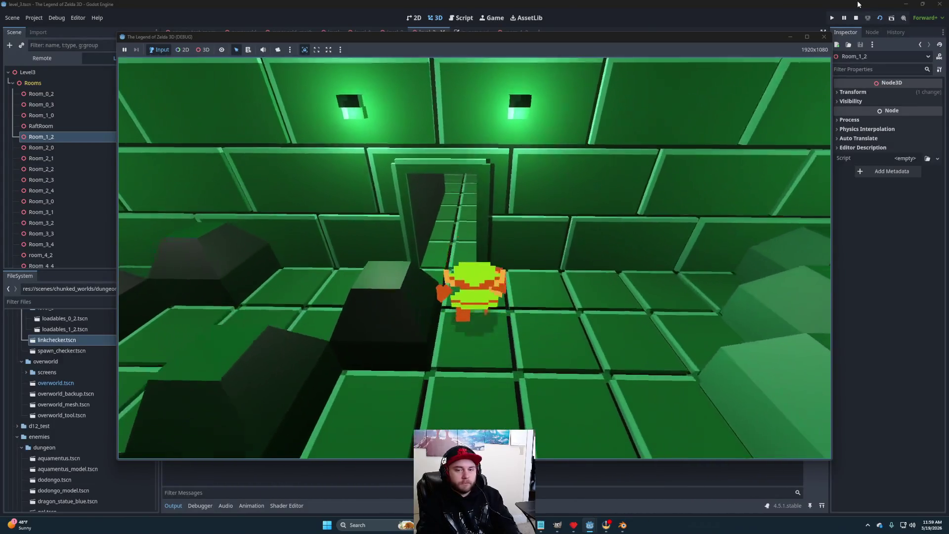
key("space")
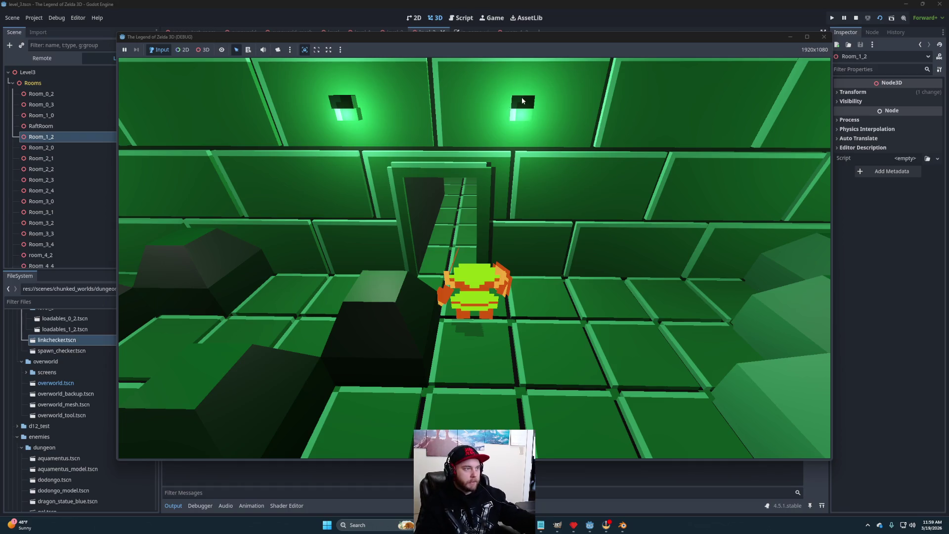
left_click(857, 18)
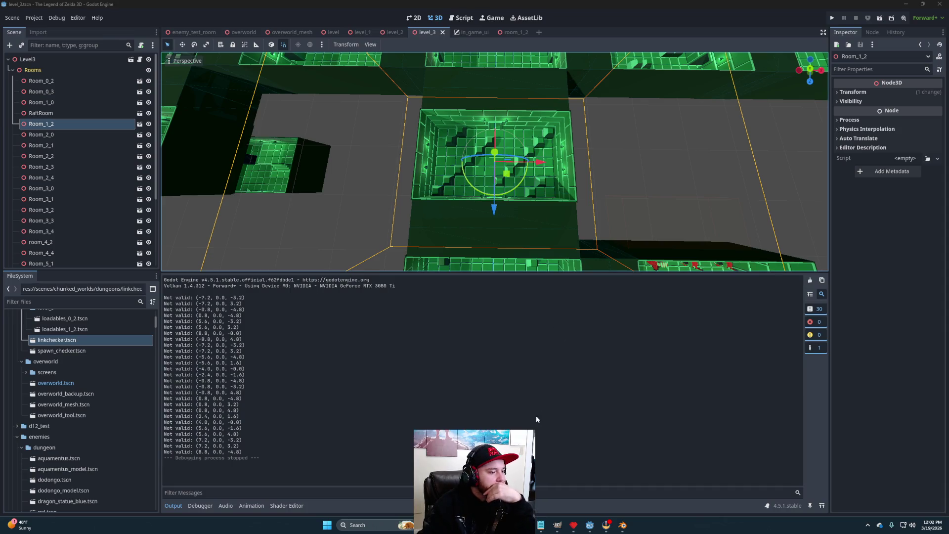
Step: Create a new Pyxel Edit document with one 9×7-pixel tile and select the Pencil tool
left_click(574, 525)
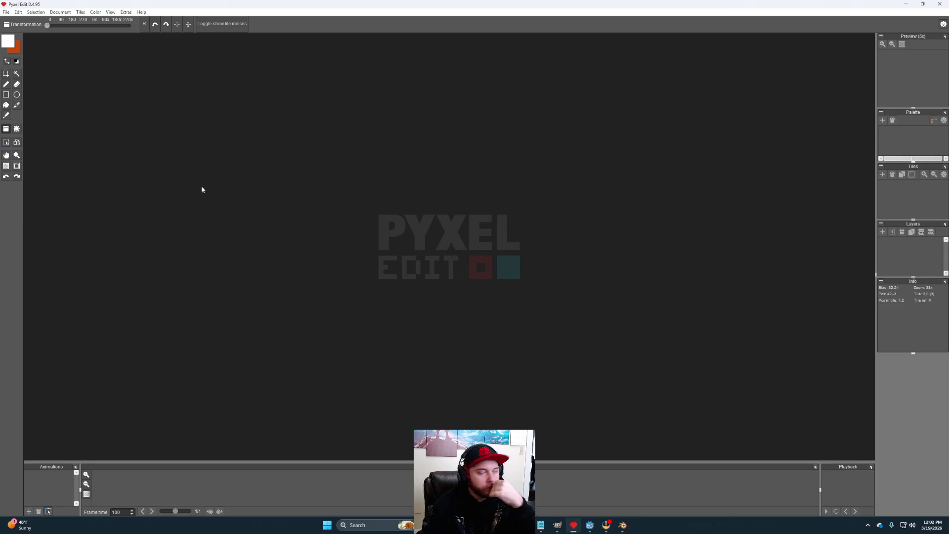
left_click(6, 12)
left_click(16, 21)
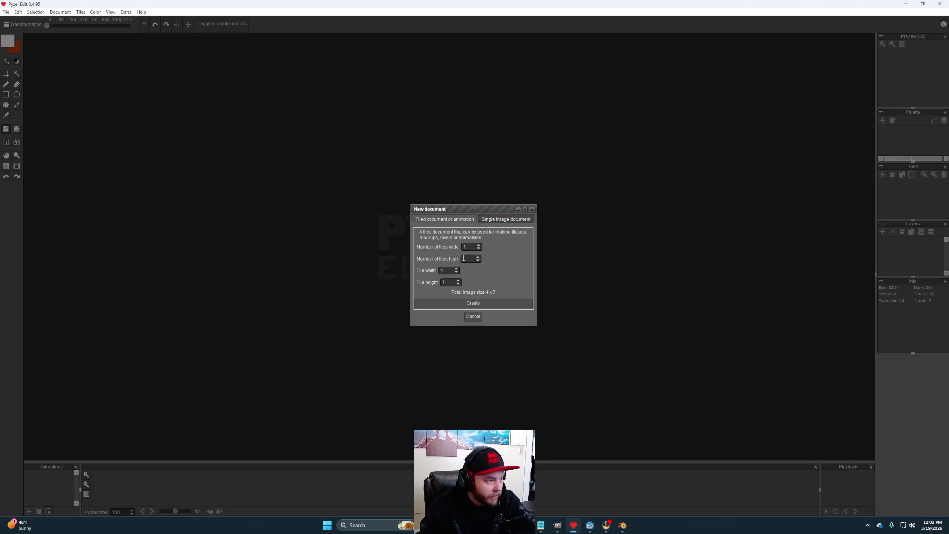
key("BackSpace")
type("9")
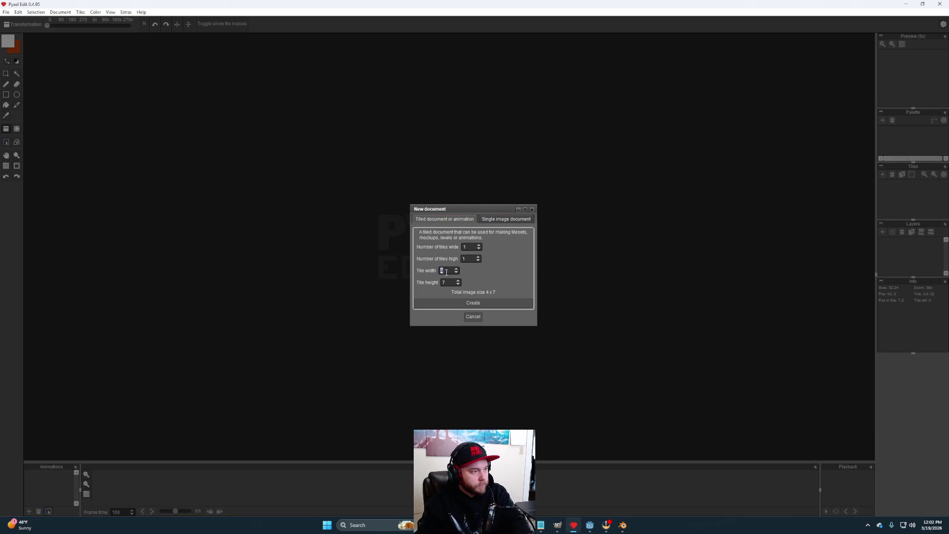
left_click(478, 305)
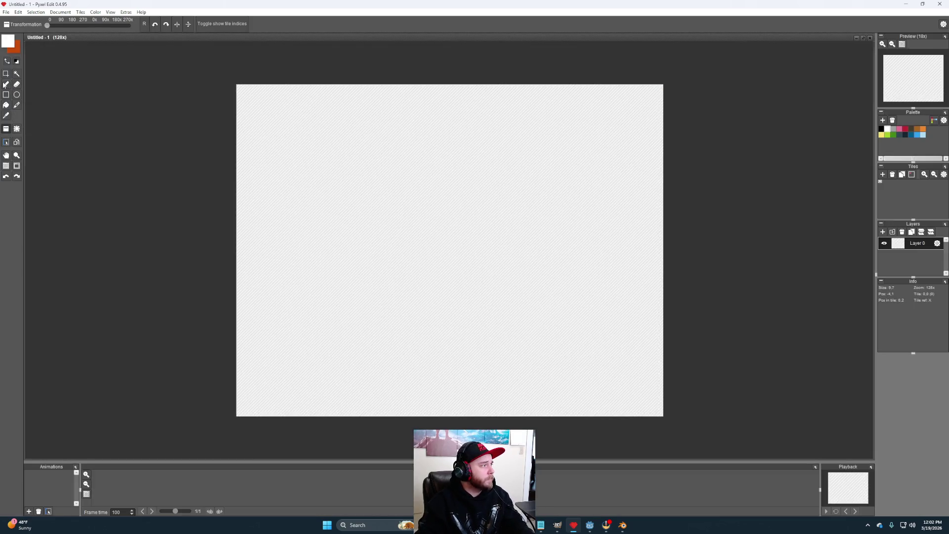
left_click(5, 84)
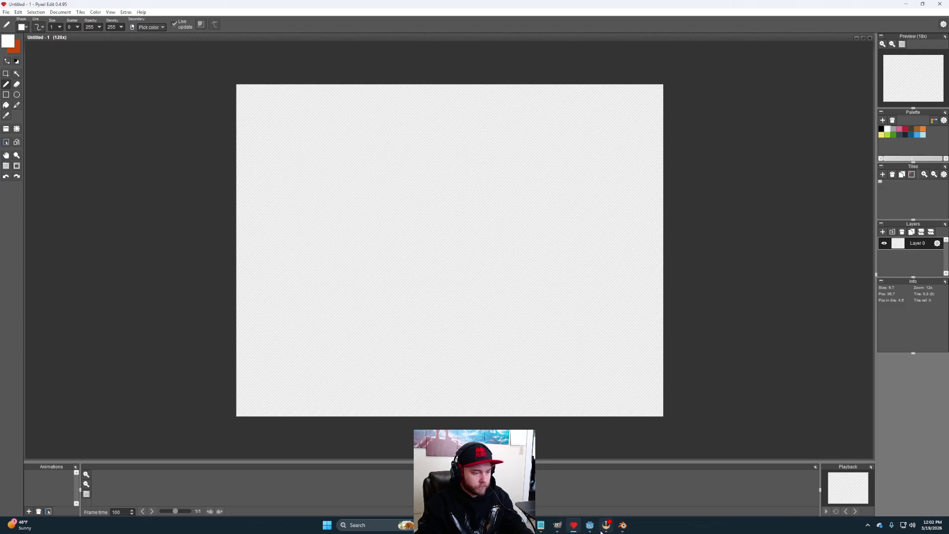
left_click(557, 525)
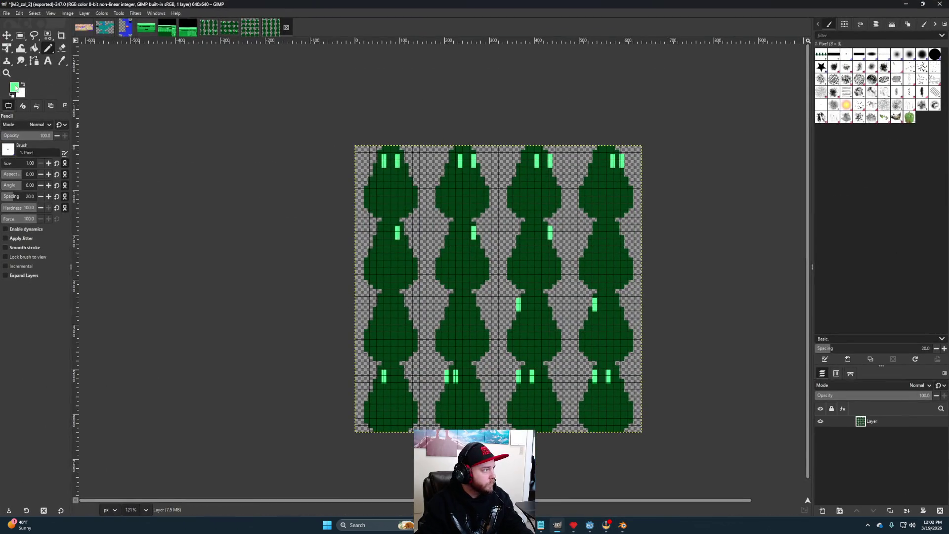
Step: Set GIMP's foreground colour to orange fc9838, then return to Pyxel Edit's palette
left_click(14, 87)
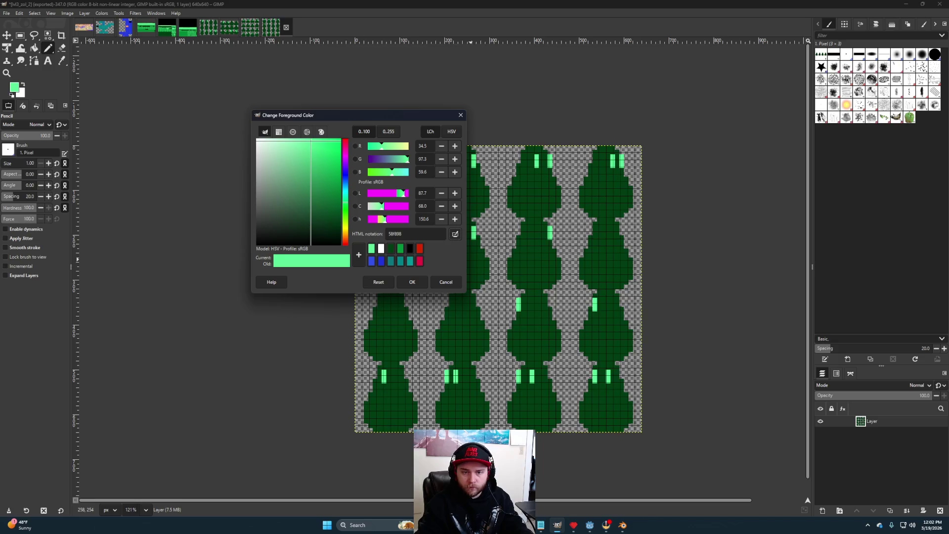
left_click(345, 238)
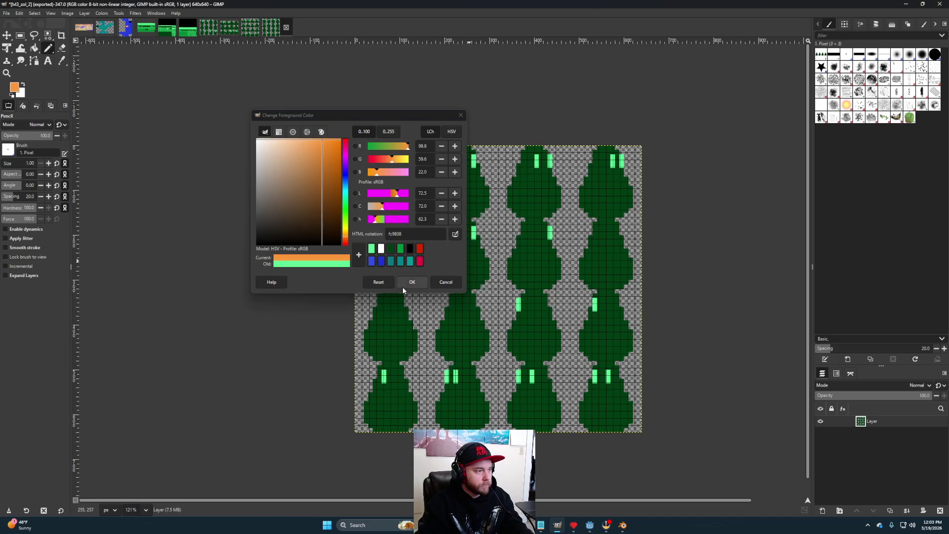
left_click(412, 282)
left_click(574, 525)
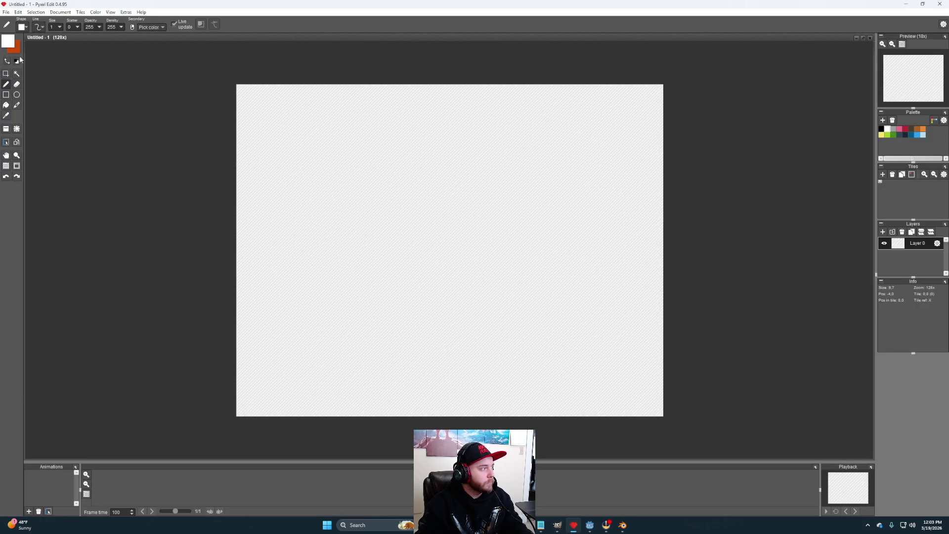
left_click(900, 129)
Step: Remove the pink, yellow, green, teal, blue and light blue default swatches from the palette
left_click(893, 120)
left_click(893, 121)
left_click(893, 120)
left_click(893, 121)
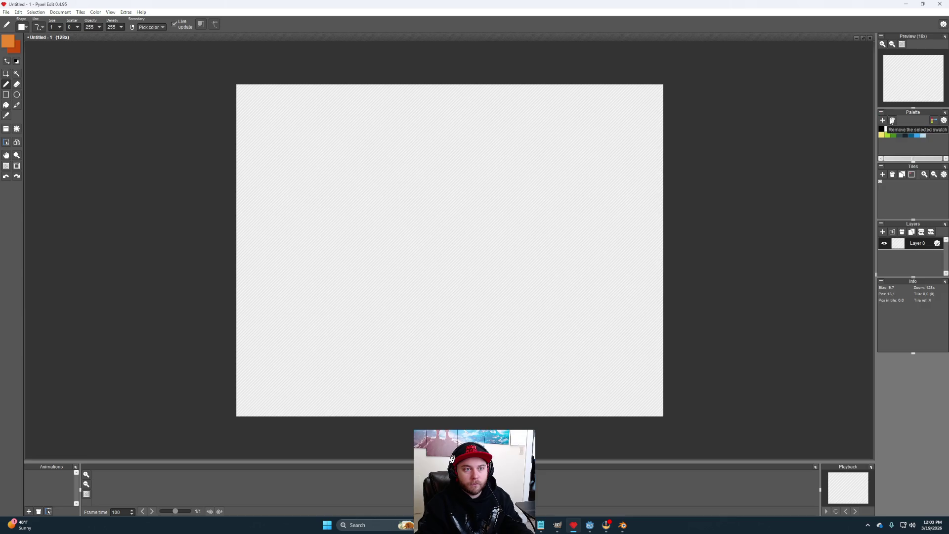
left_click(893, 121)
left_click(893, 120)
left_click(894, 121)
left_click(892, 122)
left_click(893, 121)
left_click(893, 121)
left_click(914, 135)
left_click(893, 122)
left_click(922, 135)
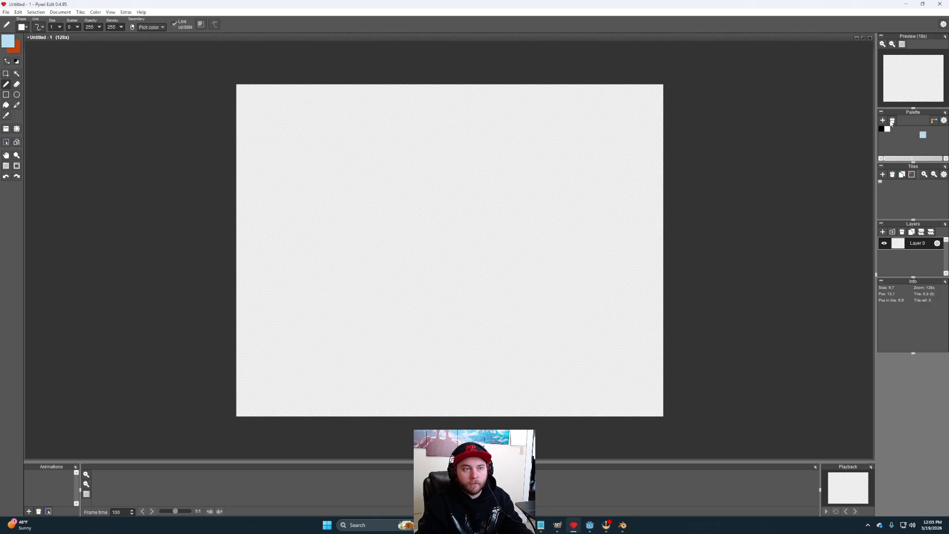
Step: Change the remaining light blue swatch to orange fc9838 copied from GIMP
double_click(893, 129)
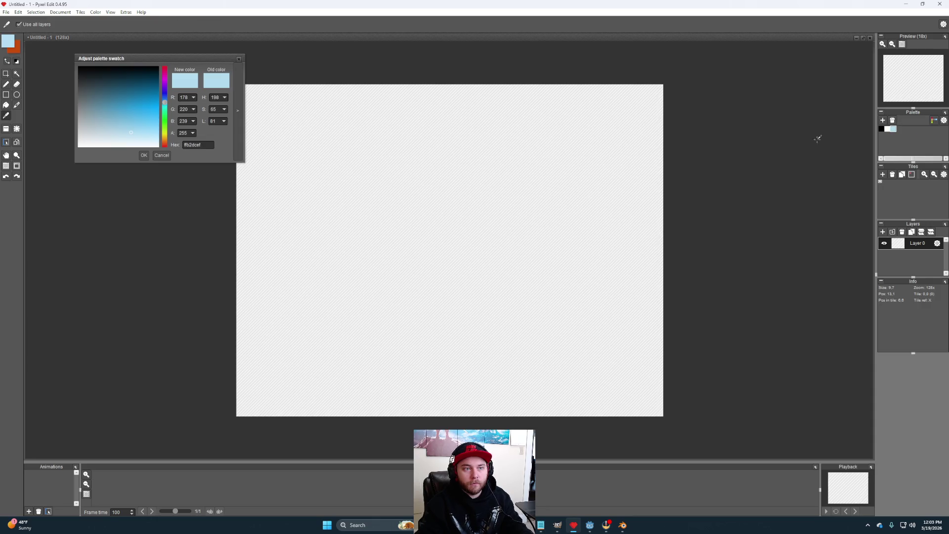
left_click(557, 525)
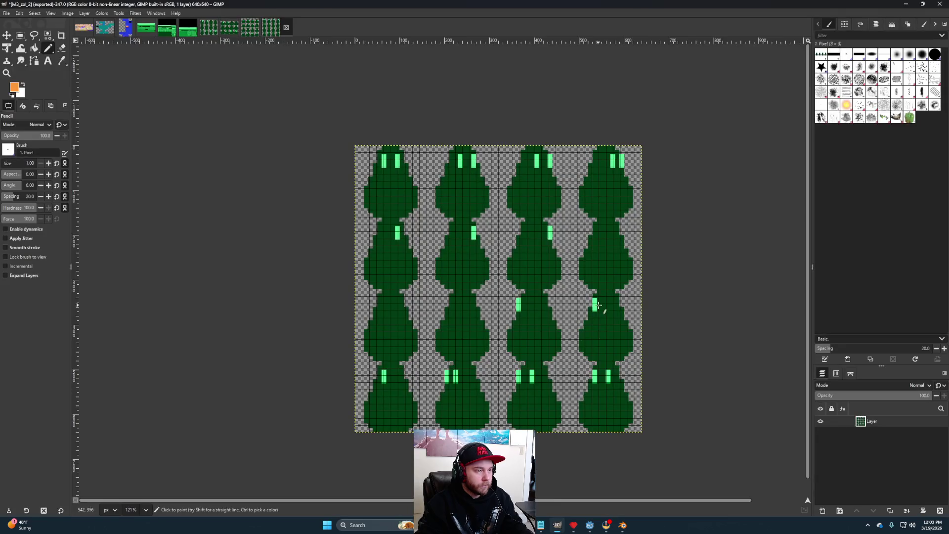
left_click(14, 88)
double_click(417, 230)
key("ctrl+c")
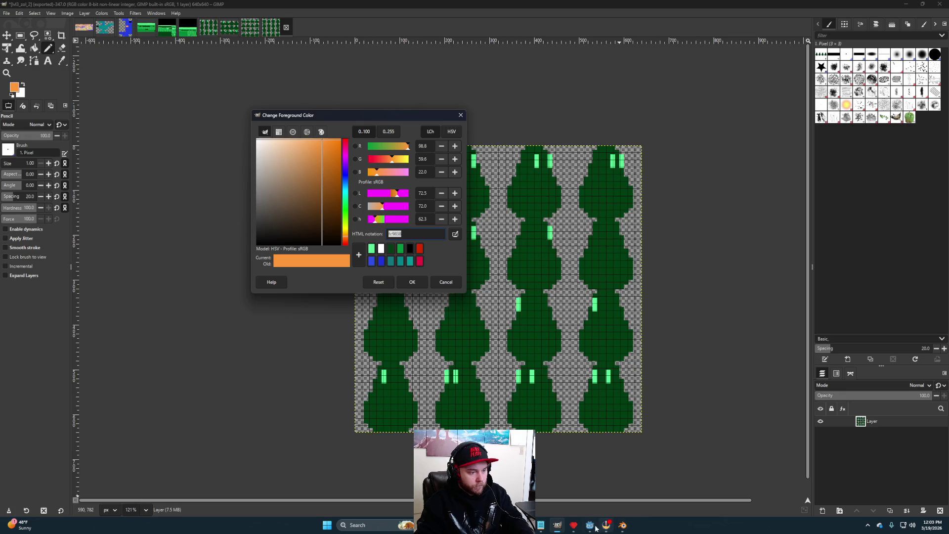
left_click(574, 525)
left_click_drag(200, 147, 180, 147)
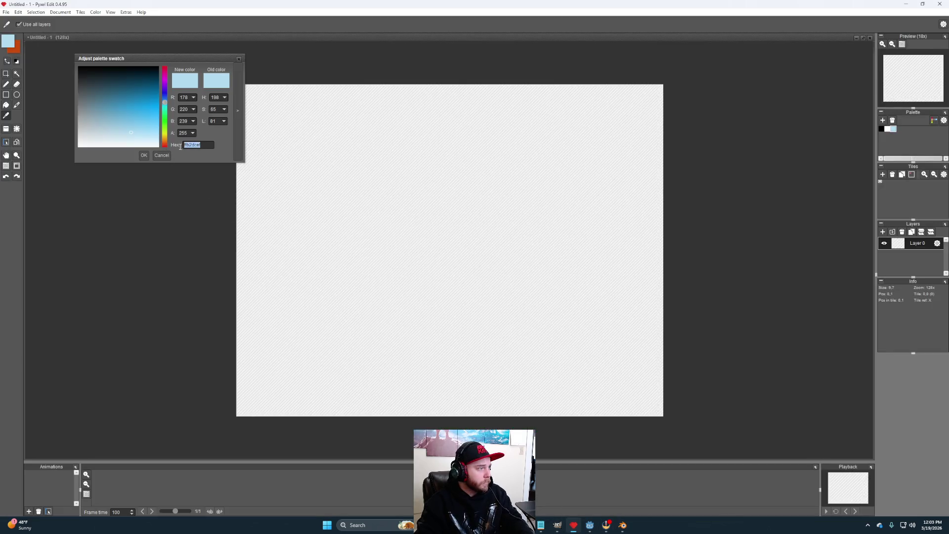
key("ctrl+v")
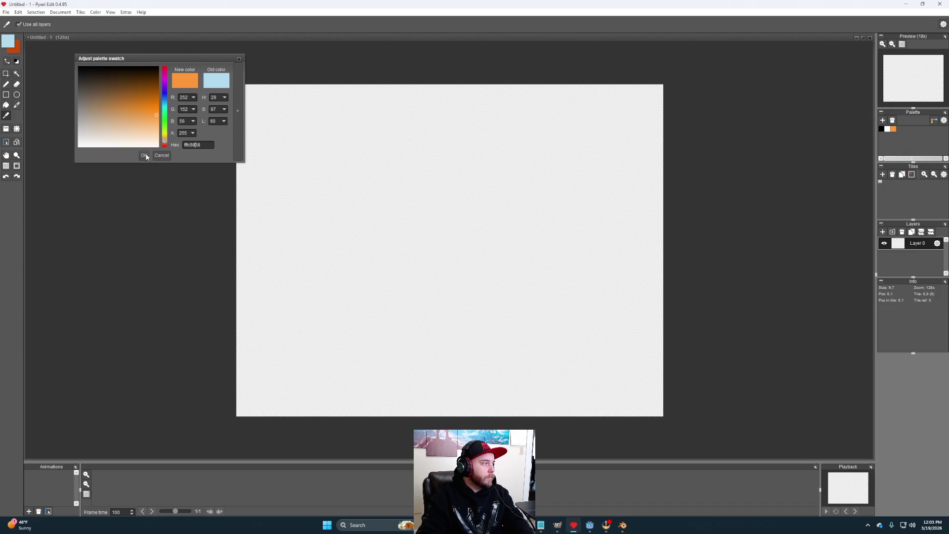
left_click(144, 155)
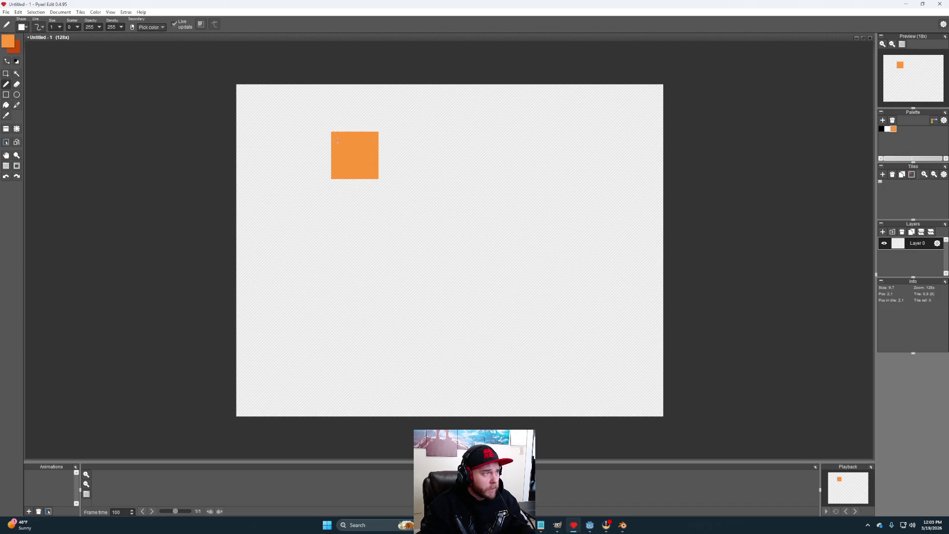
Step: Fill the 9×7 tile with orange, then set GIMP's foreground colour to red d82800
mouse_move(310, 143)
left_mouse_down()
mouse_move(593, 144)
mouse_move(593, 346)
mouse_move(445, 347)
mouse_move(311, 325)
mouse_move(307, 203)
mouse_move(497, 297)
mouse_move(354, 250)
mouse_move(493, 261)
left_mouse_up()
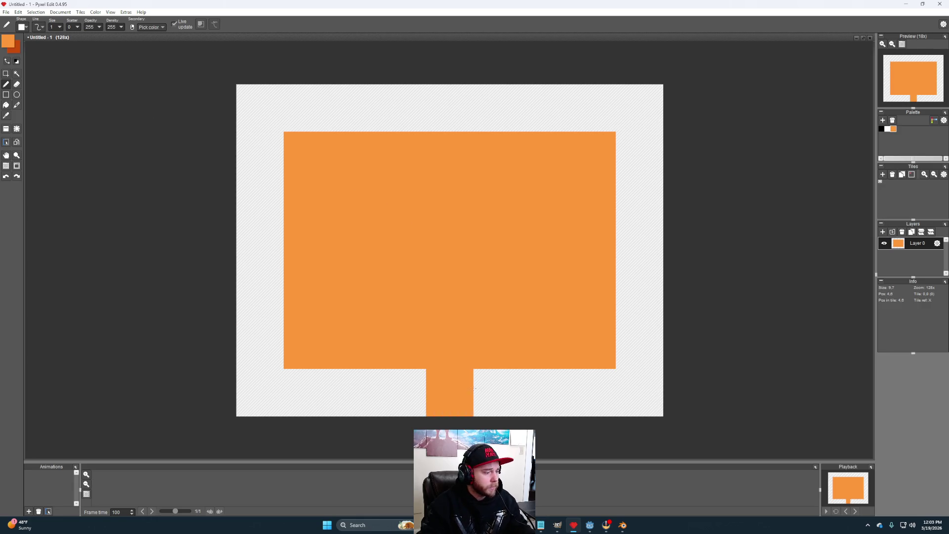
left_click(557, 525)
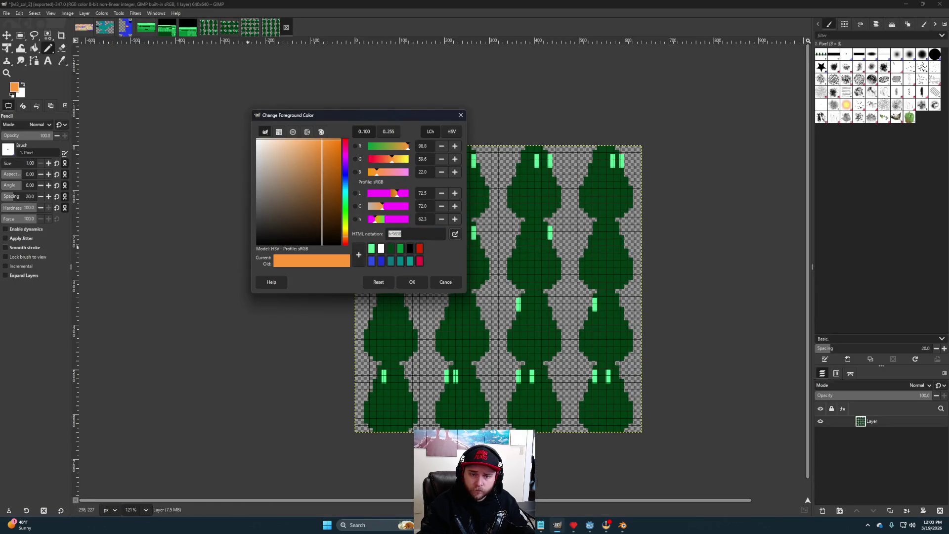
type("d82800")
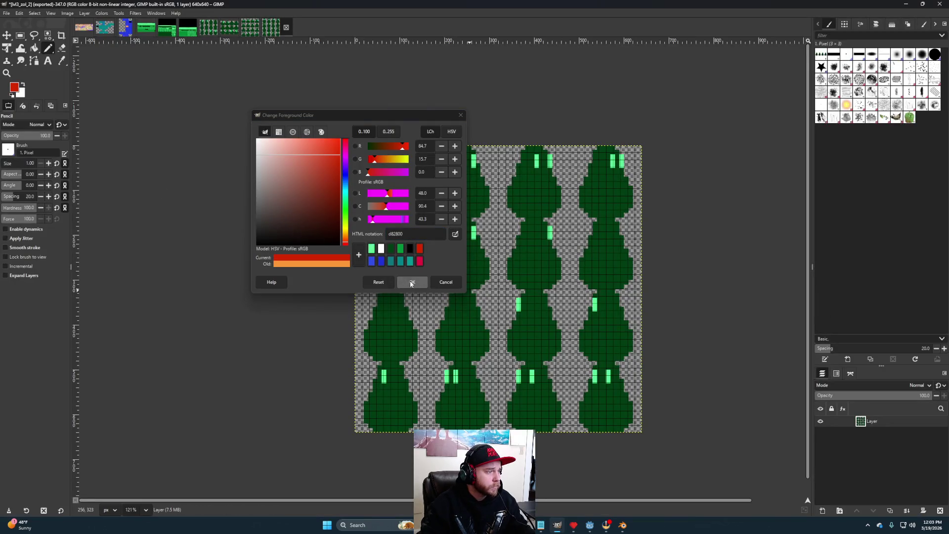
key("Return")
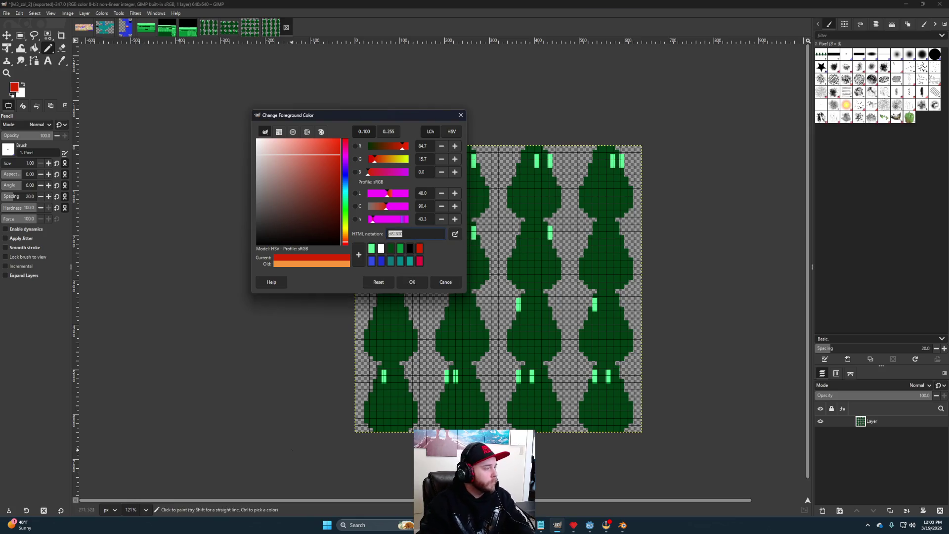
left_click(573, 525)
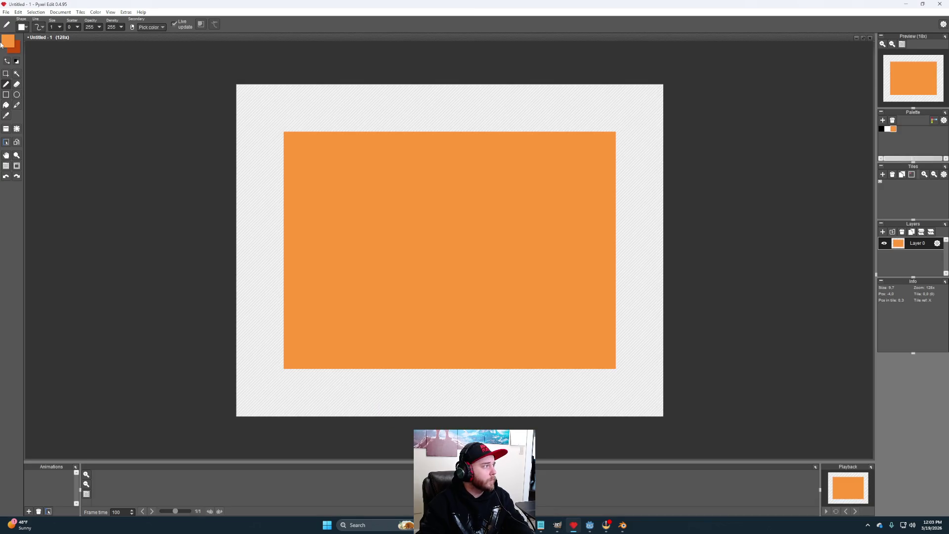
Step: Add a new palette swatch and set it to red d82800
left_click(883, 232)
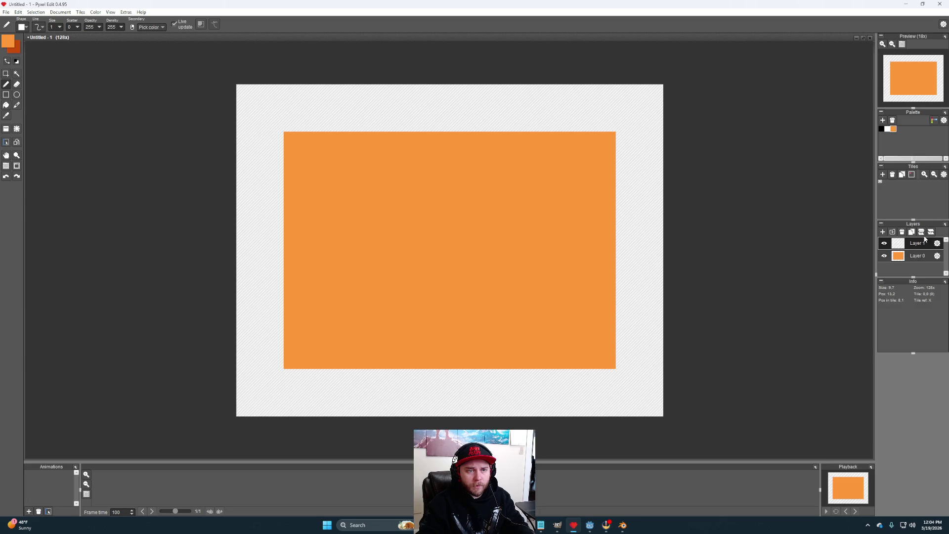
left_click(902, 232)
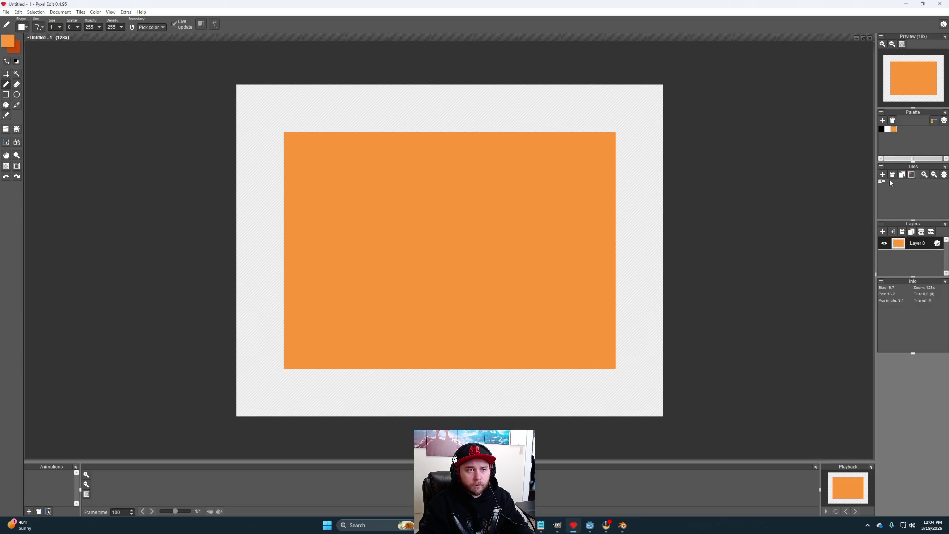
left_click(883, 175)
left_click(893, 177)
left_click(884, 121)
double_click(900, 130)
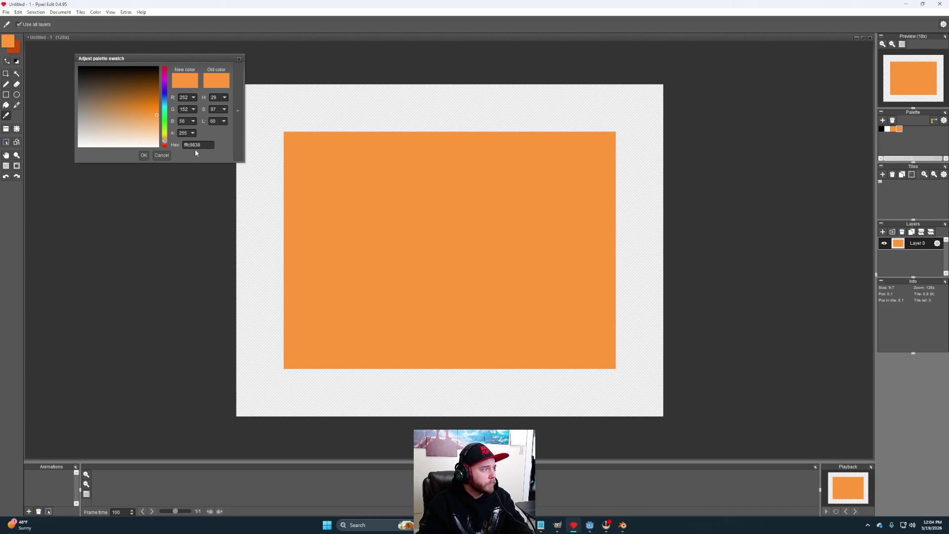
double_click(206, 145)
key("ctrl+v")
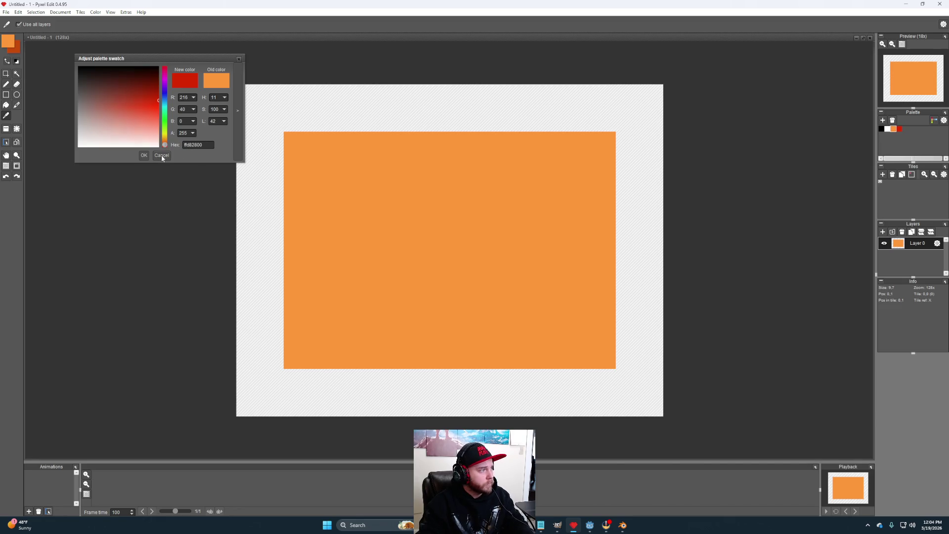
left_click(145, 155)
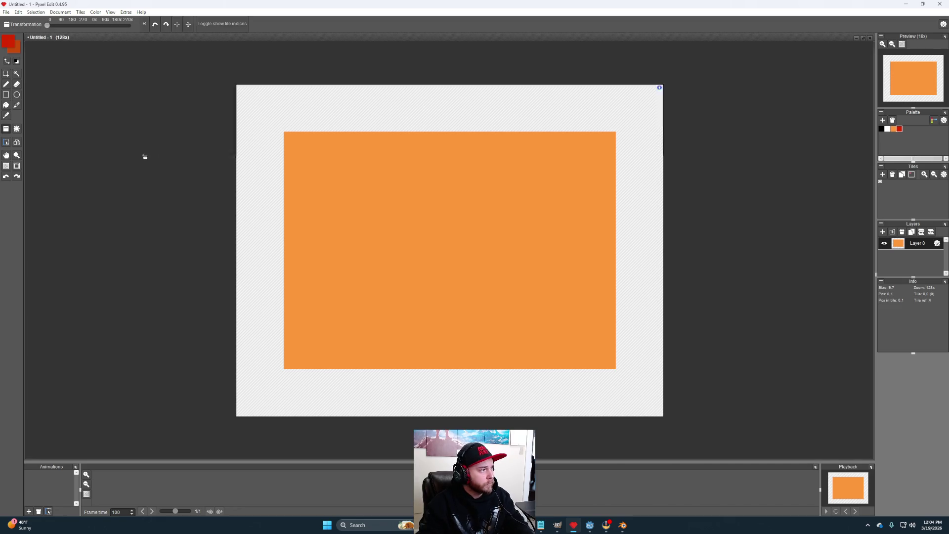
Step: Paint the red top pixels, centre stripe, chin, cheek blocks and crossbar onto the orange head
left_click(5, 84)
left_click(446, 200)
key("ctrl+z")
left_click(438, 159)
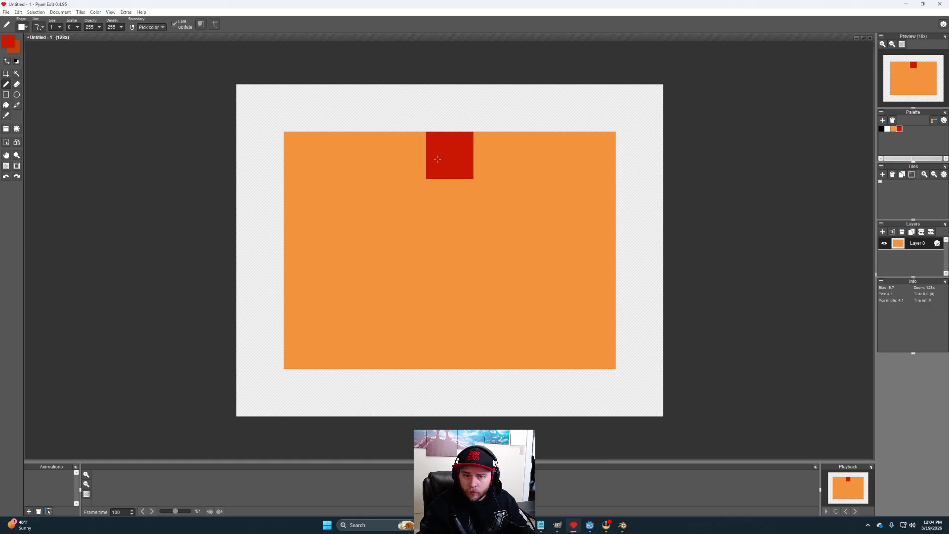
left_click(444, 126)
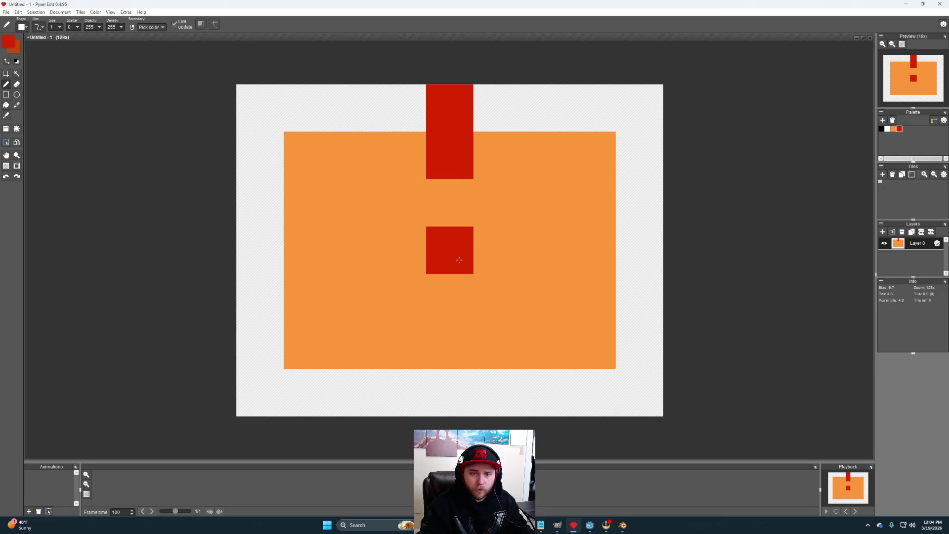
mouse_move(458, 262)
left_mouse_down()
mouse_move(452, 378)
mouse_move(380, 378)
left_mouse_up()
mouse_move(307, 345)
left_mouse_down()
mouse_move(358, 381)
mouse_move(497, 391)
mouse_move(586, 359)
left_mouse_up()
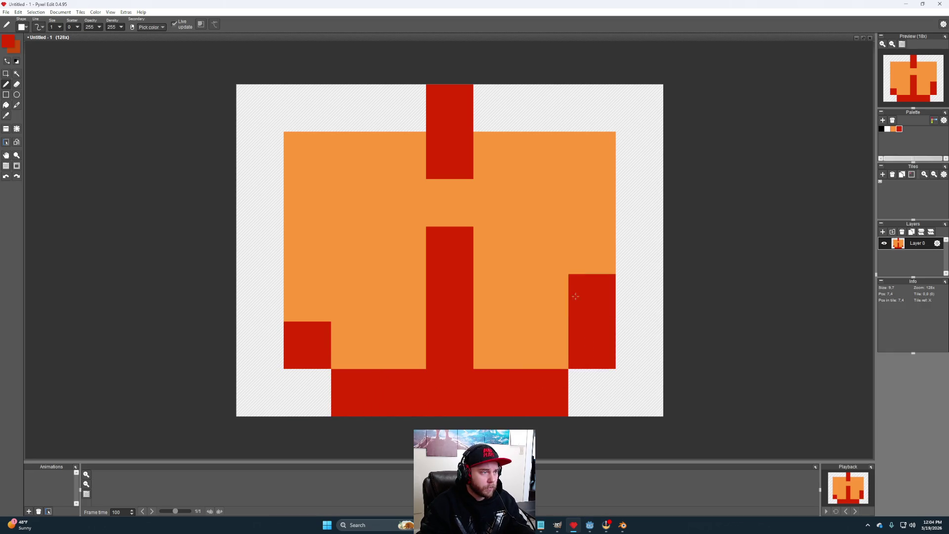
left_click_drag(534, 246, 366, 256)
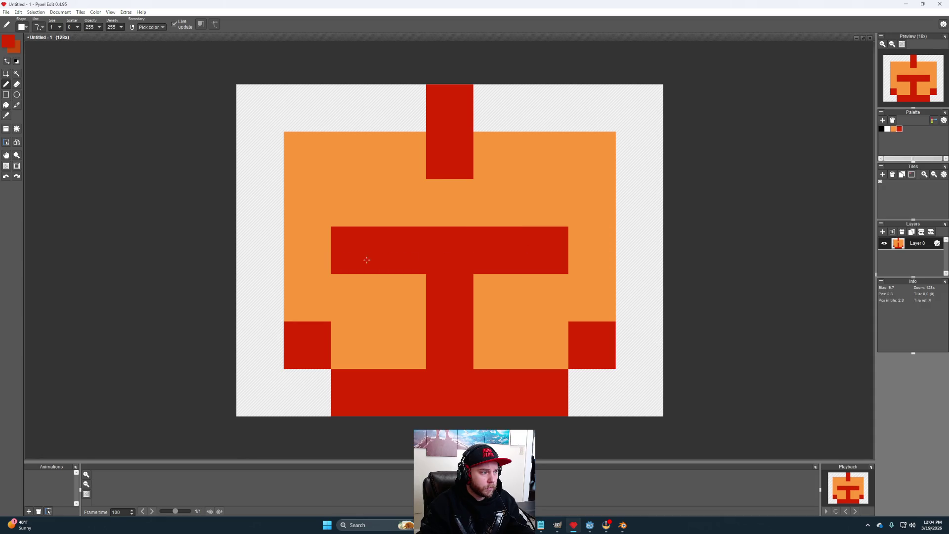
Step: Paint the two top corners of the head white and zoom out
left_click(888, 130)
mouse_move(592, 154)
left_mouse_down()
mouse_move(592, 200)
mouse_move(629, 117)
left_mouse_up()
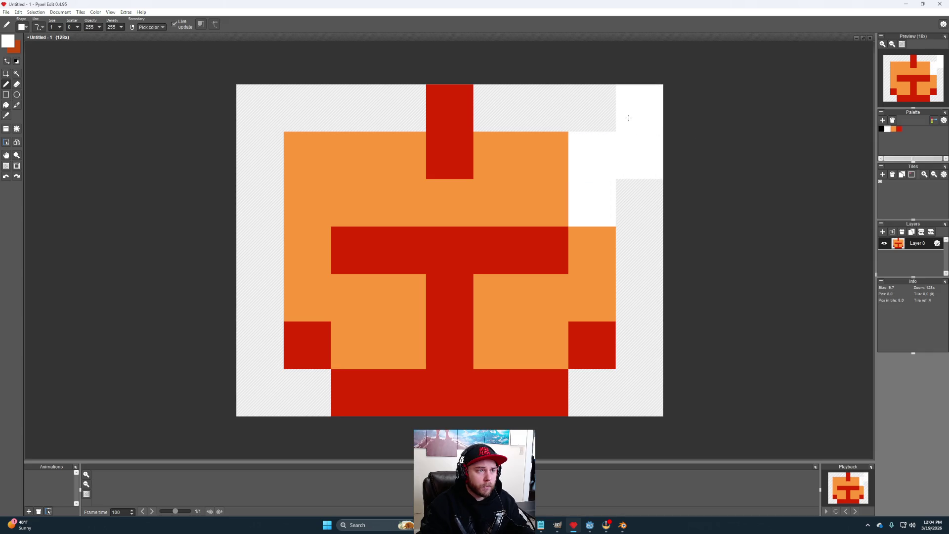
left_click_drag(612, 169, 640, 200)
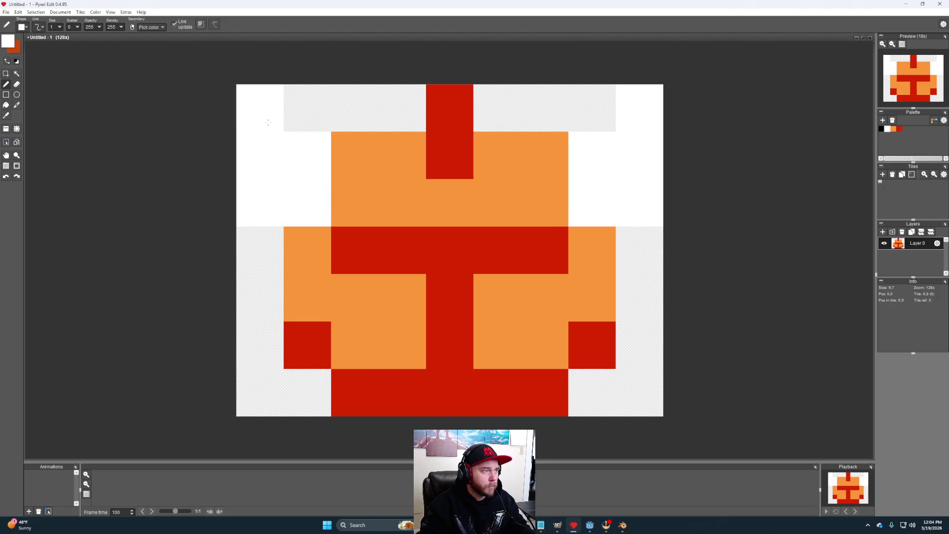
scroll(626, 290, "down", 1)
scroll(626, 290, "down", 1)
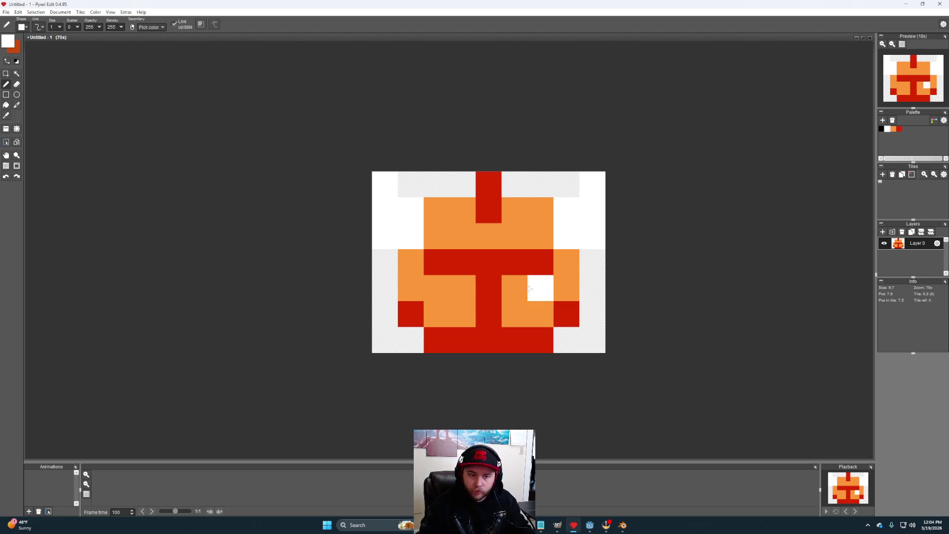
left_click(5, 13)
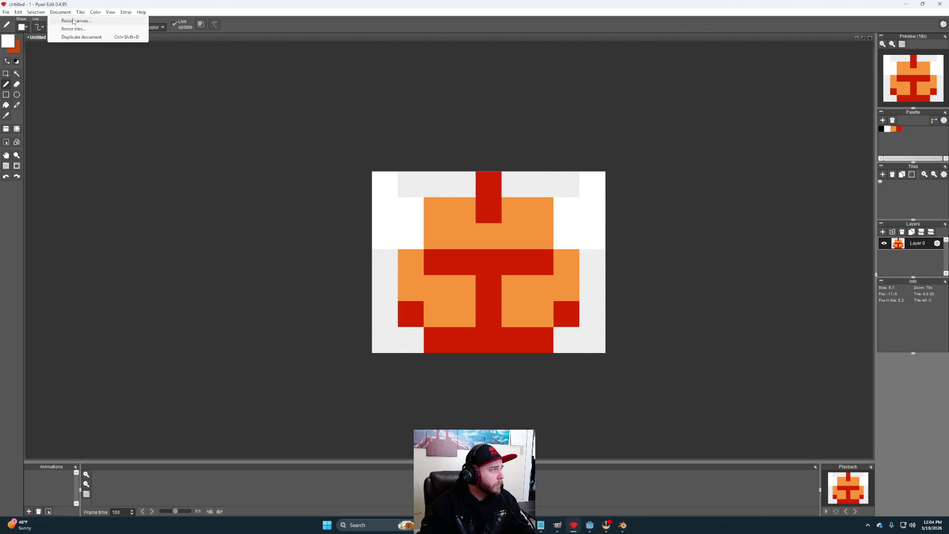
Step: Resize the canvas to 4 tiles high and bring the new empty tiles into view
left_click(79, 21)
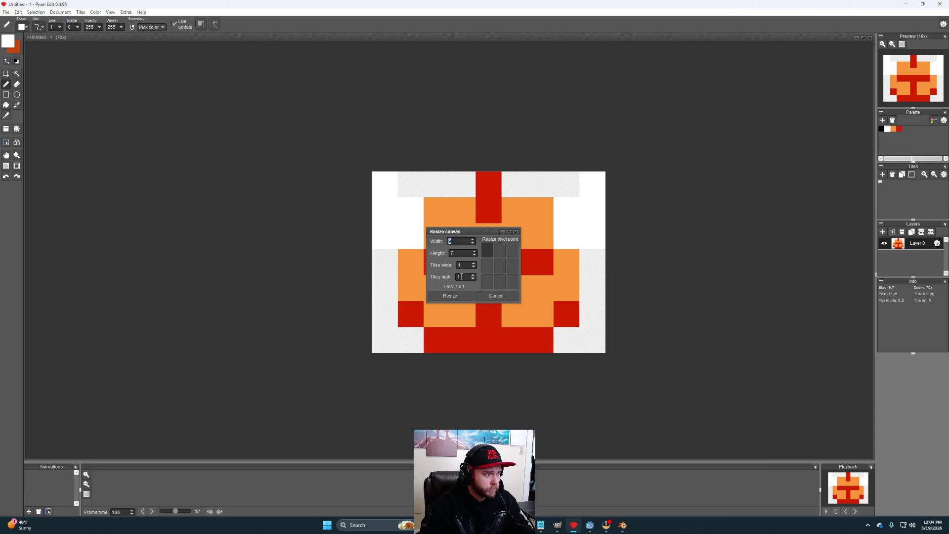
type("4")
left_click(438, 295)
left_click_drag(576, 254, 582, 136)
scroll(583, 233, "up", 1)
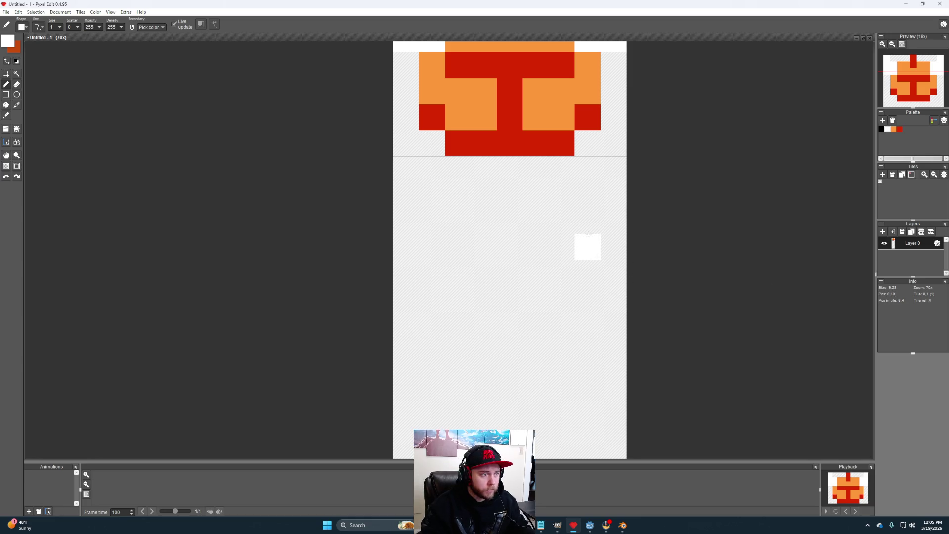
Step: Draw the turned head's red outline in the second tile: top edge, right side, bottom edge
left_click(529, 139, "alt")
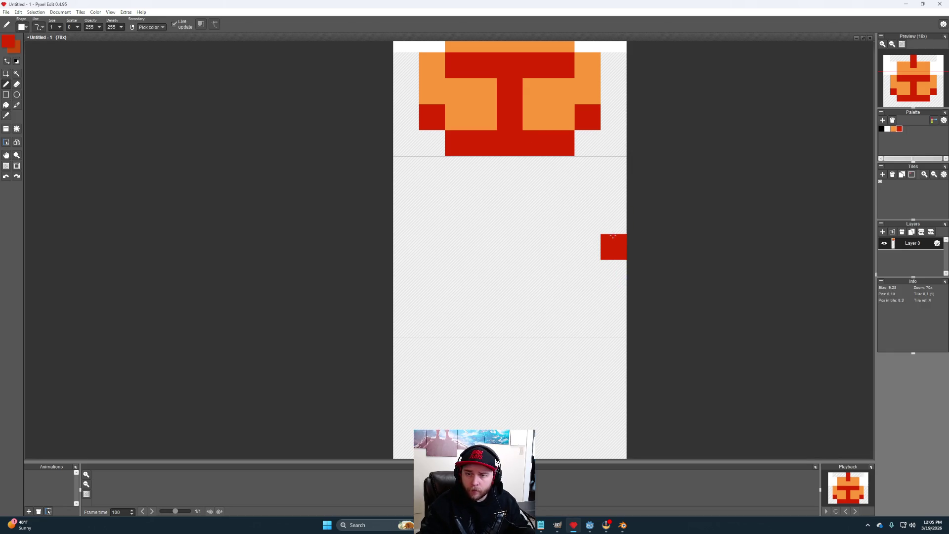
mouse_move(616, 185)
left_mouse_down()
mouse_move(613, 169)
mouse_move(583, 177)
left_mouse_up()
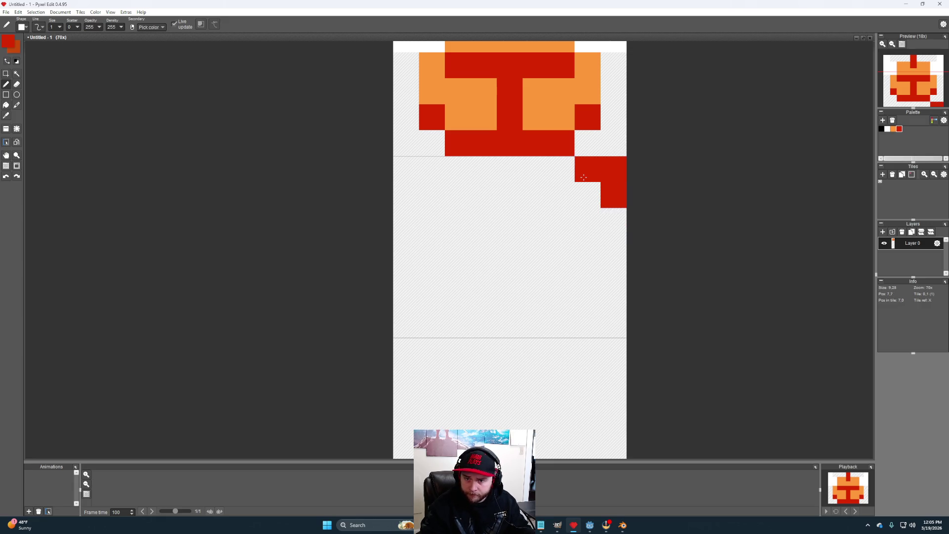
mouse_move(584, 177)
left_mouse_down()
mouse_move(463, 175)
mouse_move(460, 205)
mouse_move(440, 202)
mouse_move(482, 220)
mouse_move(473, 196)
left_mouse_up()
left_click(469, 195)
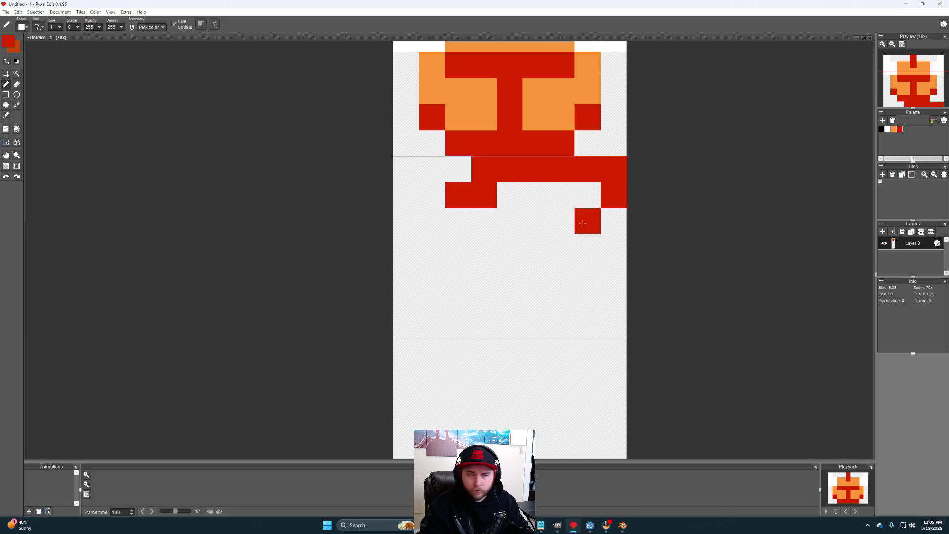
left_click(614, 246)
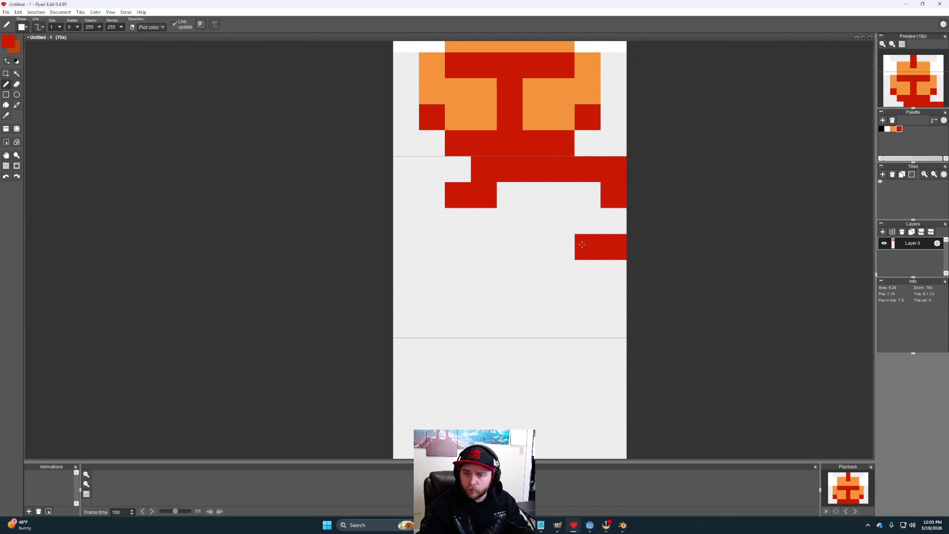
left_click(582, 245)
left_click(616, 279)
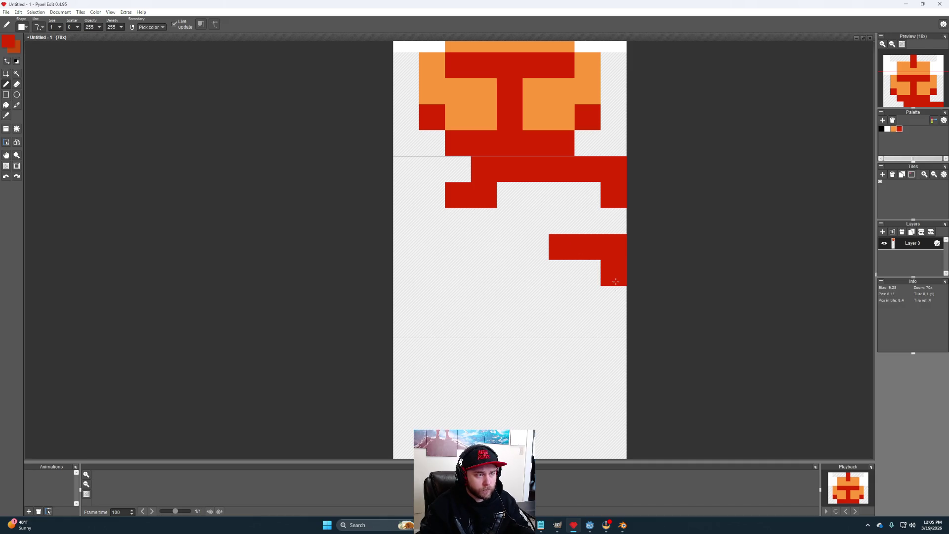
left_click(614, 296)
left_click_drag(614, 314, 589, 321)
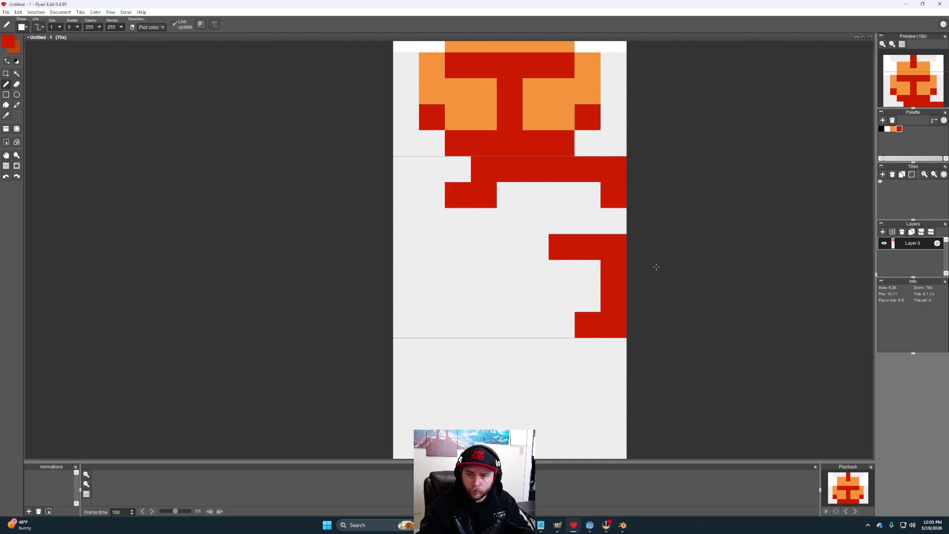
left_click(591, 220)
mouse_move(564, 325)
left_mouse_down()
mouse_move(484, 336)
mouse_move(482, 351)
mouse_move(457, 325)
left_mouse_up()
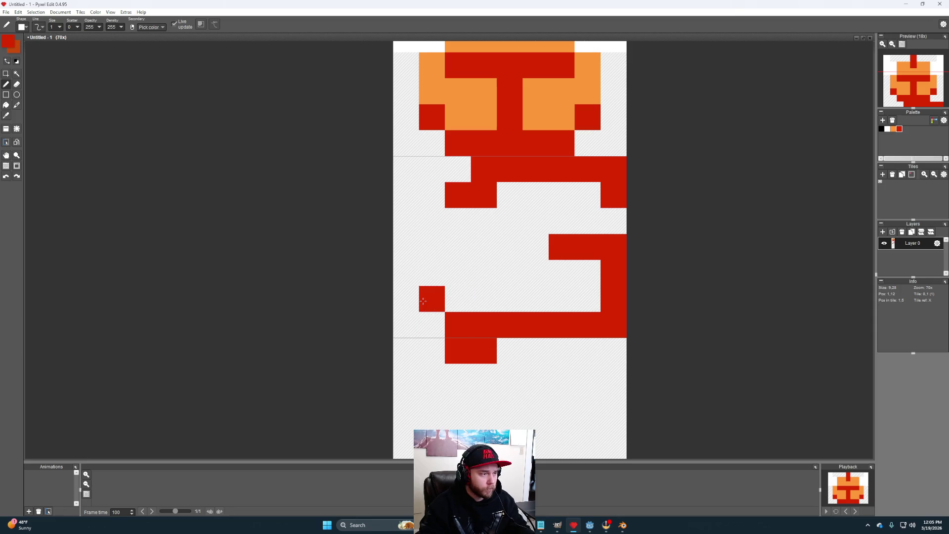
Step: Erase the stray red pixels below the outline and fill the inner rows with orange
key("e")
left_click_drag(509, 350, 435, 351)
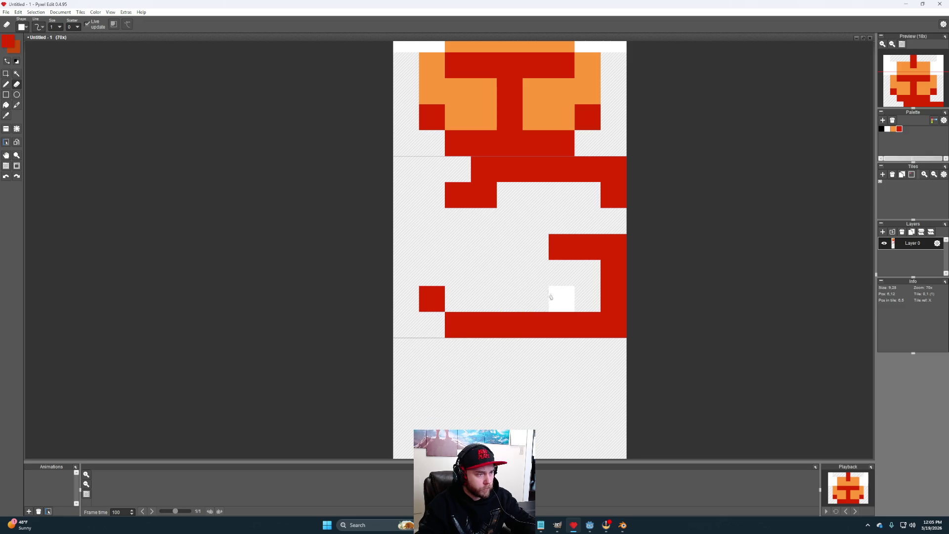
key("b")
left_click(550, 107)
key("ctrl+z")
left_click(551, 107, "alt")
mouse_move(588, 221)
left_mouse_down()
mouse_move(613, 221)
mouse_move(562, 195)
mouse_move(535, 221)
mouse_move(509, 208)
mouse_move(463, 228)
mouse_move(438, 264)
left_mouse_up()
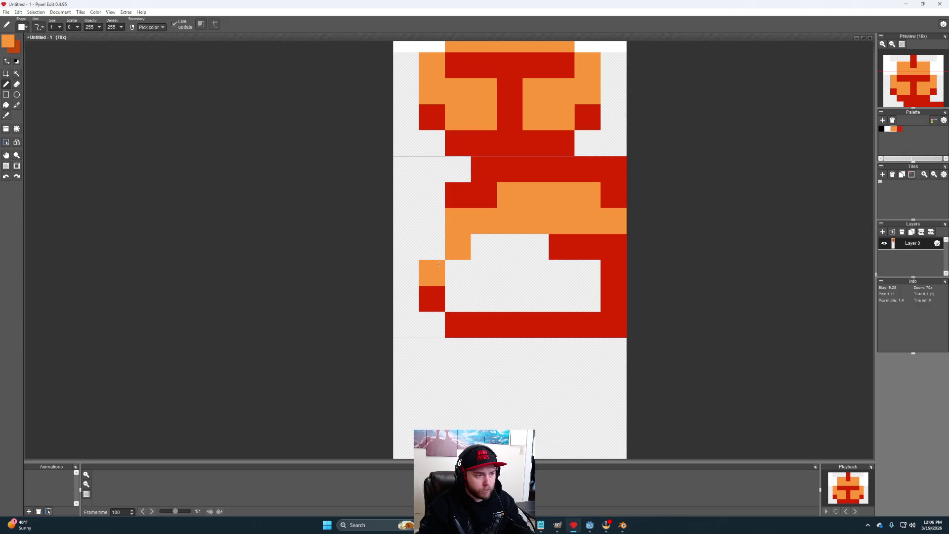
Step: Fill the side-view head with orange pixels, including its bottom row, and paint its white eye
left_click(432, 298)
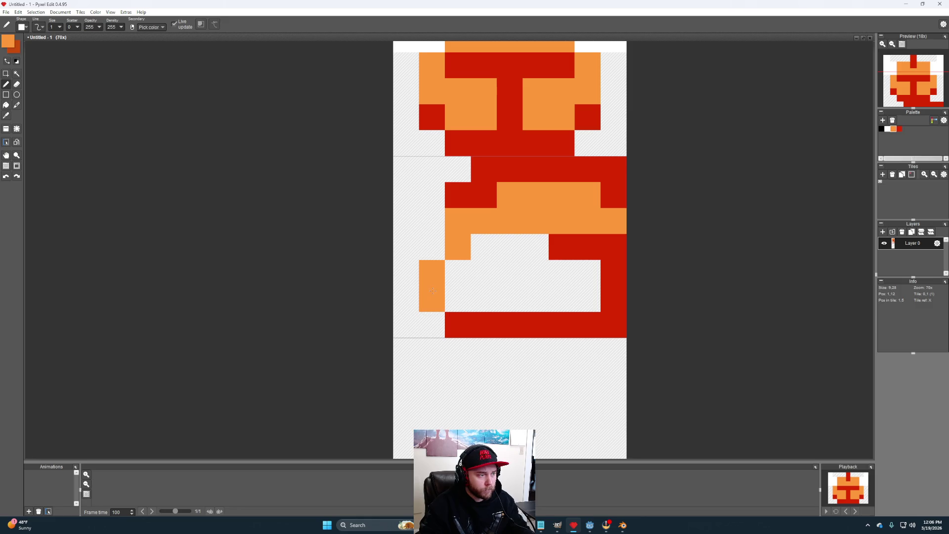
left_click(487, 322, "alt")
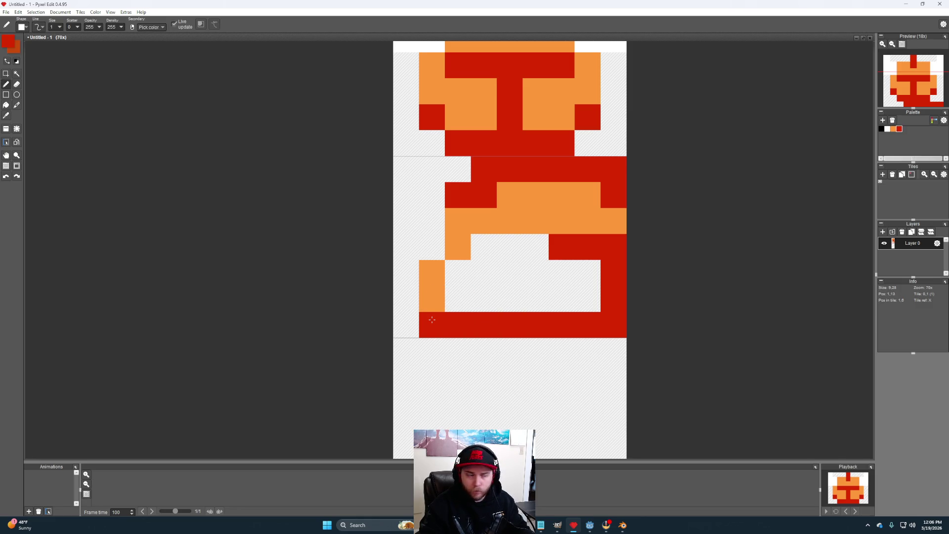
left_click(535, 221, "alt")
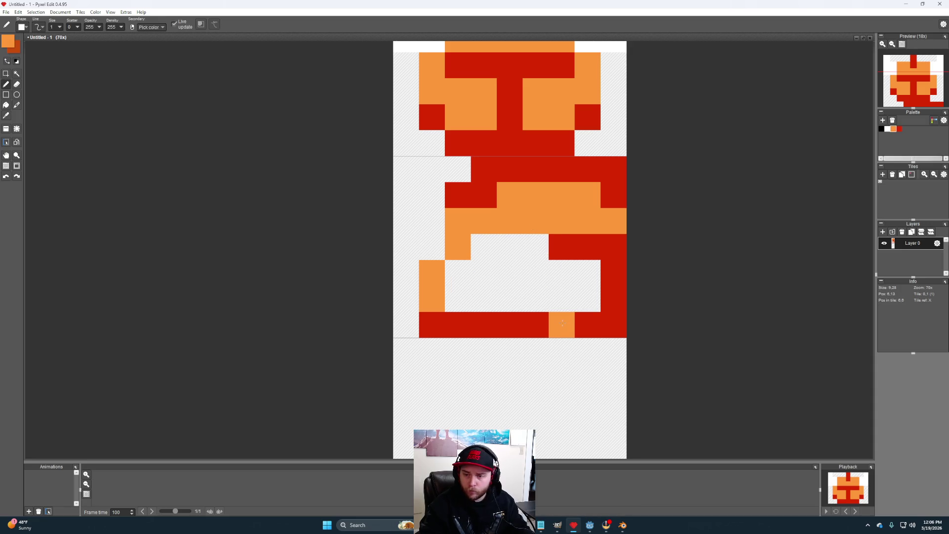
left_click_drag(562, 323, 459, 326)
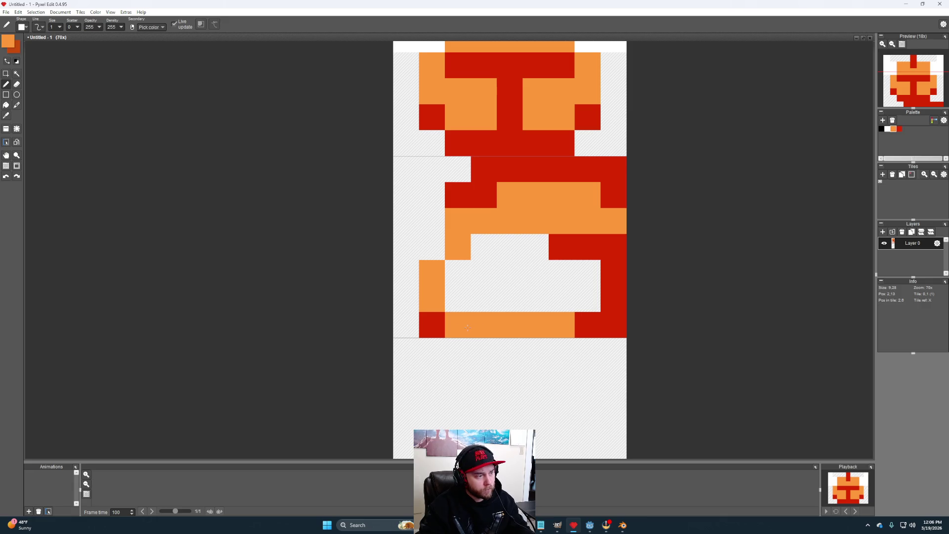
left_click(587, 273)
mouse_move(587, 299)
left_mouse_down()
mouse_move(509, 299)
mouse_move(510, 248)
mouse_move(484, 299)
mouse_move(464, 274)
left_mouse_up()
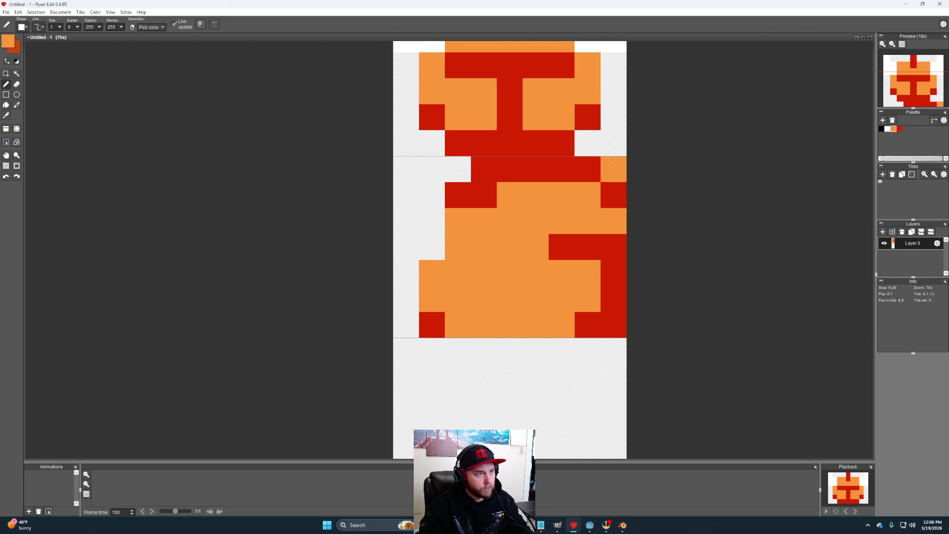
scroll(611, 93, "up", 3)
left_click(611, 93, "alt")
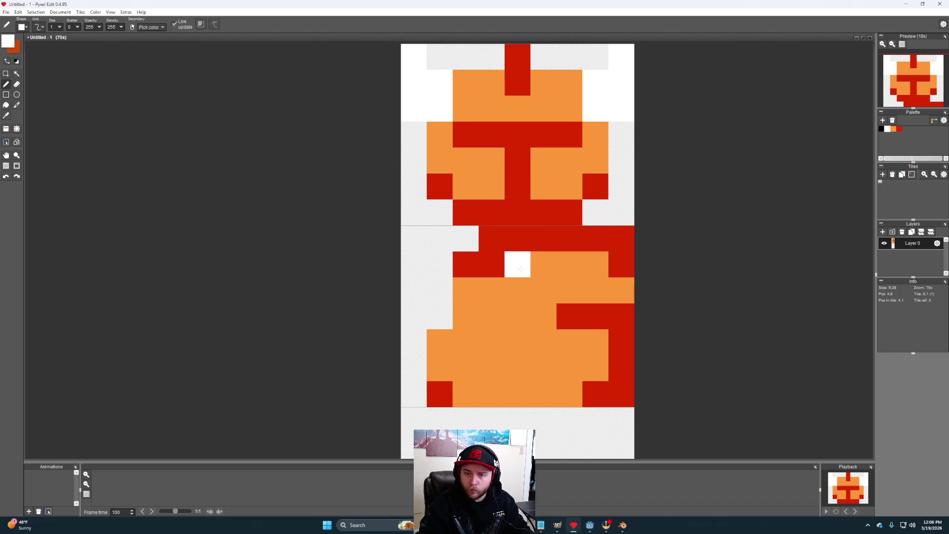
mouse_move(521, 269)
left_mouse_down()
mouse_move(492, 264)
mouse_move(491, 237)
mouse_move(492, 290)
mouse_move(513, 269)
left_mouse_up()
scroll(513, 269, "right", 3)
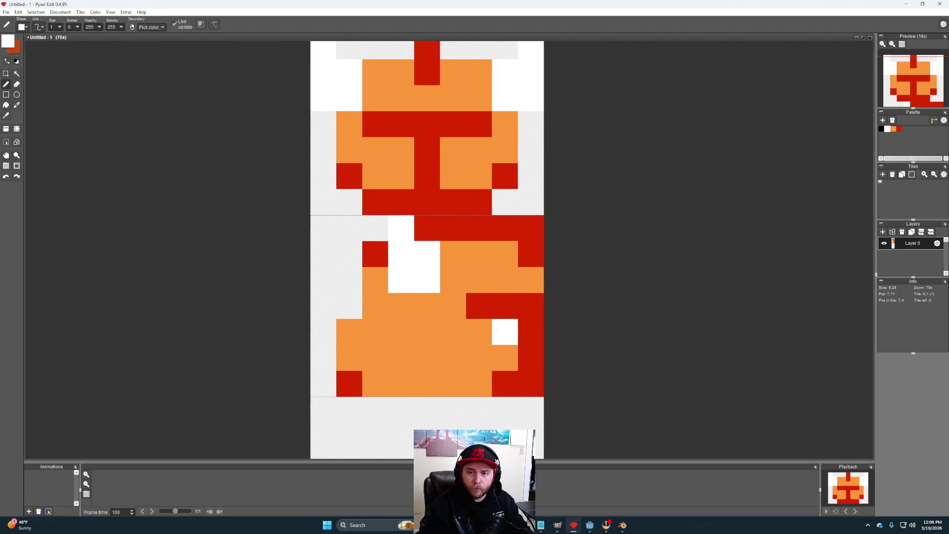
scroll(494, 330, "down", 2)
mouse_move(494, 330)
left_mouse_down()
mouse_move(539, 251)
mouse_move(541, 278)
mouse_move(563, 275)
mouse_move(564, 291)
mouse_move(573, 250)
mouse_move(569, 258)
left_mouse_up()
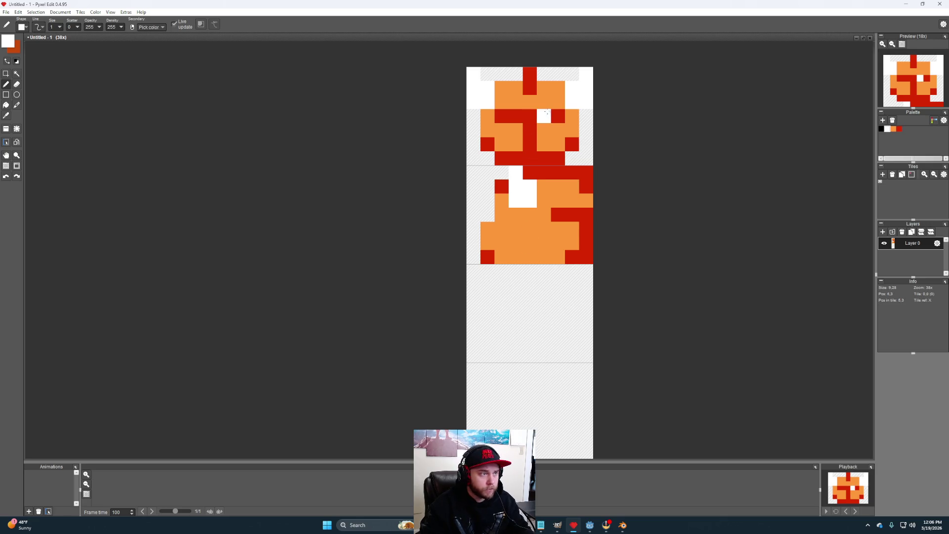
Step: Draw a red stem atop the third tile with orange pixels and sides around it
left_click(529, 78, "alt")
left_click(530, 285)
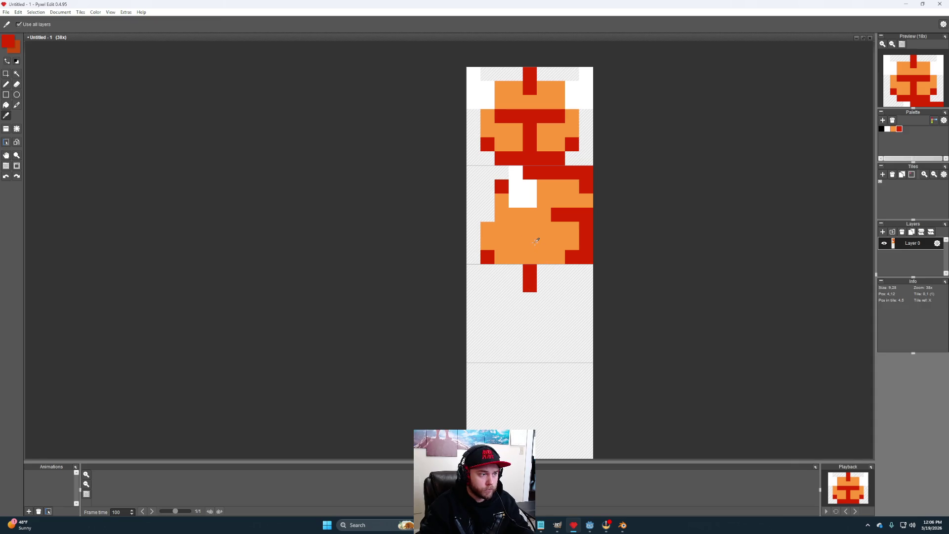
left_click(536, 241, "alt")
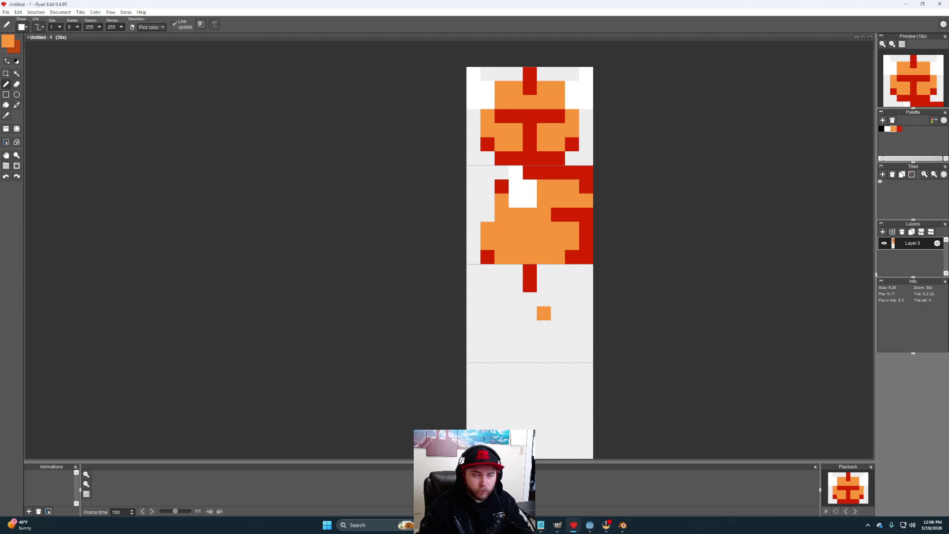
left_click(558, 285)
left_click(572, 299)
left_click(515, 285)
left_click(501, 285)
left_click(488, 300)
left_click(488, 313)
left_click(572, 313)
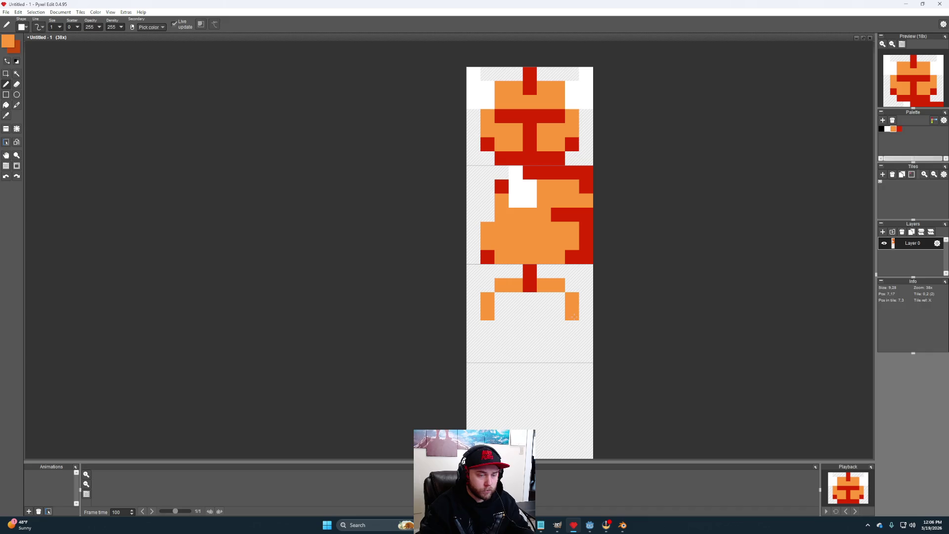
left_click(572, 327)
left_click(488, 327)
Step: Add the head's orange bottom edge, round its corners, and fill it solid orange
left_click_drag(502, 341, 552, 342)
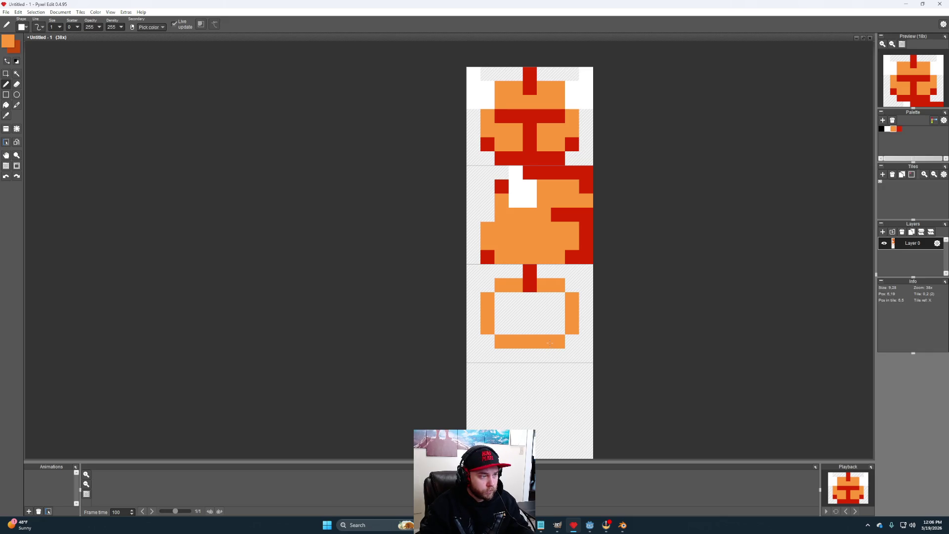
left_click(487, 341)
left_click(572, 341)
left_click(544, 356)
left_click_drag(558, 356, 516, 355)
left_click(505, 354)
mouse_move(544, 313)
left_mouse_down()
mouse_move(559, 327)
mouse_move(519, 300)
mouse_move(519, 328)
mouse_move(530, 314)
mouse_move(516, 314)
left_mouse_up()
left_click(529, 187)
Step: Paint white background pixels around the top corners of the new head
left_click(521, 190, "alt")
left_click(487, 285)
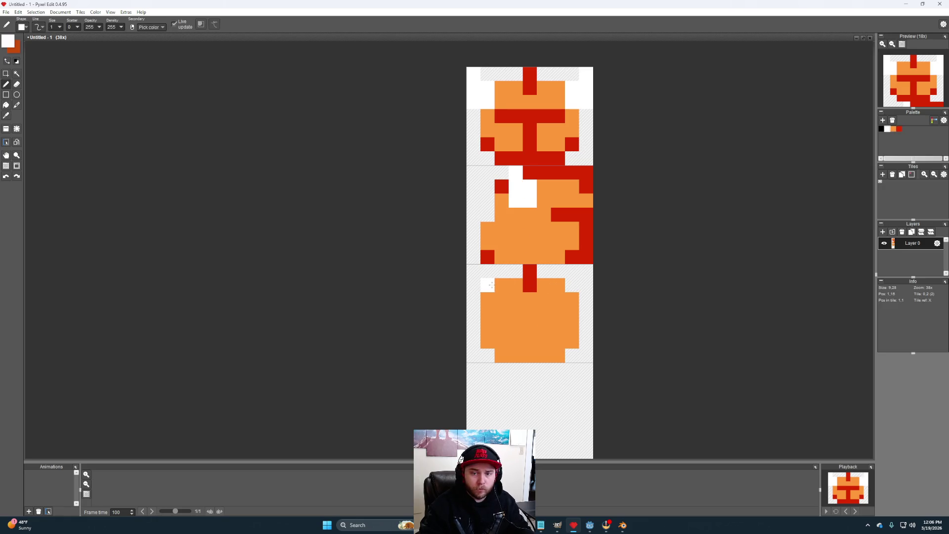
left_click_drag(475, 299, 474, 272)
left_click(587, 285)
left_click(572, 285)
left_click(586, 299)
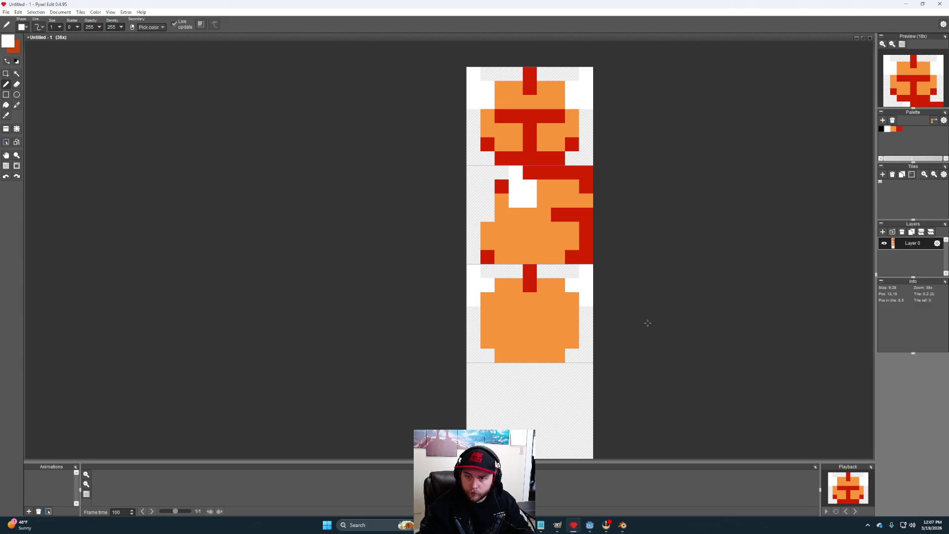
Step: Paste a copy of the side-view tile into the empty fourth tile
mouse_move(573, 328)
left_mouse_down()
mouse_move(606, 273)
mouse_move(591, 278)
left_mouse_up()
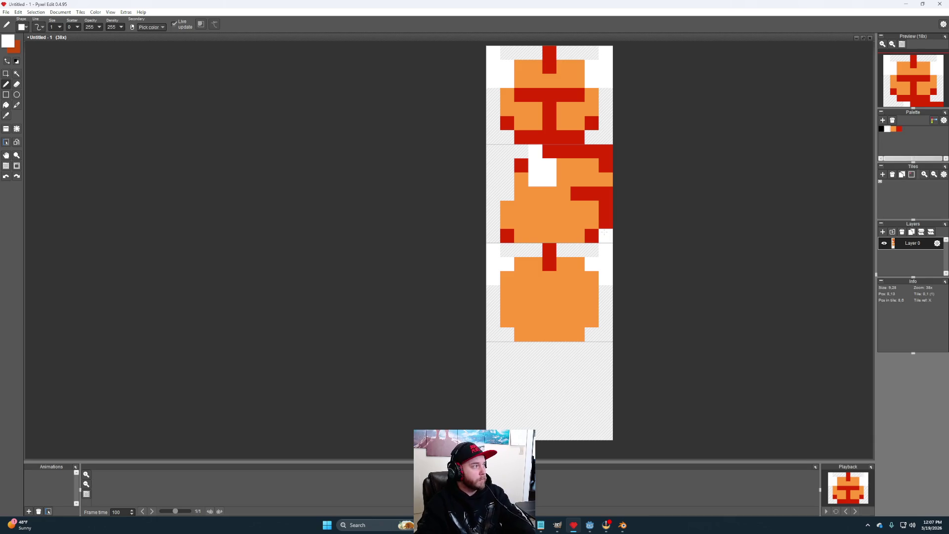
key("ctrl+v")
mouse_move(610, 242)
left_mouse_down()
mouse_move(487, 180)
mouse_move(491, 165)
mouse_move(597, 227)
mouse_move(566, 401)
left_mouse_up()
Step: Mirror the pasted side view, widen the canvas to 4 tiles, and select the top-left head
left_click(638, 396)
key("h")
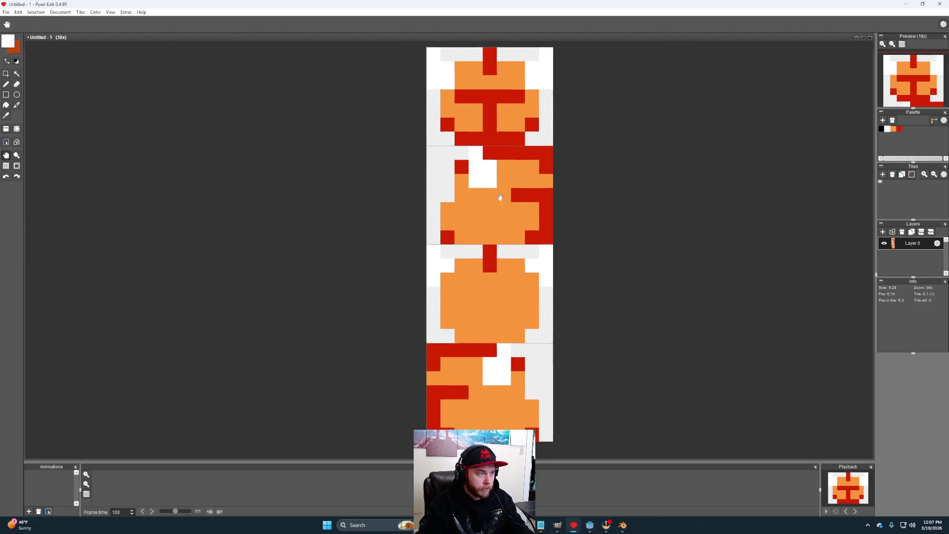
left_click(63, 14)
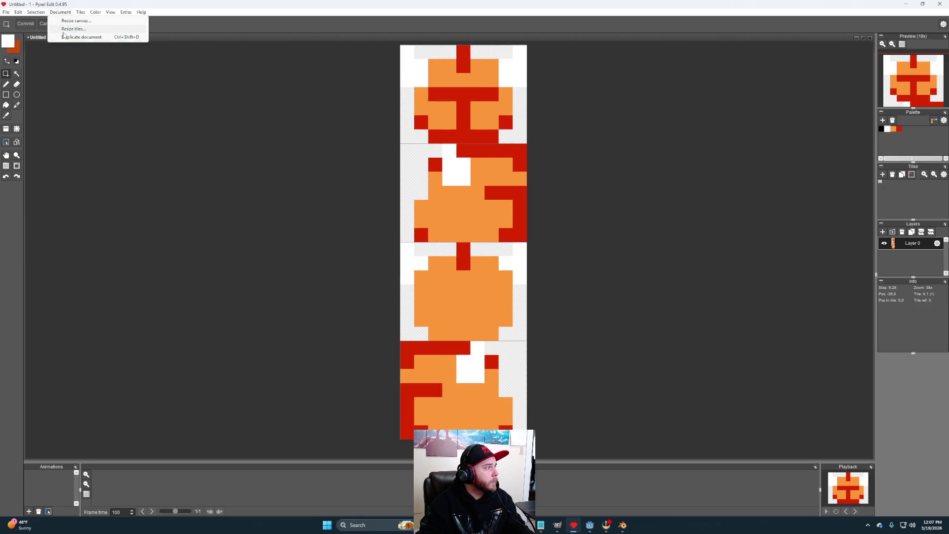
left_click(74, 21)
double_click(459, 265)
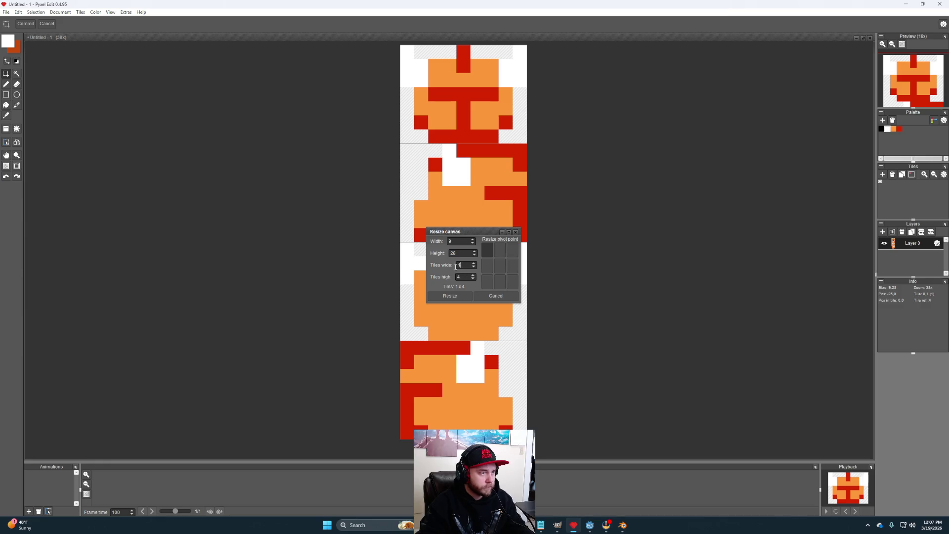
left_click(456, 297)
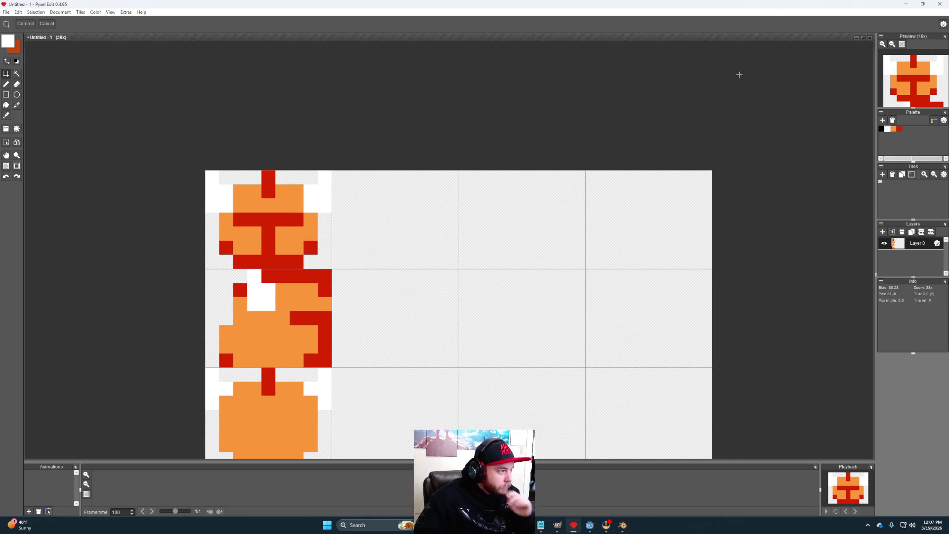
mouse_move(331, 270)
left_mouse_down()
mouse_move(217, 197)
mouse_move(205, 171)
left_mouse_up()
Step: Copy the front-facing head into the top row's third tile and fix it in place
key("ctrl+c")
key("ctrl+v")
mouse_move(476, 253)
left_mouse_down()
mouse_move(415, 237)
mouse_move(501, 237)
mouse_move(534, 225)
left_mouse_up()
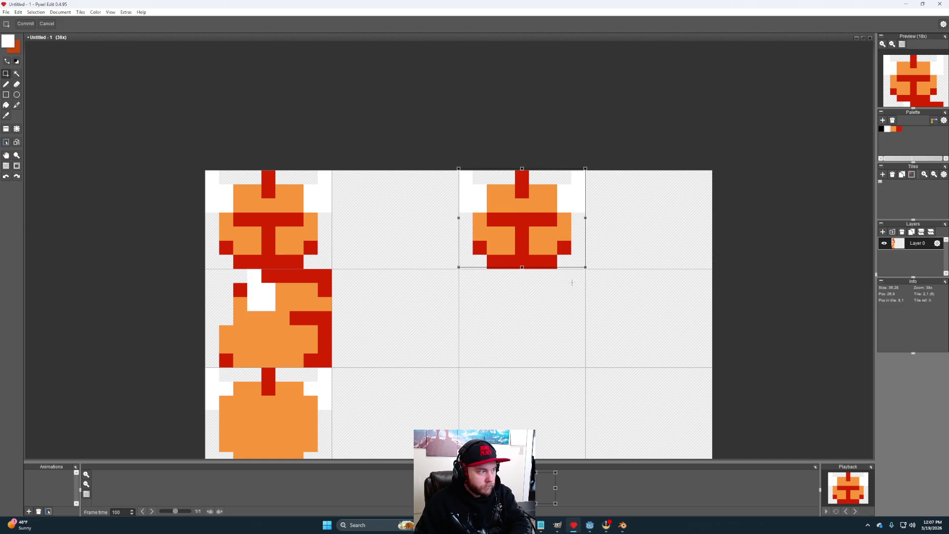
left_click(602, 296)
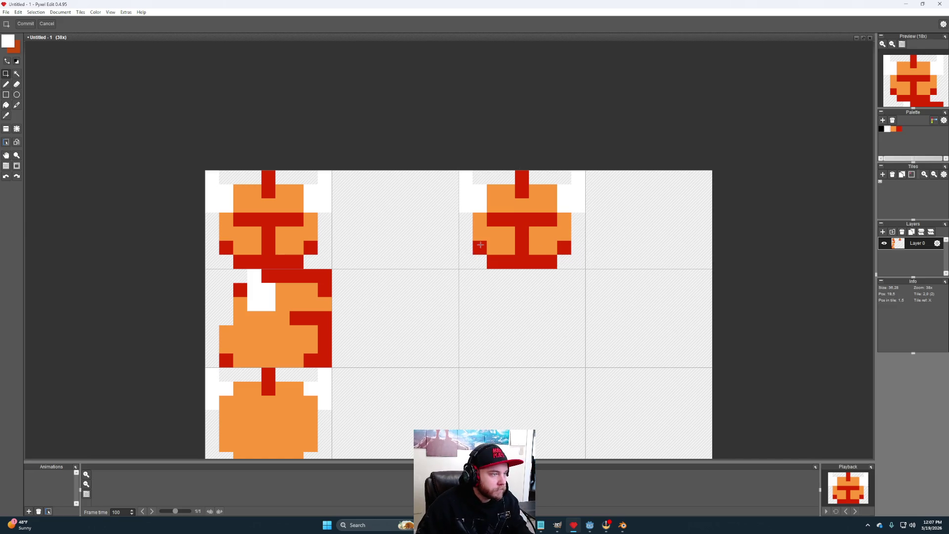
left_click_drag(212, 303, 240, 306)
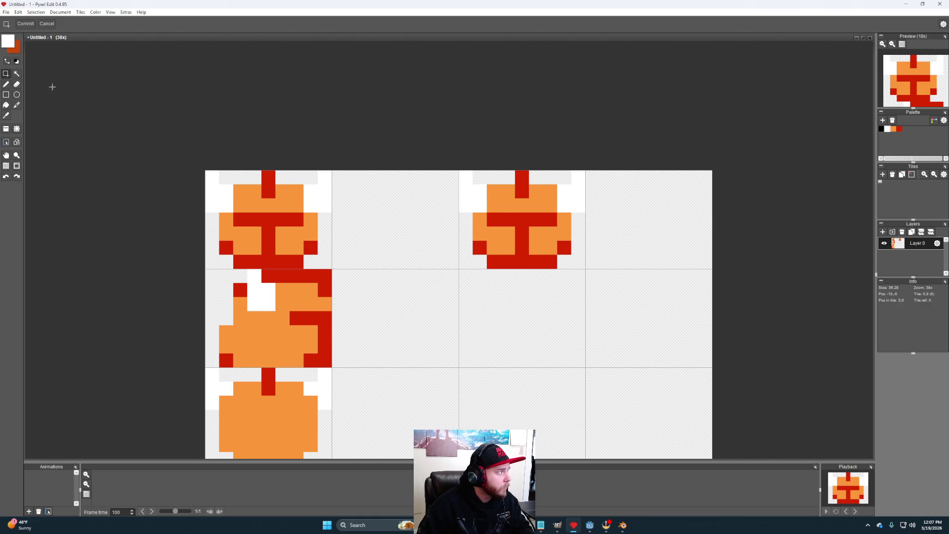
left_click(6, 86)
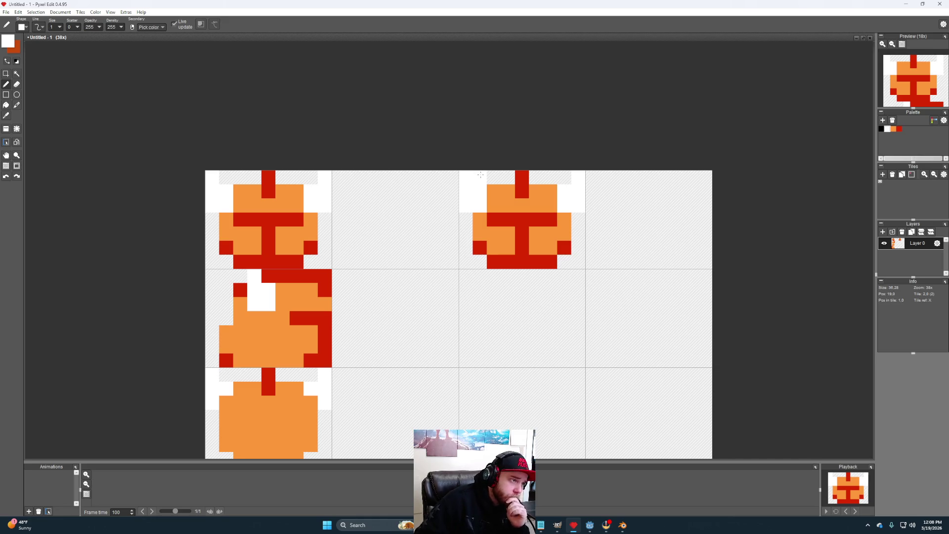
Step: Whiten the copied head's upper corners and erase the stray white pixels and top stem pixel
left_click(494, 191)
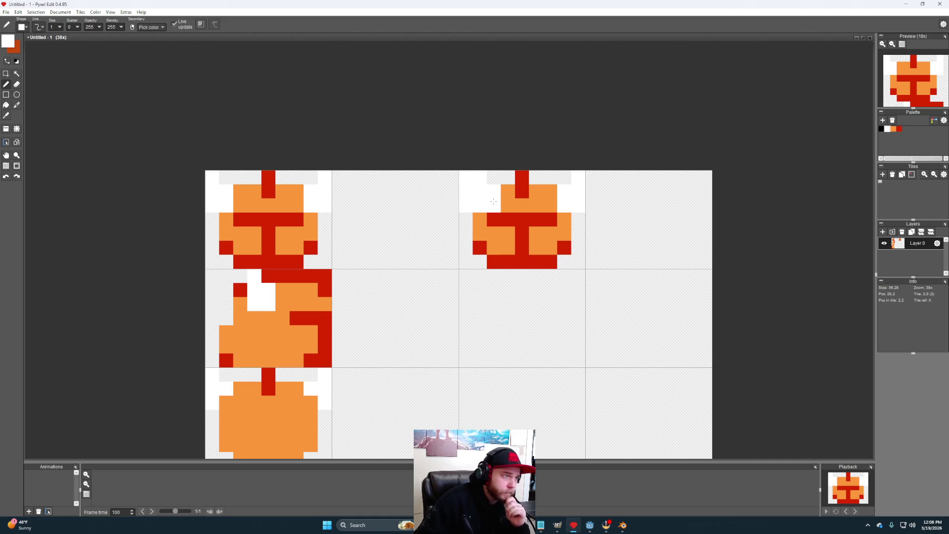
left_click(550, 191)
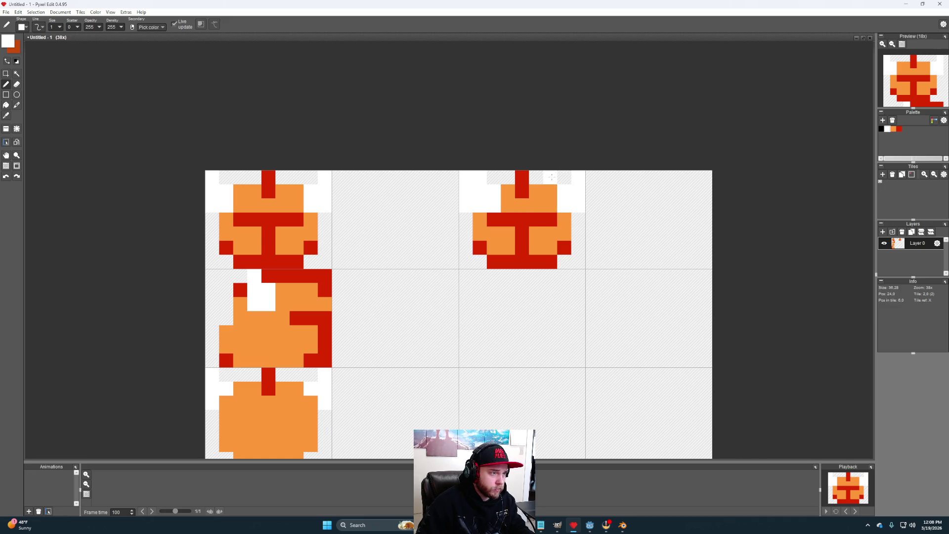
left_click(550, 177)
key("e")
left_click_drag(564, 198, 579, 184)
left_click_drag(463, 208, 465, 178)
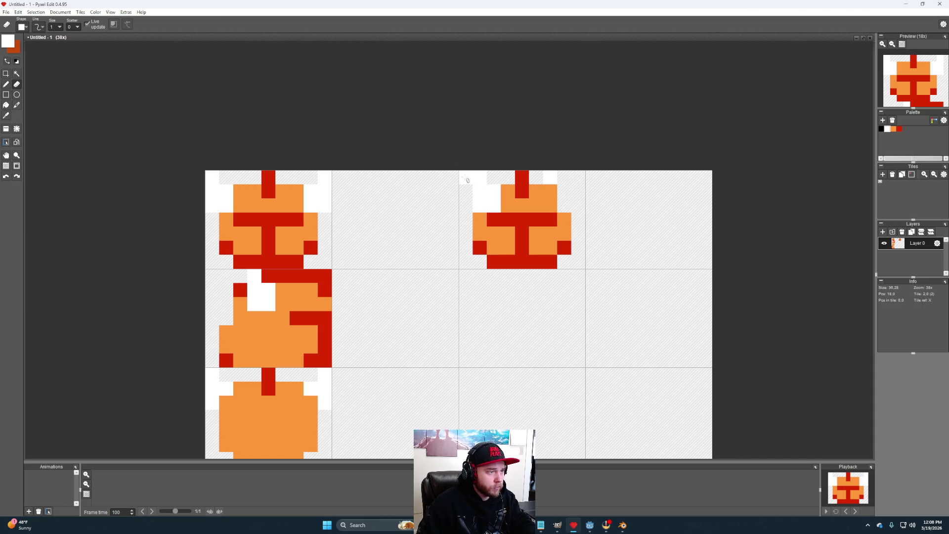
left_click(523, 179)
Step: Paint the head's top row, face pixels and right column red
left_click(522, 191, "alt")
key("b")
mouse_move(523, 178)
left_mouse_down()
mouse_move(510, 177)
mouse_move(532, 175)
left_mouse_up()
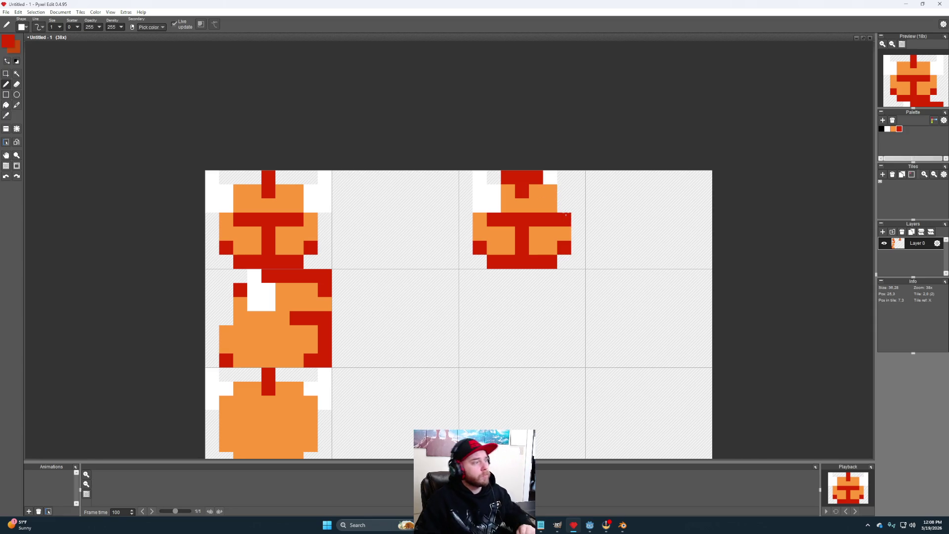
left_click(536, 191)
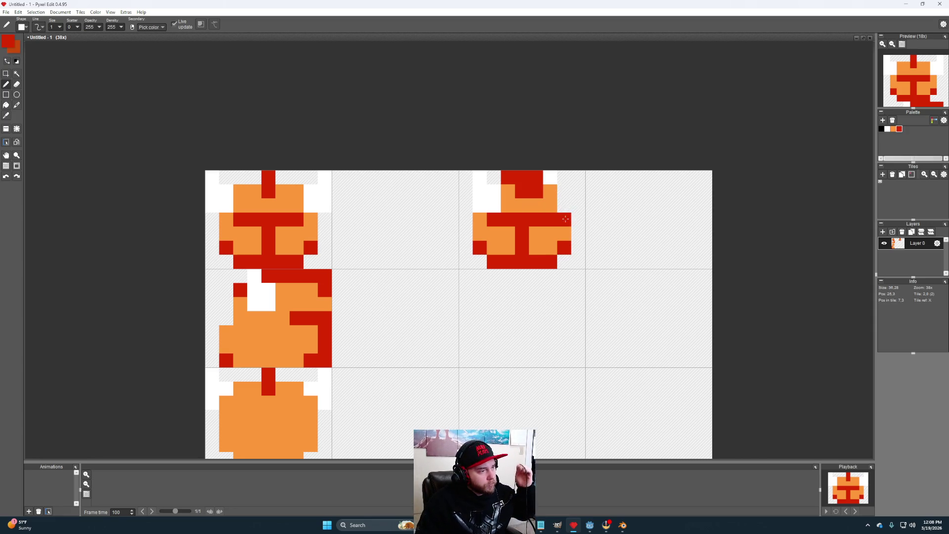
left_click(893, 129)
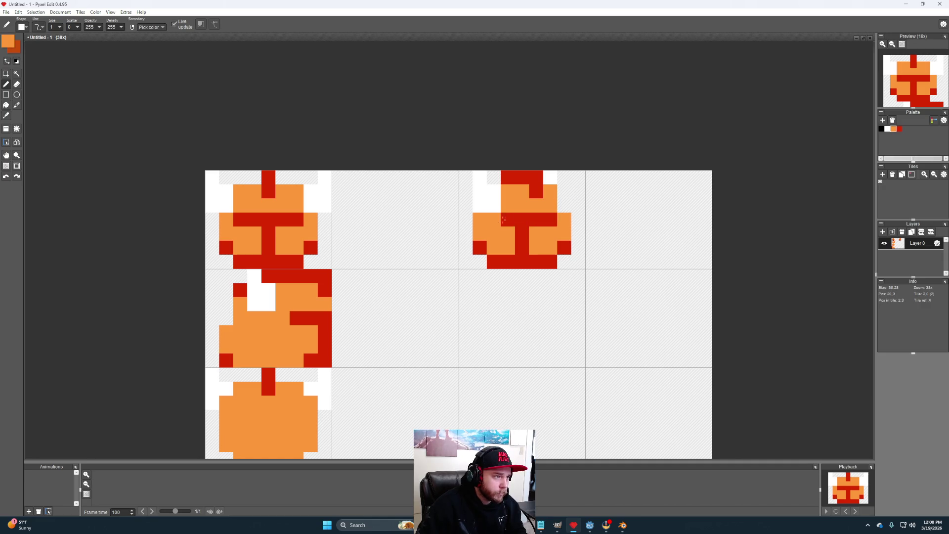
left_click(522, 248, "alt")
left_click(522, 234)
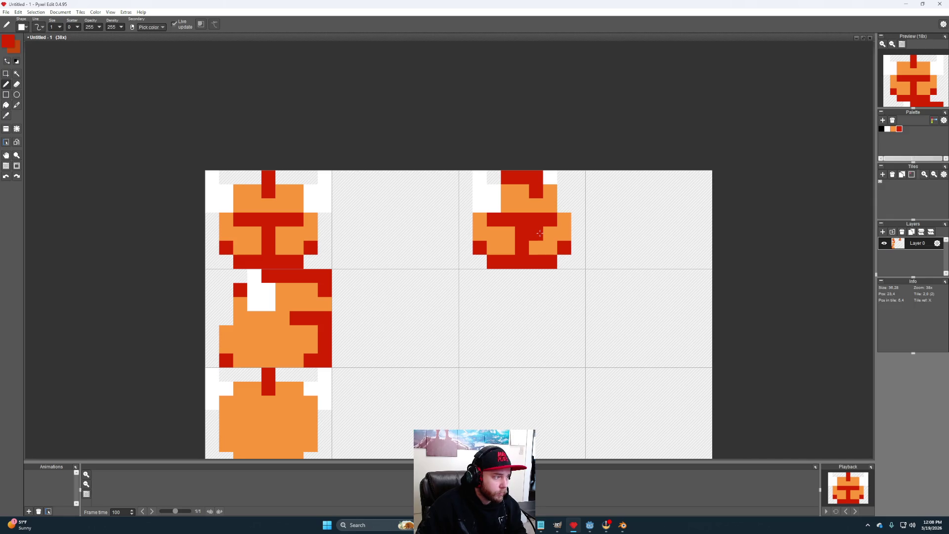
left_click(537, 244)
left_click_drag(550, 233, 549, 247)
left_click_drag(549, 192, 549, 178)
Step: Add white and orange pixels right of the head, undoing the stray orange one
left_click(494, 191, "alt")
left_click(564, 191)
left_click(566, 205)
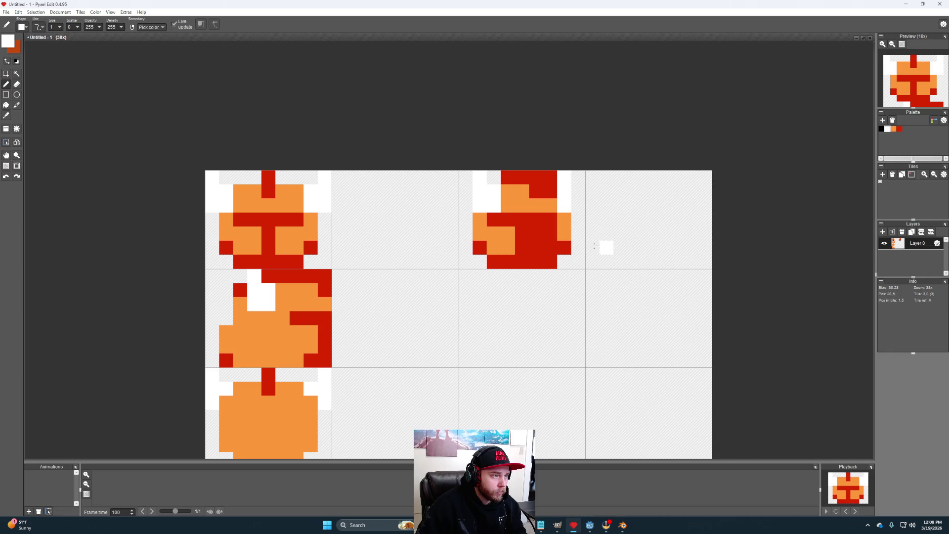
left_click(551, 205, "alt")
right_click(551, 234)
left_click(565, 205)
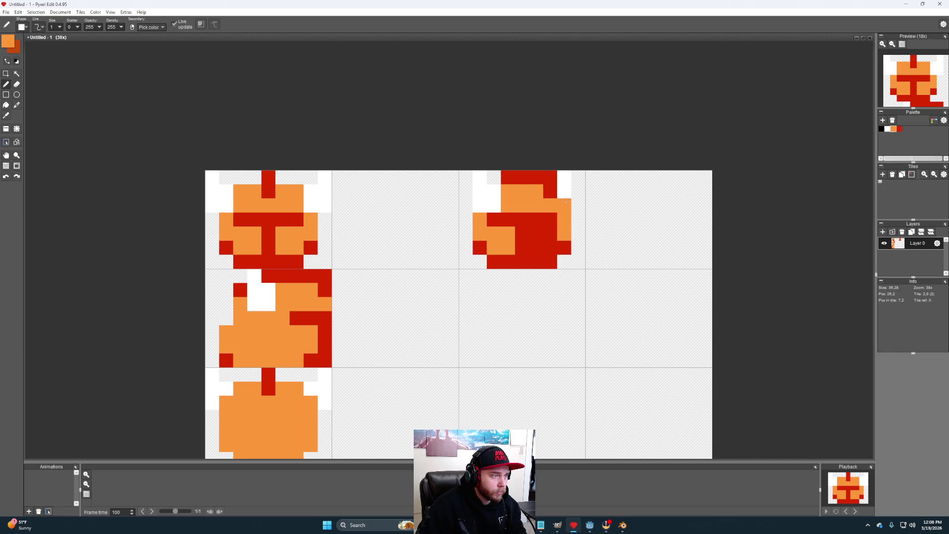
key("ctrl+z")
left_click(565, 192)
left_click(564, 206)
left_click(575, 205)
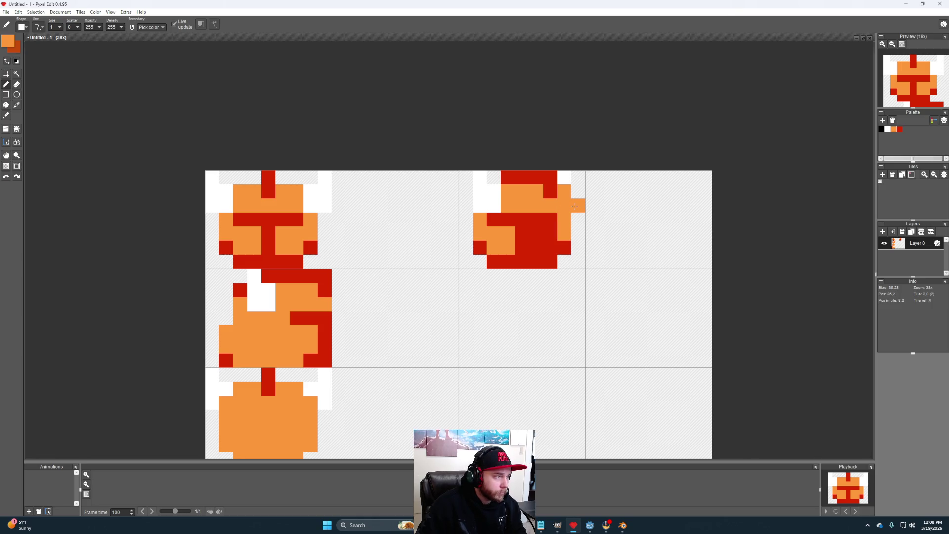
key("ctrl+z")
Step: Fill one head pixel orange and another red in the third tile
left_click(487, 207)
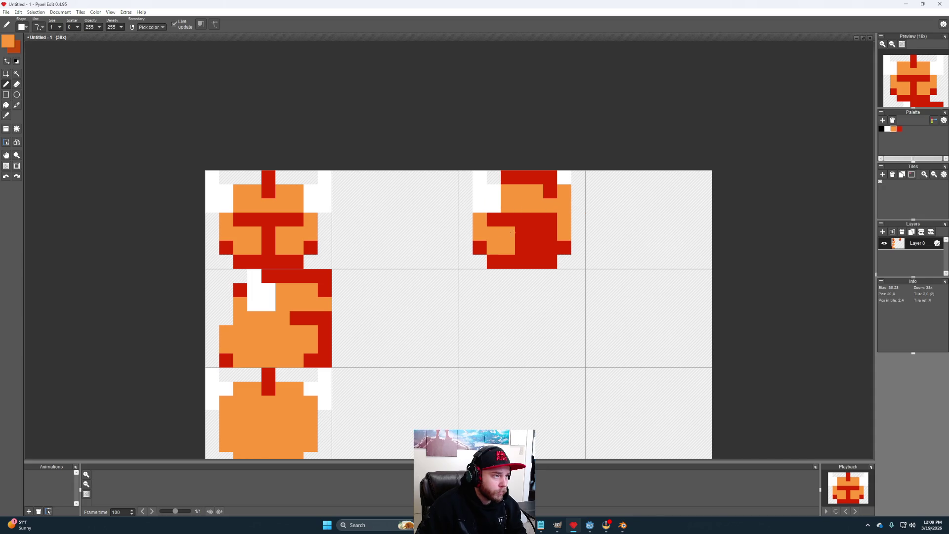
left_click(539, 220, "alt")
left_click(564, 220)
left_click(508, 233, "alt")
Step: Recolour face pixels orange, make the two rightmost bottom pixels red, and add an orange right strip
mouse_move(522, 234)
left_mouse_down()
mouse_move(536, 233)
mouse_move(522, 248)
mouse_move(495, 219)
mouse_move(513, 219)
left_mouse_up()
left_click(565, 247)
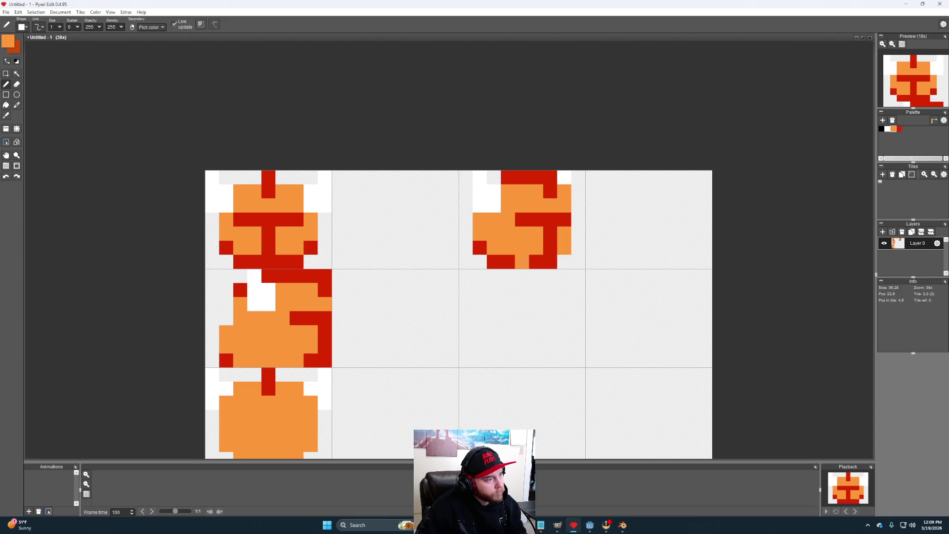
left_click(549, 260)
right_click(547, 253)
left_click_drag(549, 262, 561, 267)
right_click(564, 233)
left_click(576, 246)
left_click_drag(572, 244, 574, 205)
left_click(635, 262)
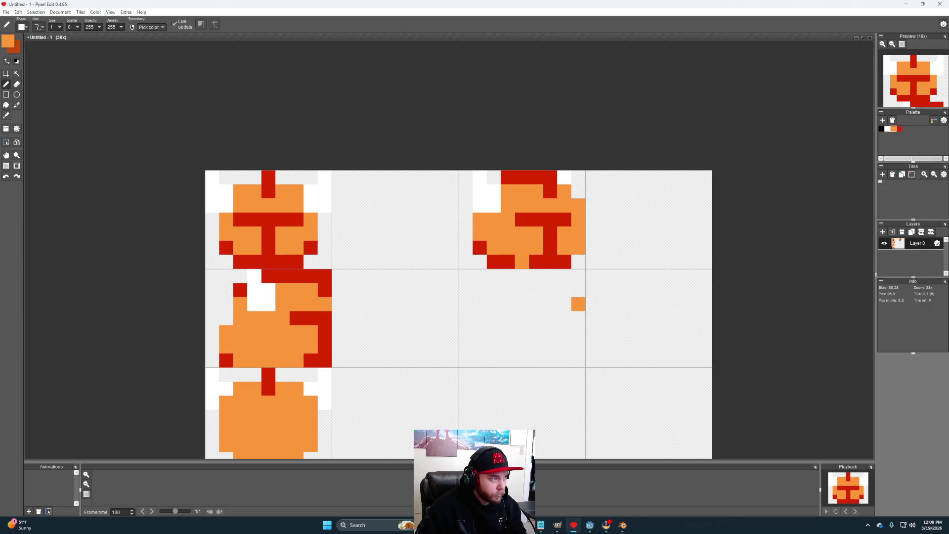
Step: Repaint the head's bottom-left corner pixels between orange and red
mouse_move(559, 329)
left_mouse_down()
mouse_move(527, 328)
mouse_move(529, 318)
left_mouse_up()
left_click(494, 267)
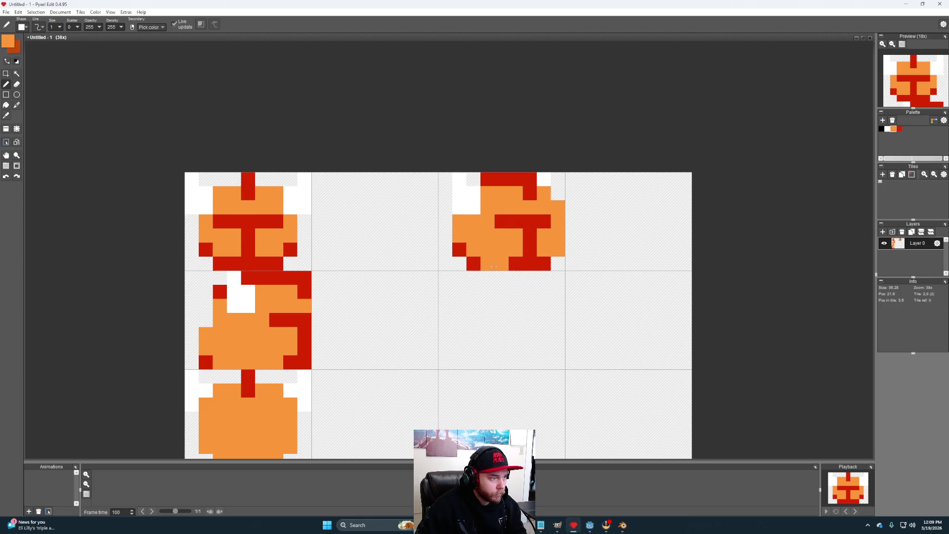
mouse_move(586, 349)
left_mouse_down()
mouse_move(532, 365)
mouse_move(498, 337)
left_mouse_up()
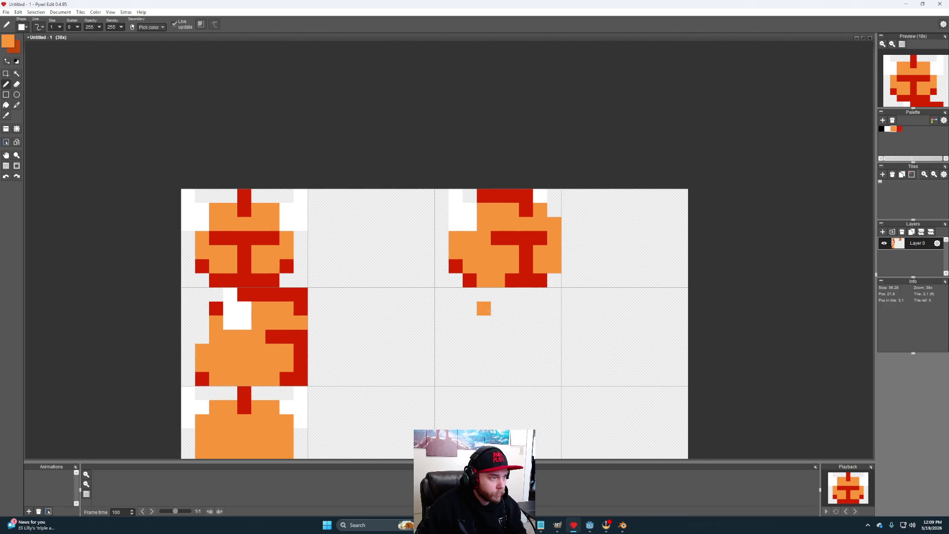
mouse_move(525, 308)
left_mouse_down()
mouse_move(532, 295)
mouse_move(521, 278)
left_mouse_up()
left_click(491, 263)
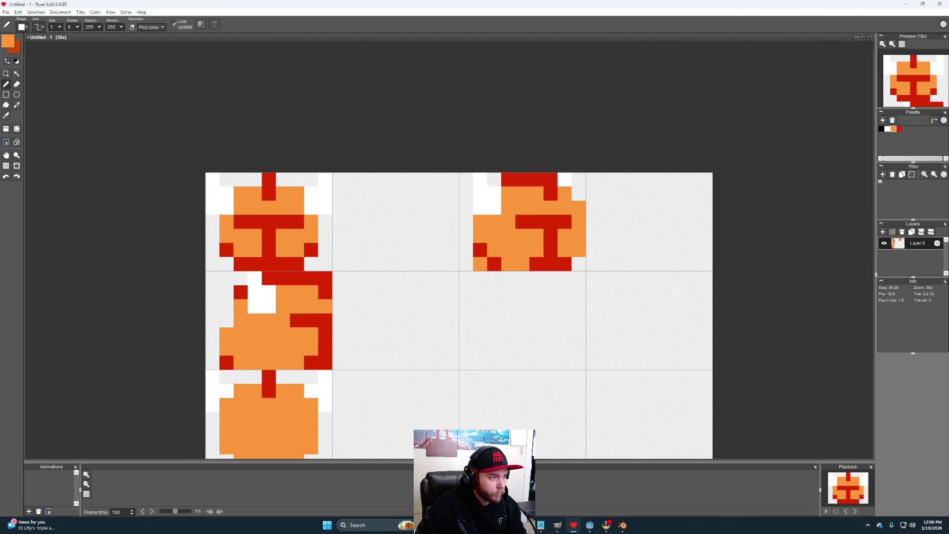
right_click(491, 265)
left_click(485, 265)
right_click(480, 264)
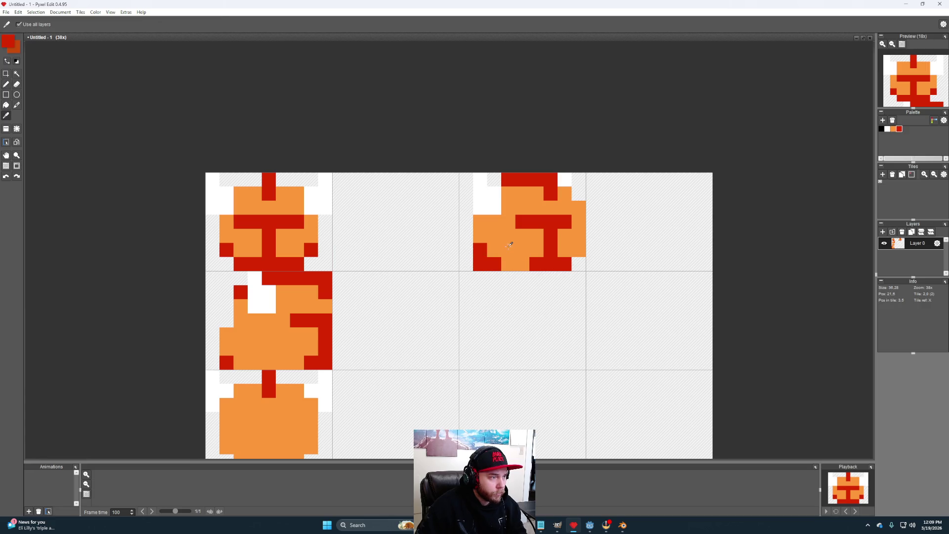
left_click(494, 264)
left_click(480, 250)
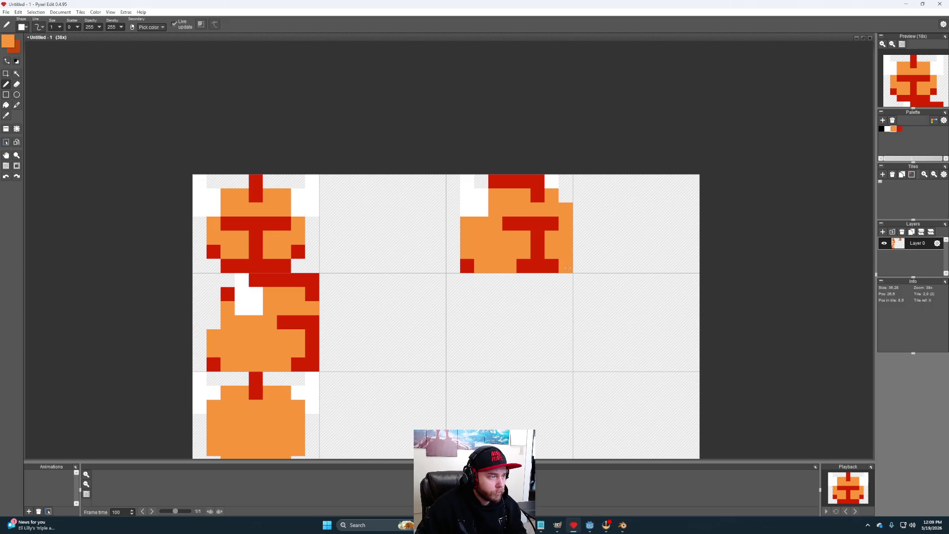
Step: Extend the red bar one pixel right, then undo it
mouse_move(566, 336)
left_mouse_down()
mouse_move(587, 295)
mouse_move(577, 282)
left_mouse_up()
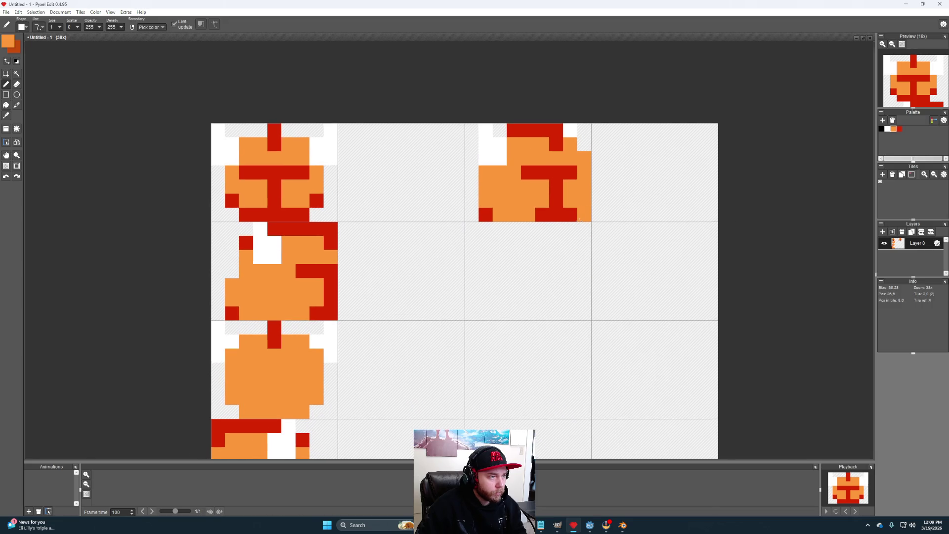
left_click(570, 170, "alt")
left_click(584, 172)
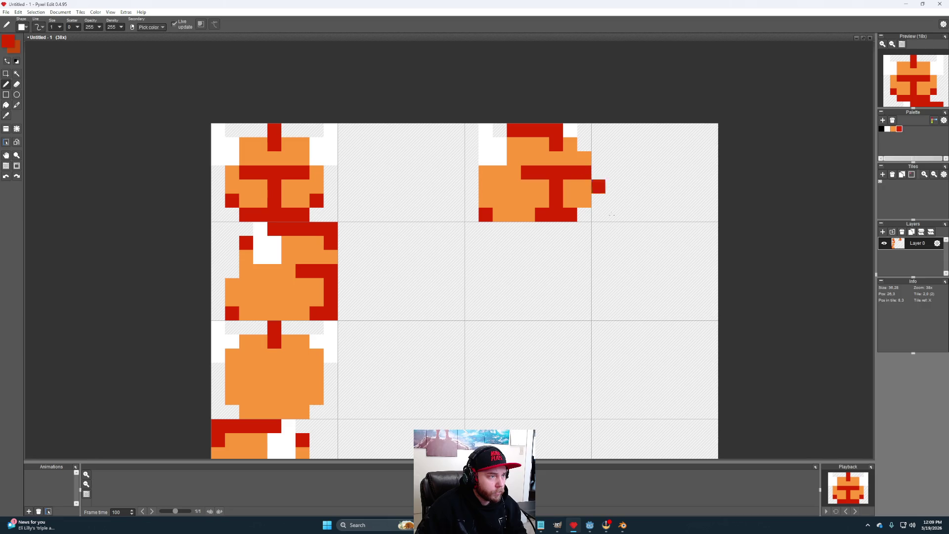
left_click(584, 200, "alt")
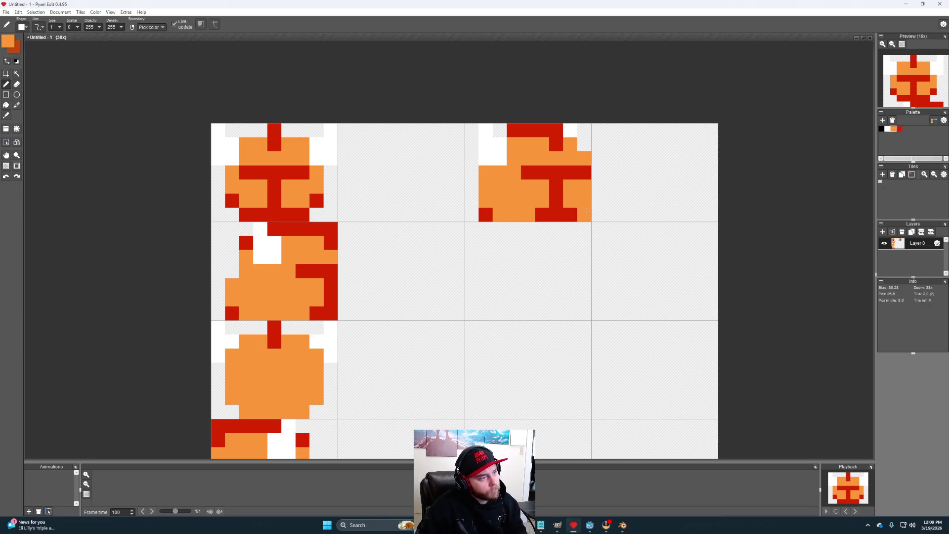
key("ctrl+z")
key("ctrl+z")
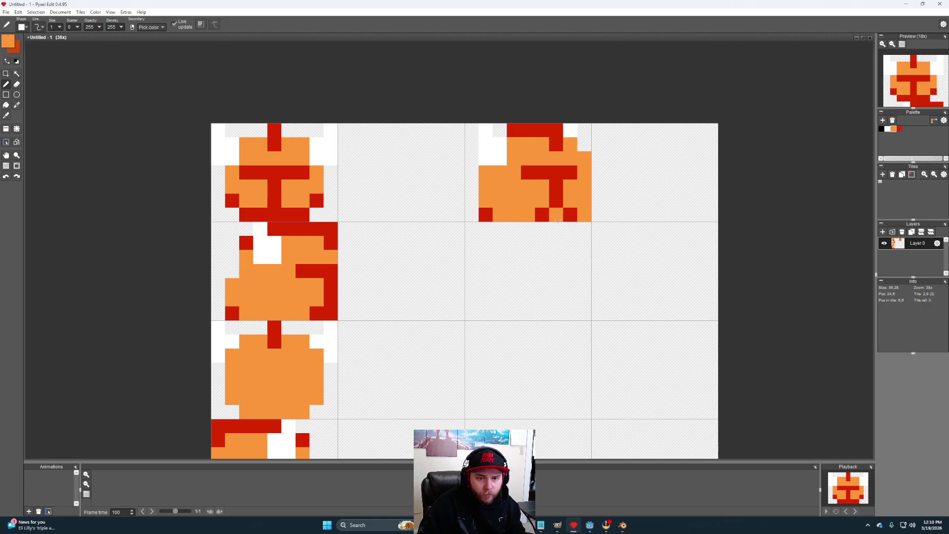
Step: Paint the head's bottom row red and erase its bottom-left red pixel
key("x")
left_click(584, 214)
left_click(528, 214)
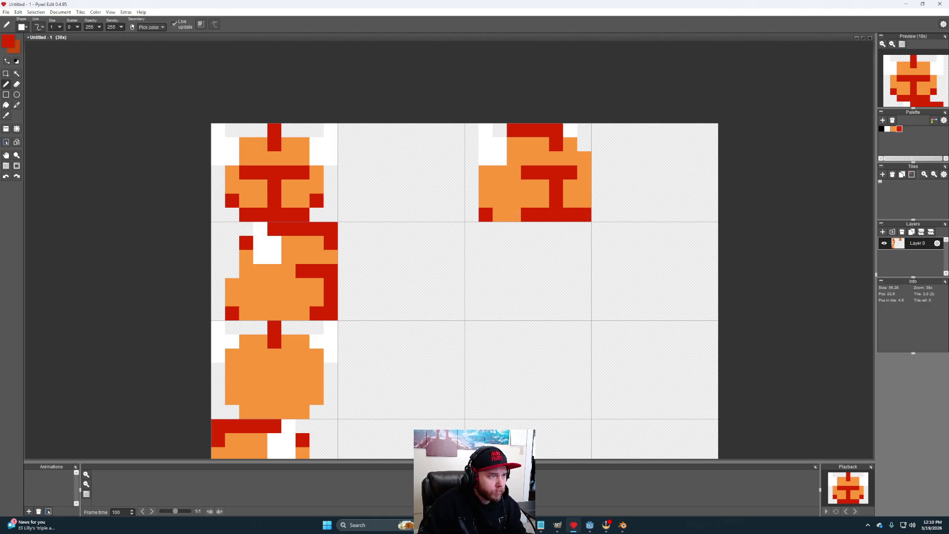
left_click(520, 212)
left_click_drag(507, 213, 490, 202)
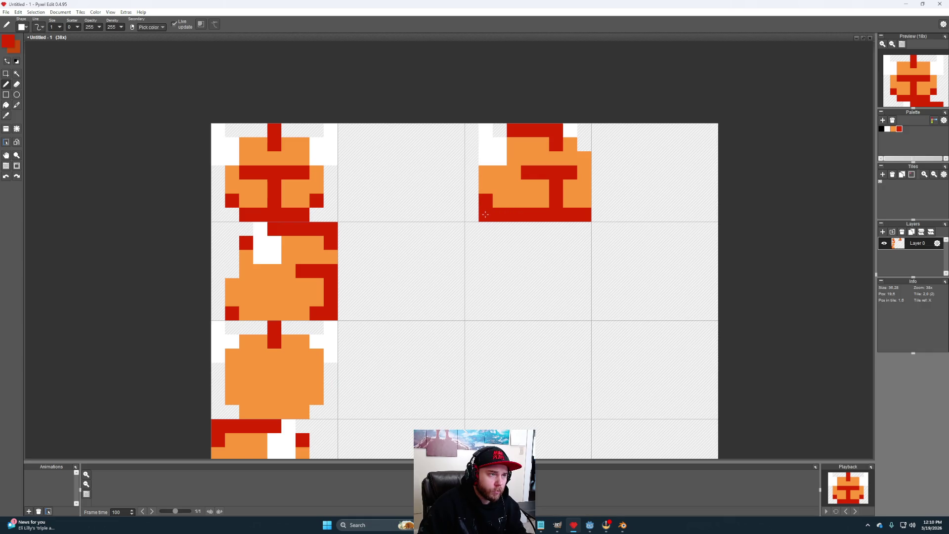
key("e")
left_click(487, 214)
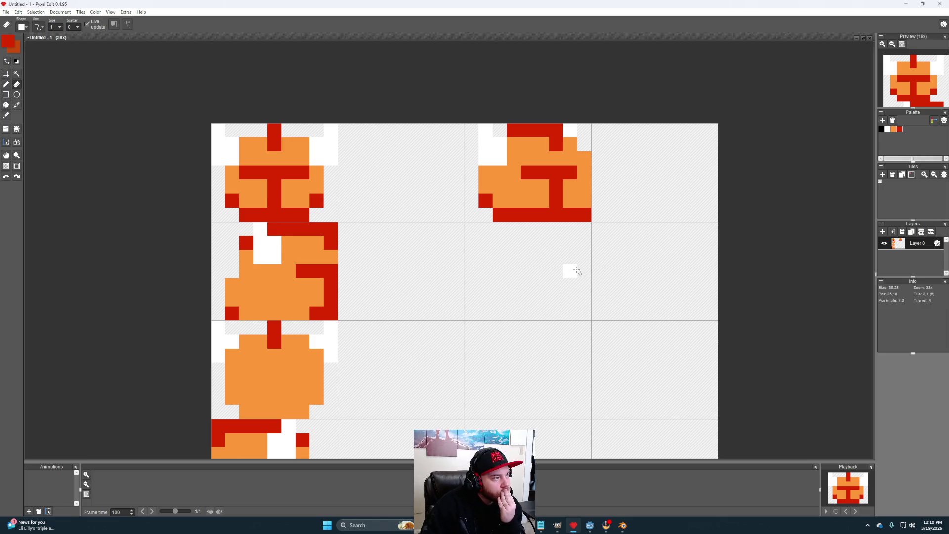
mouse_move(568, 271)
left_mouse_down()
mouse_move(588, 294)
mouse_move(592, 280)
mouse_move(597, 299)
mouse_move(562, 267)
mouse_move(547, 275)
mouse_move(555, 284)
mouse_move(546, 290)
left_mouse_up()
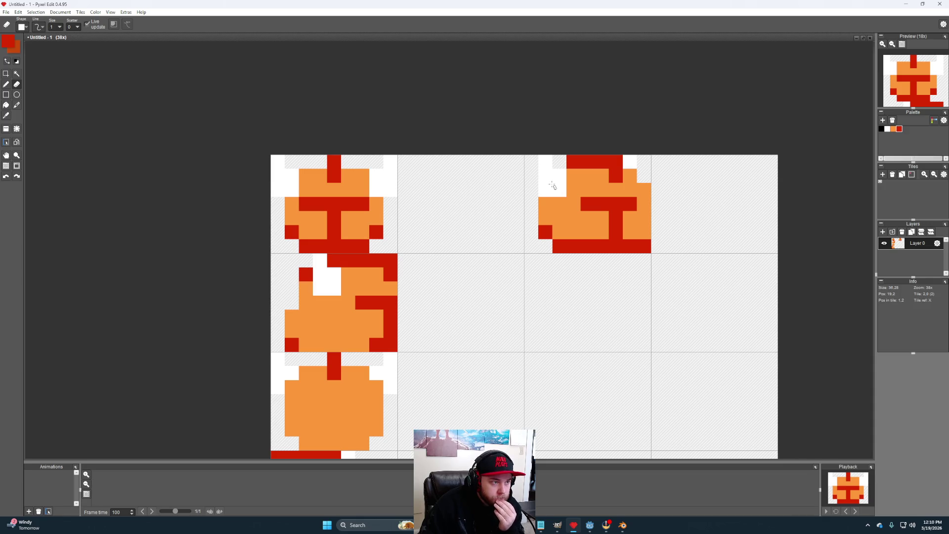
Step: Add a red pixel to the head and paint its left-edge pixels white
key("b")
left_click(561, 186)
right_click(546, 189)
left_click(559, 190)
mouse_move(573, 175)
left_mouse_down()
mouse_move(562, 163)
mouse_move(545, 190)
left_mouse_up()
key("e")
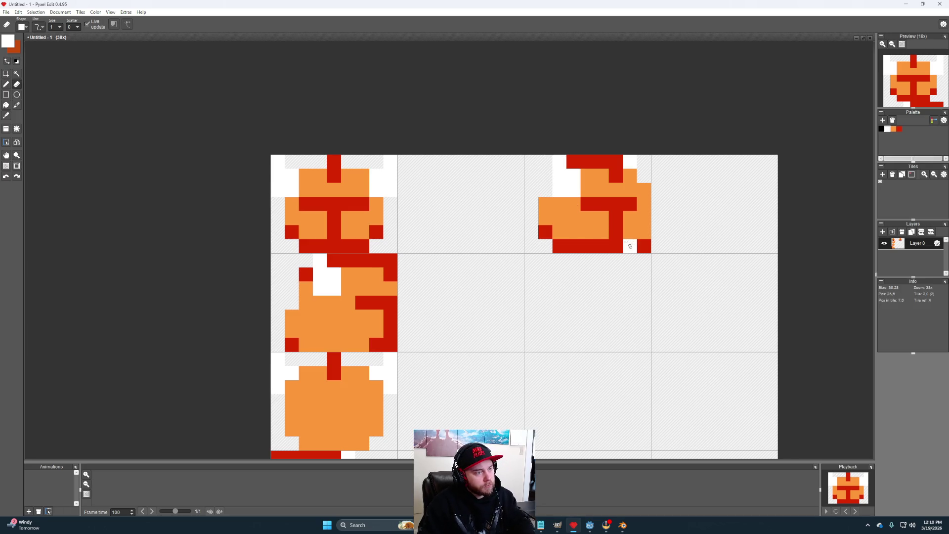
key("b")
Step: Erase the head's upper-left red pixels, leftmost column and left end of the red top bar
left_click(573, 233, "alt")
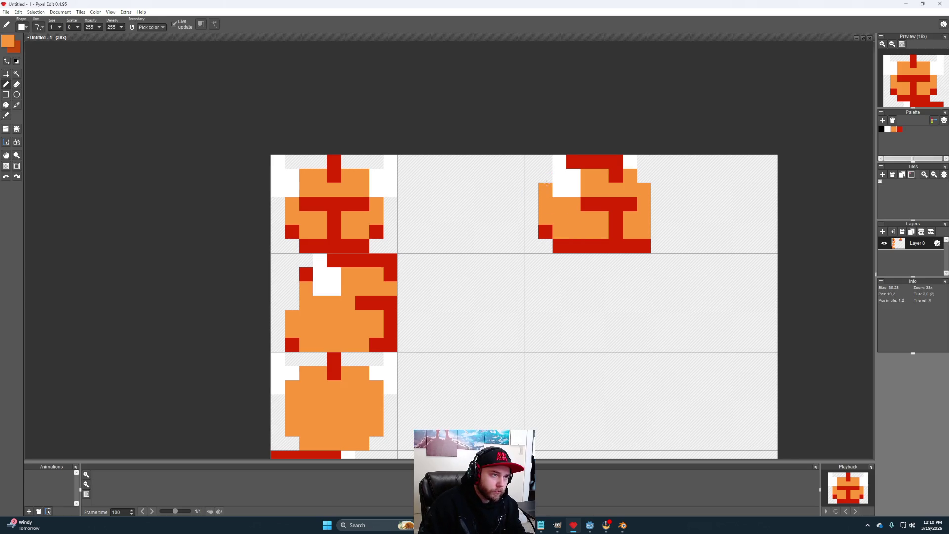
left_click(589, 164, "alt")
left_click(546, 176)
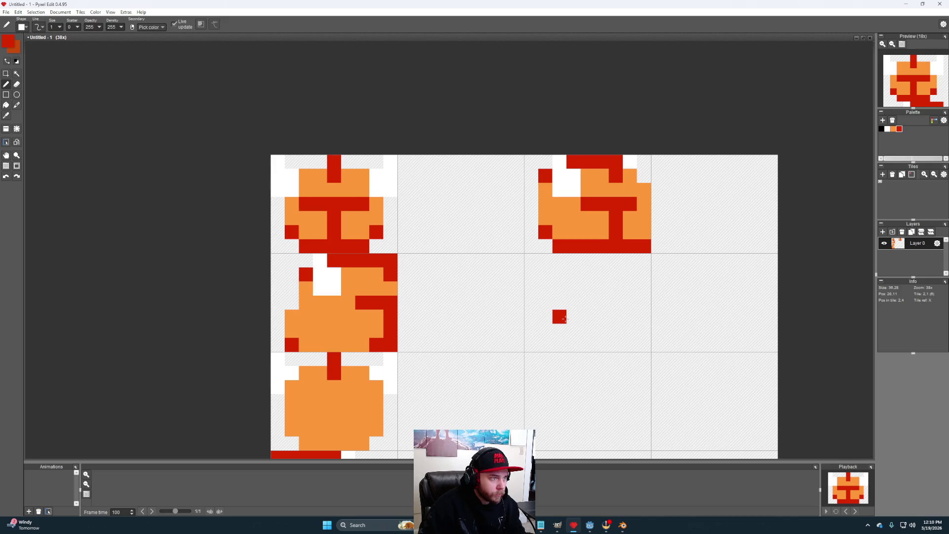
key("e")
left_click_drag(546, 175, 546, 190)
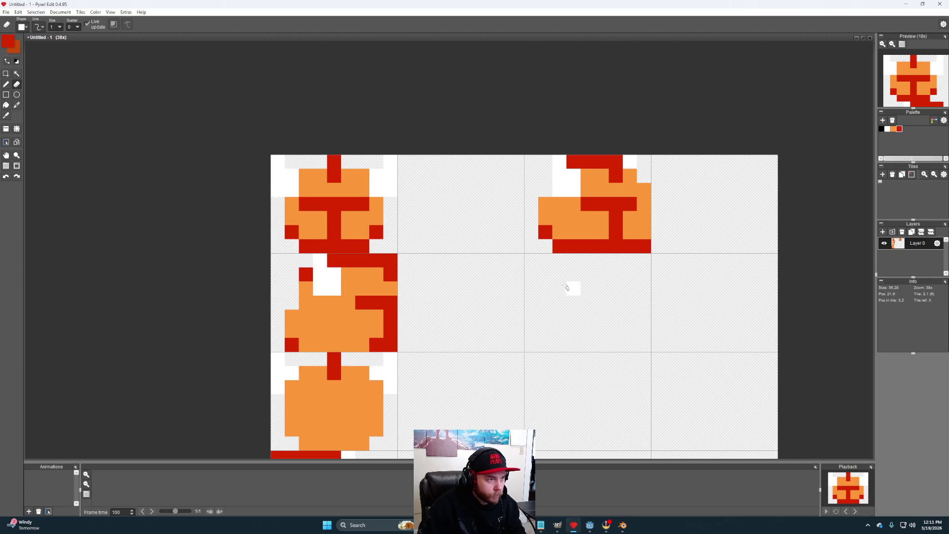
left_click_drag(545, 204, 545, 232)
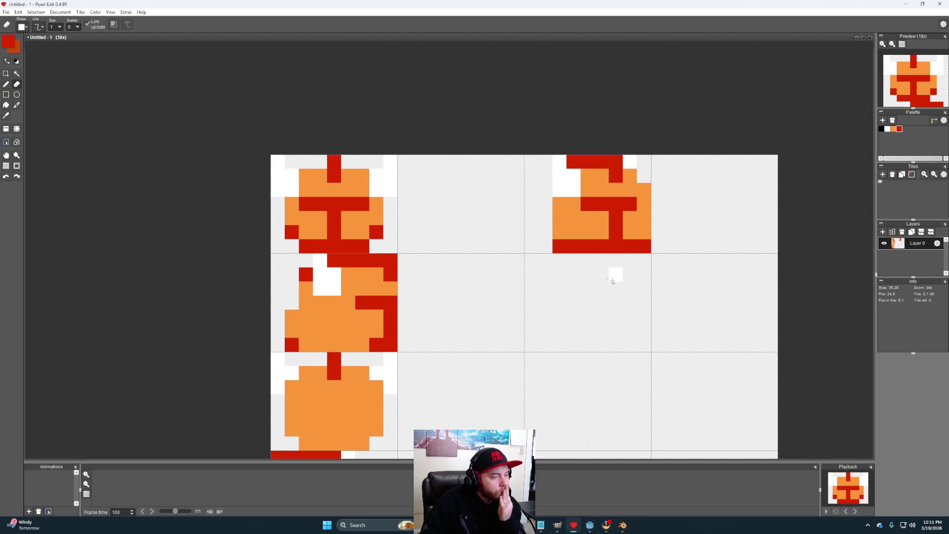
left_click(574, 161)
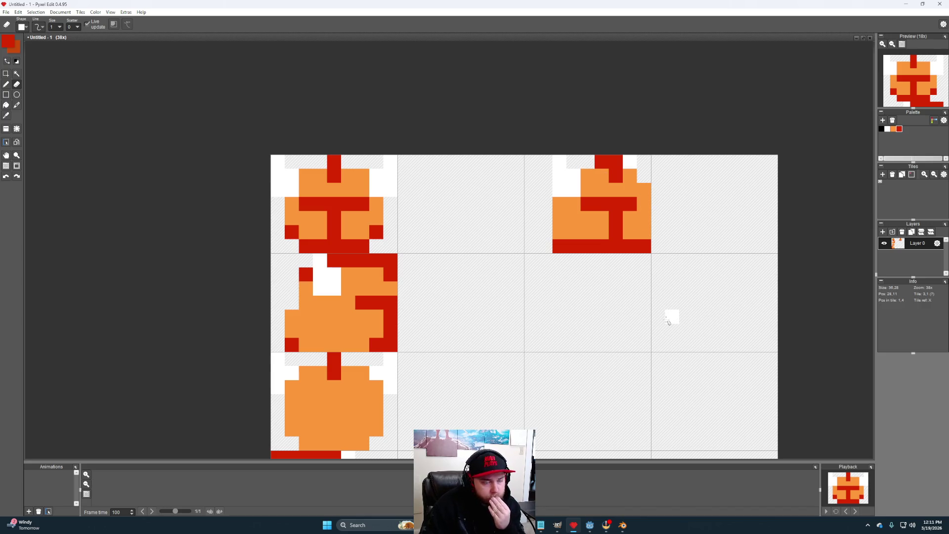
Step: Paint a top-row cell red and clear the bottom-left base pixel
key("b")
left_click(588, 162)
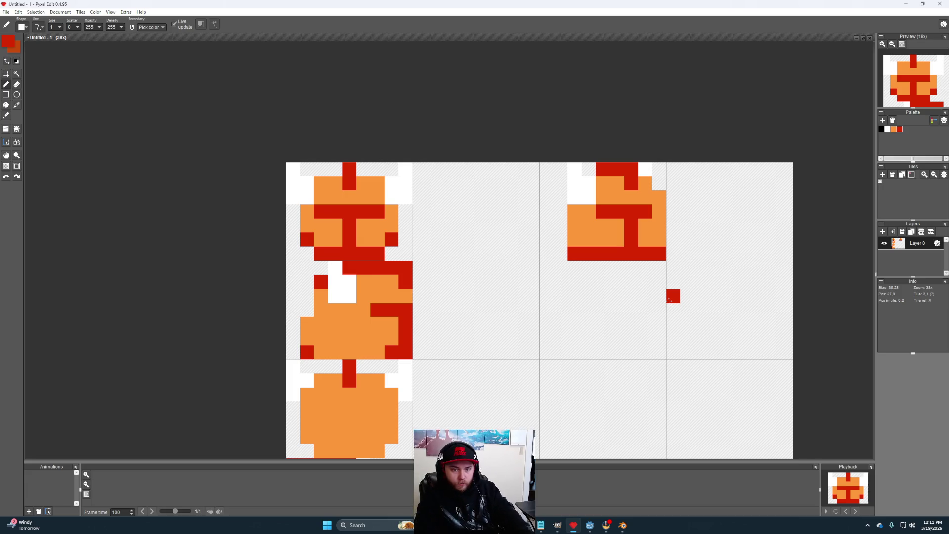
left_click(575, 239)
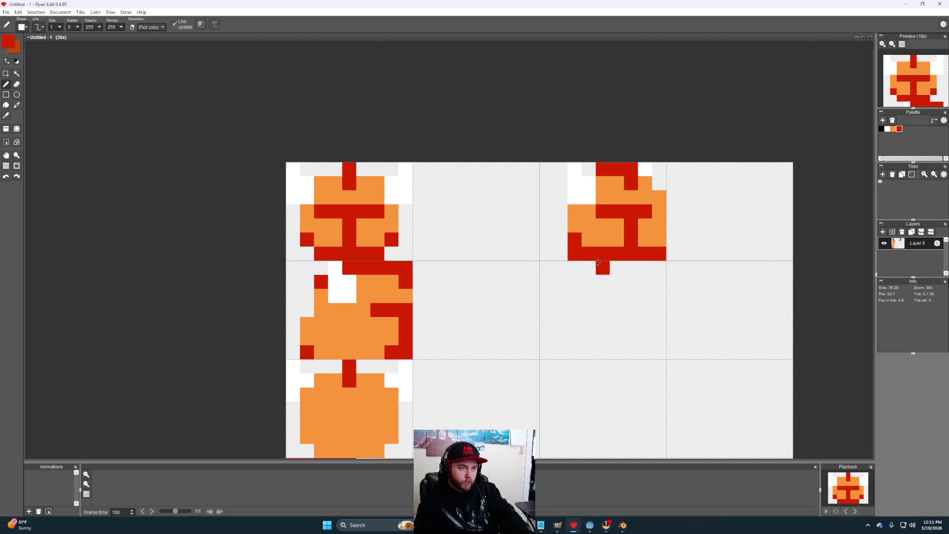
key("e")
left_click(575, 254)
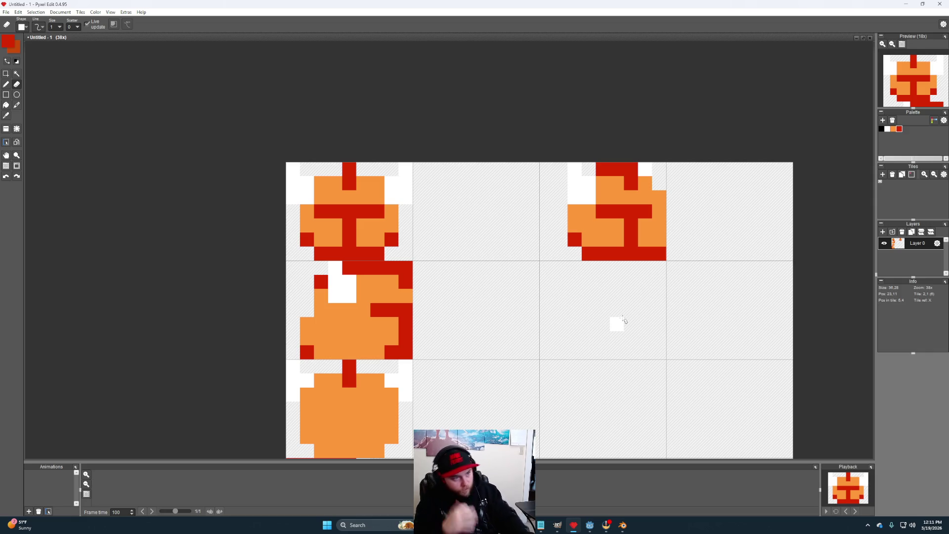
Step: Select the front-facing head in the first tile with a rectangle selection
mouse_move(629, 322)
left_mouse_down()
mouse_move(591, 307)
mouse_move(605, 318)
left_mouse_up()
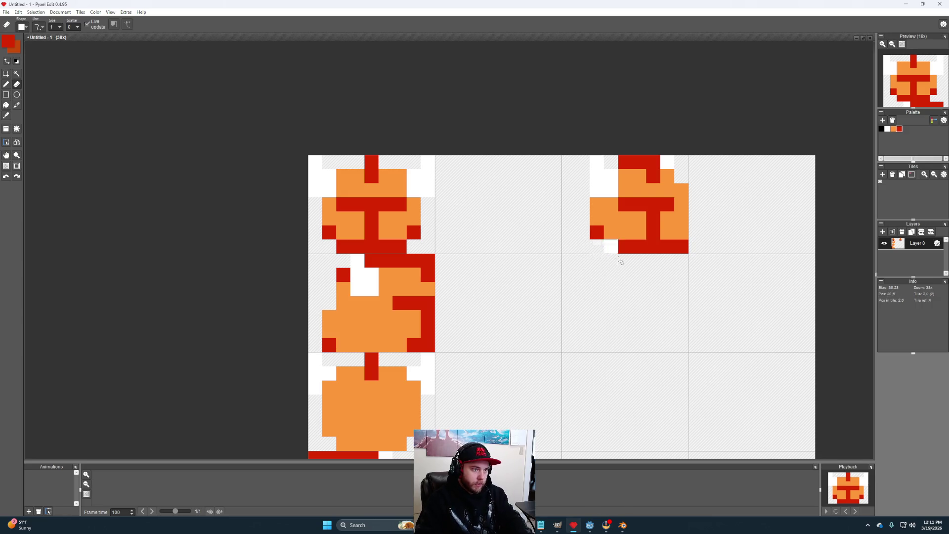
key("m")
mouse_move(428, 247)
left_mouse_down()
mouse_move(413, 189)
mouse_move(310, 157)
left_mouse_up()
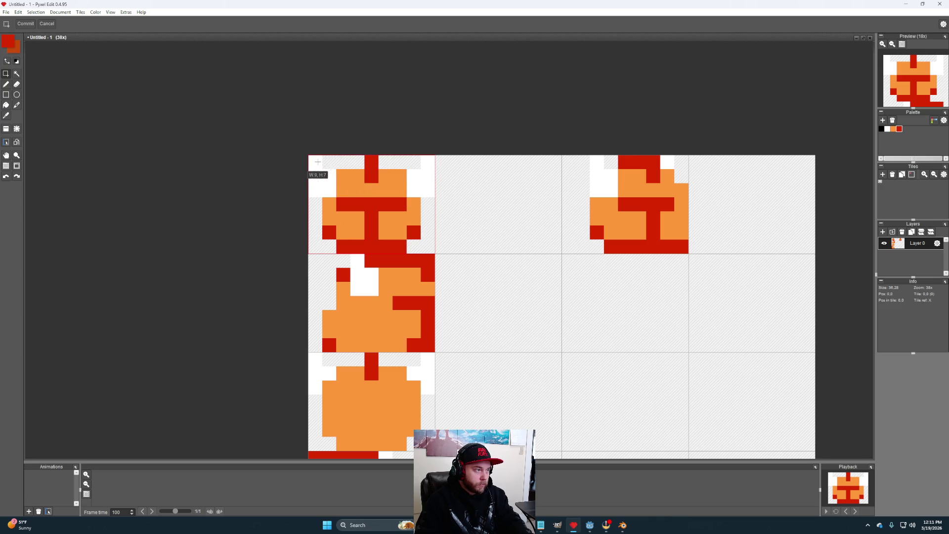
Step: Paste a copy of the front-facing head into the second top-row tile and commit it
key("ctrl+c")
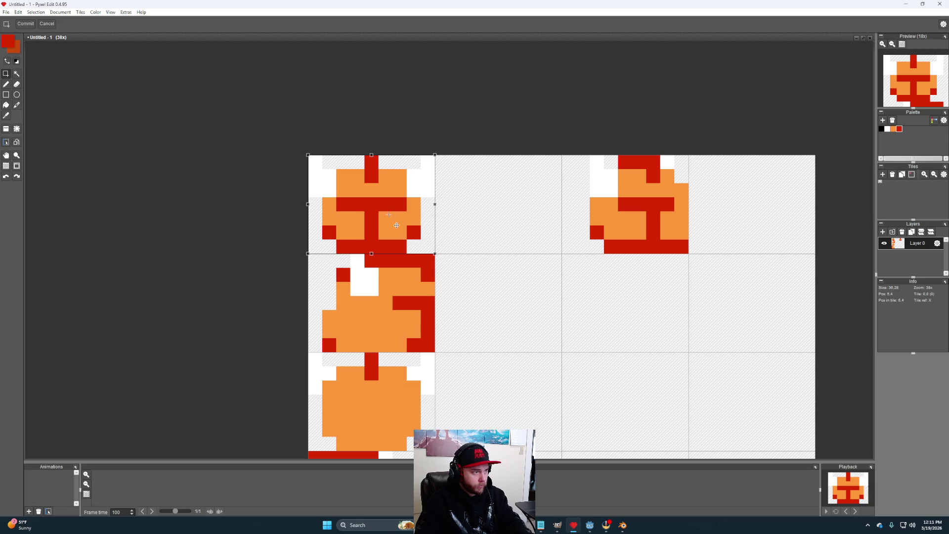
key("ctrl+v")
left_click_drag(524, 228, 520, 227)
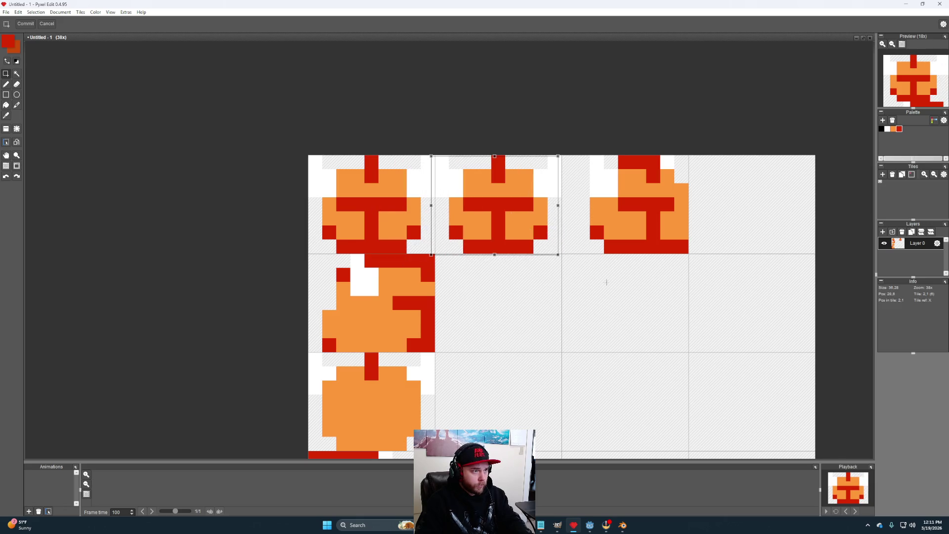
left_click(606, 287)
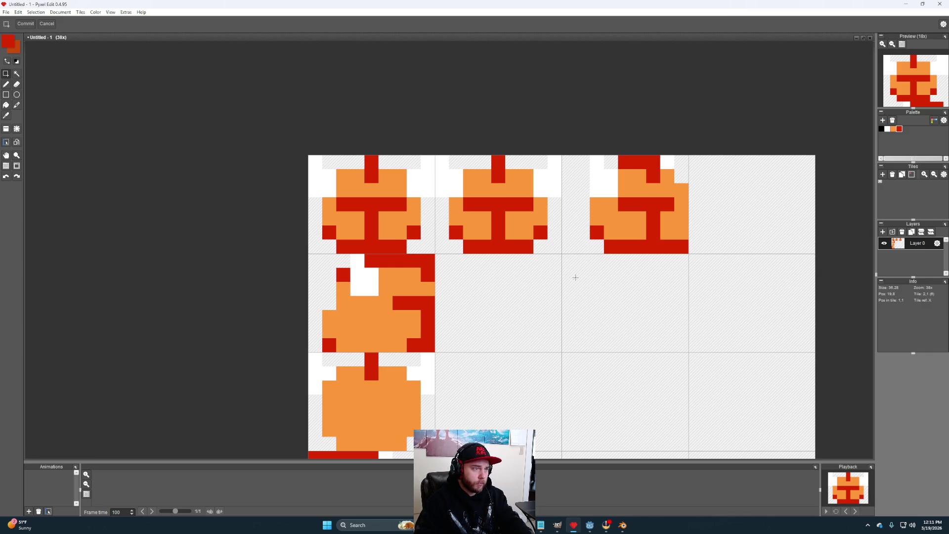
key("b")
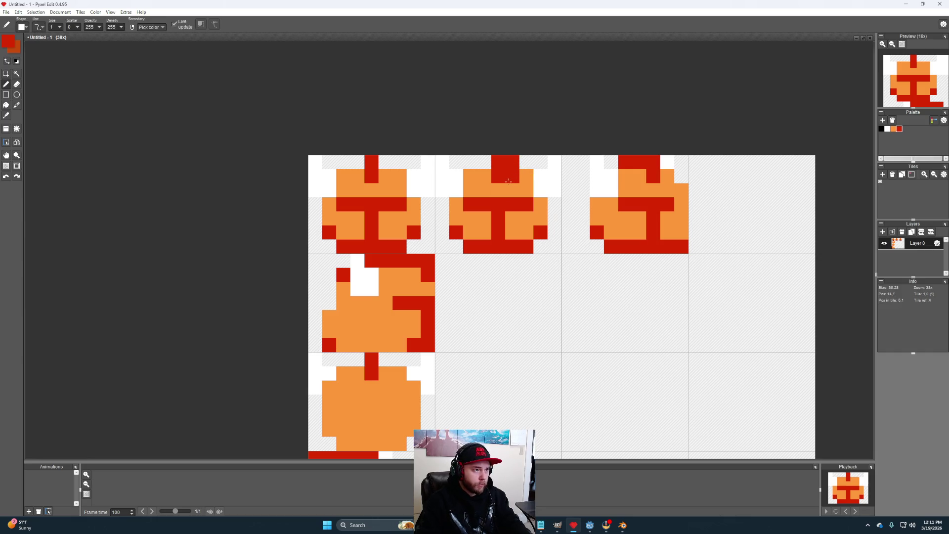
Step: Shift the second head's red stem one column right, turning leftover red pixels orange
left_click(495, 177, "alt")
left_click(499, 217, "alt")
left_click_drag(512, 217, 513, 233)
left_click(484, 232, "alt")
left_click(493, 227)
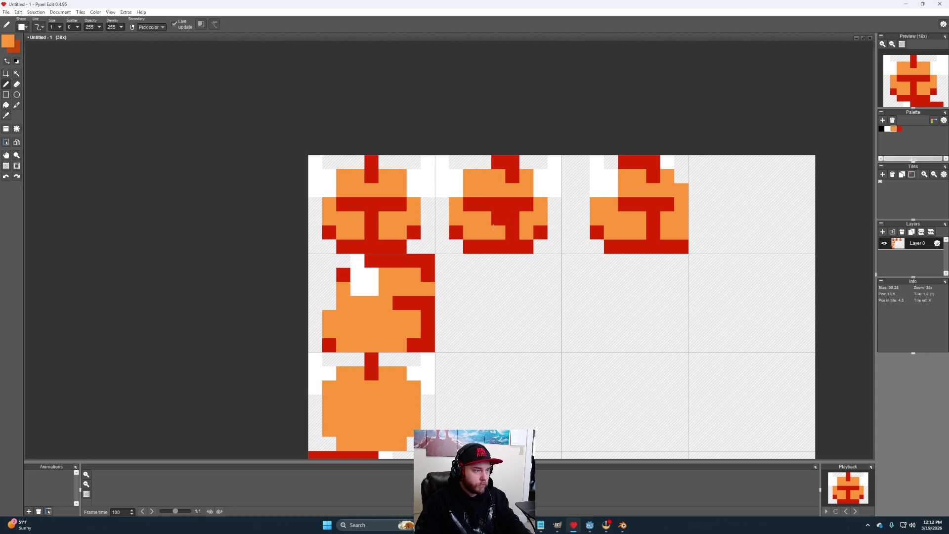
left_click(470, 205)
left_click(454, 166, "alt")
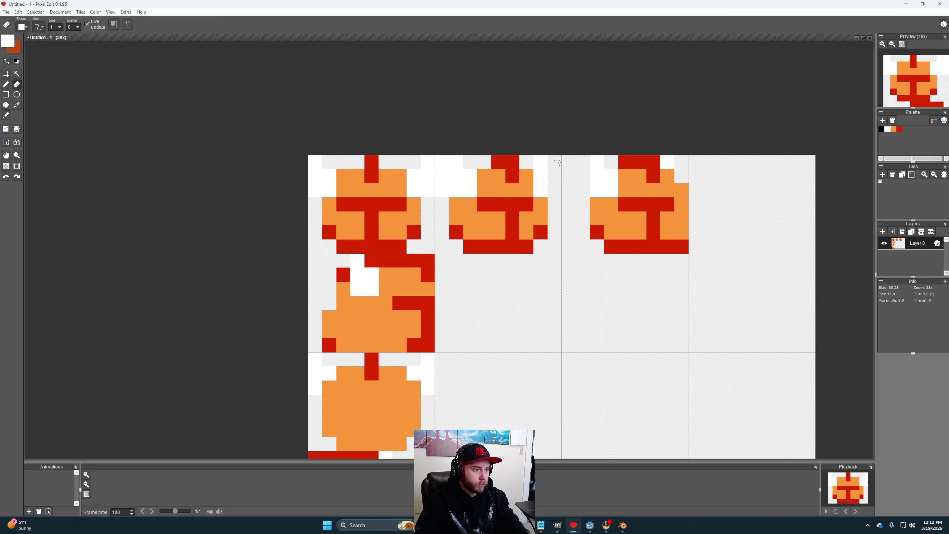
Step: Add an orange pixel to the second head and save the sprite sheet
key("alt")
left_click(544, 200)
key("e")
key("b")
left_click(555, 246)
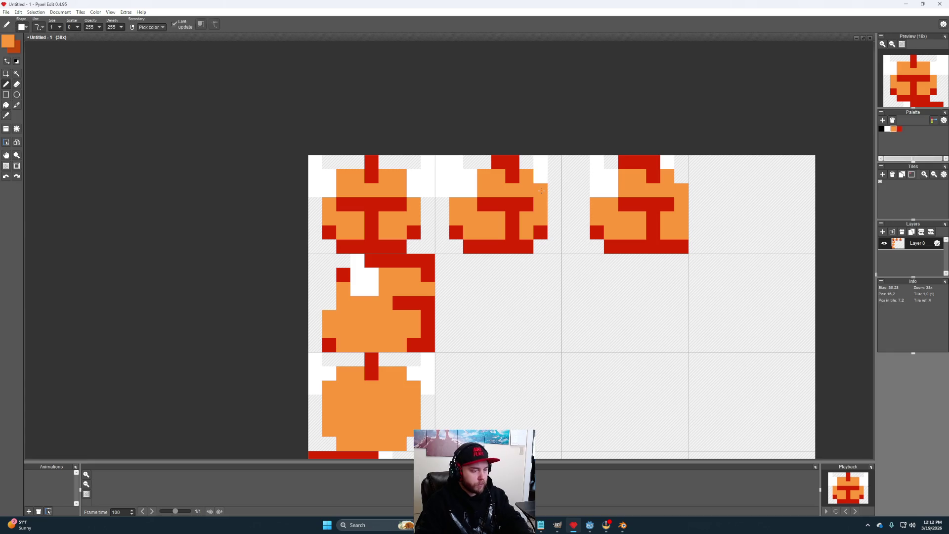
key("e")
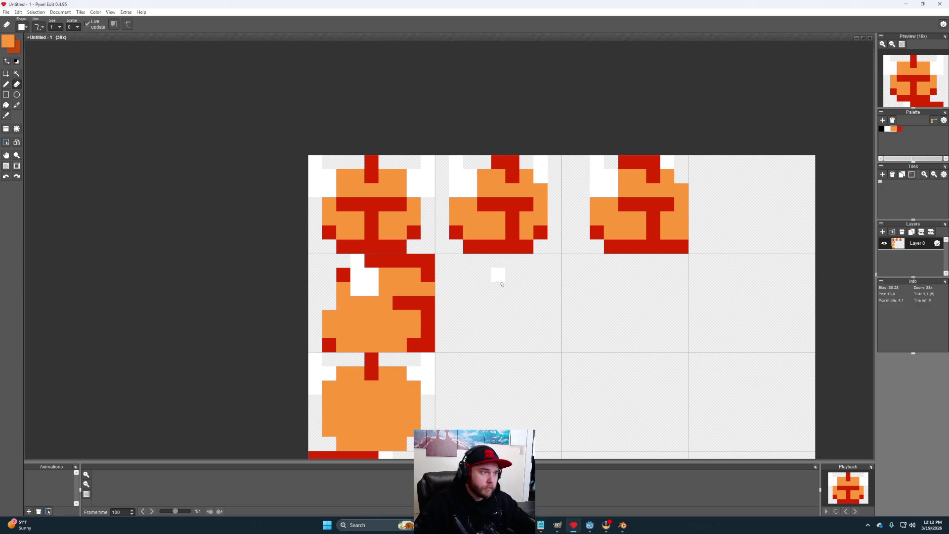
mouse_move(667, 313)
left_mouse_down()
mouse_move(641, 300)
mouse_move(574, 331)
left_mouse_up()
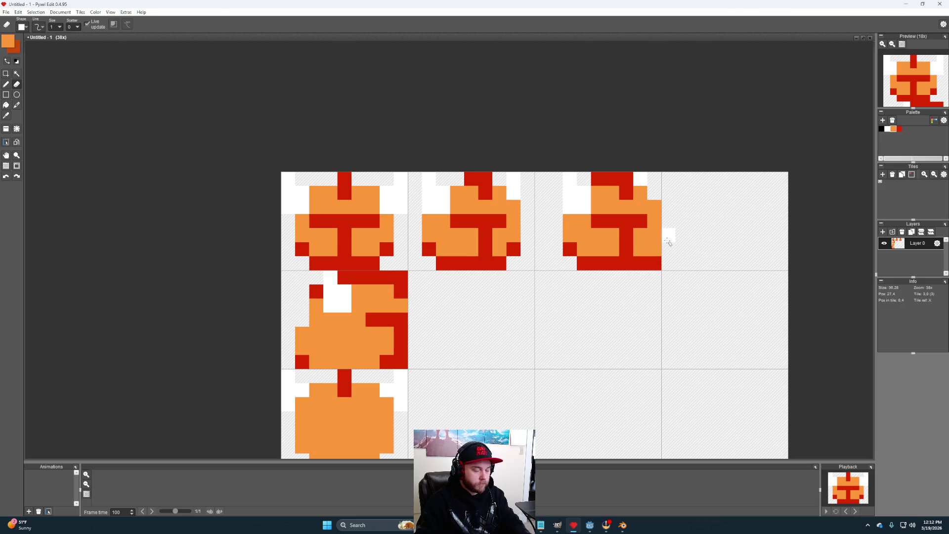
key("ctrl+s")
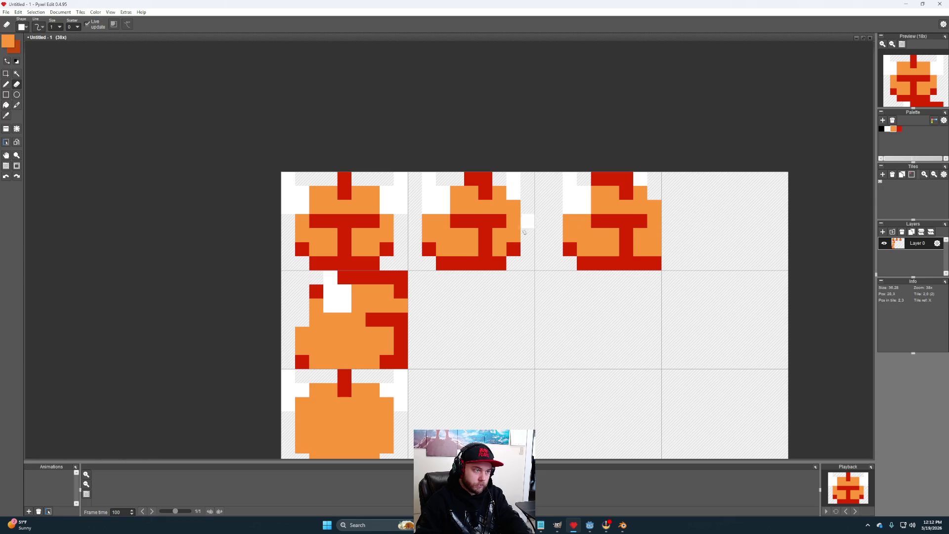
Step: Undo a stray red pixel on the third head, reselect orange, and select the third head
key("b")
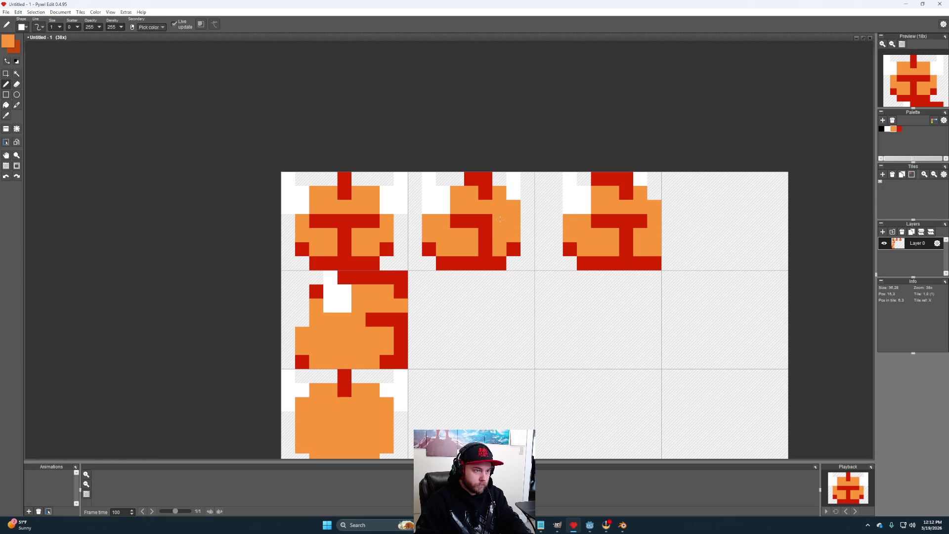
key("i")
left_click(618, 218)
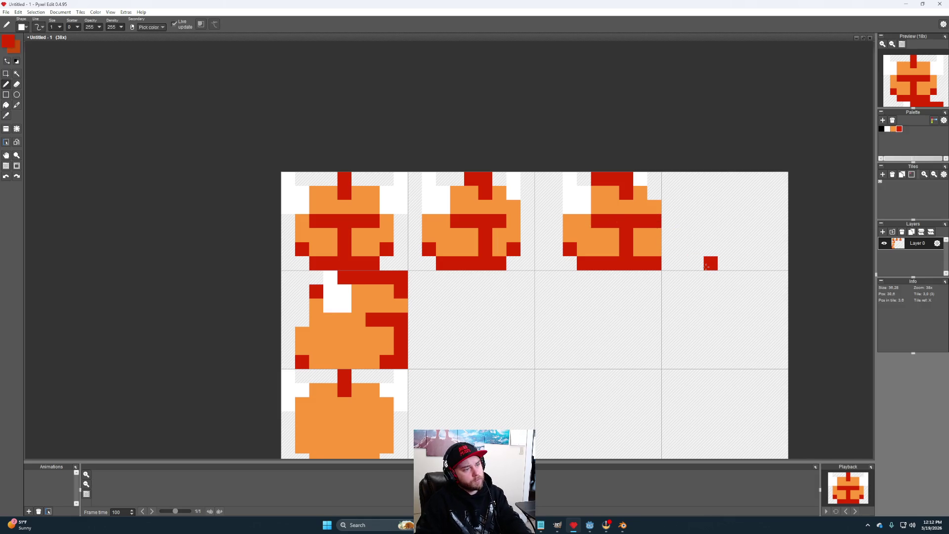
key("ctrl+z")
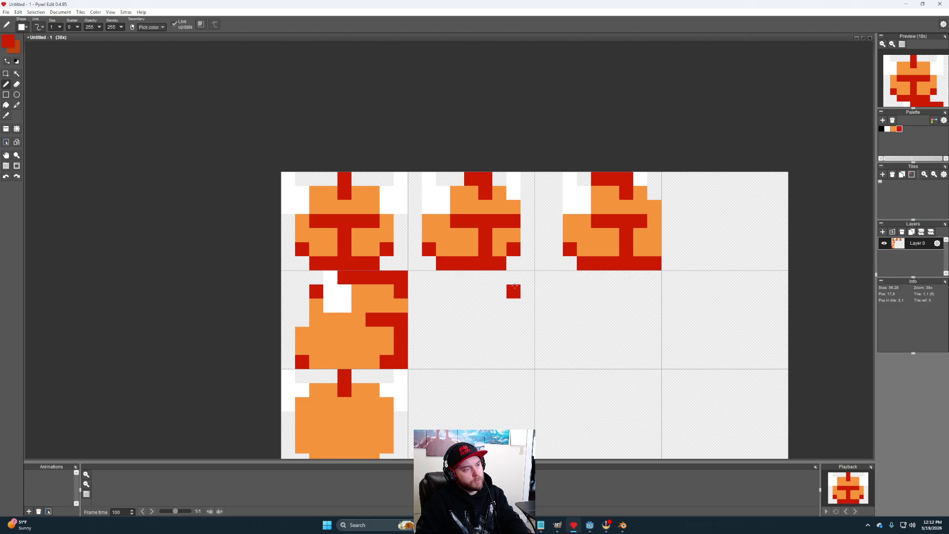
left_click_drag(647, 339, 644, 359)
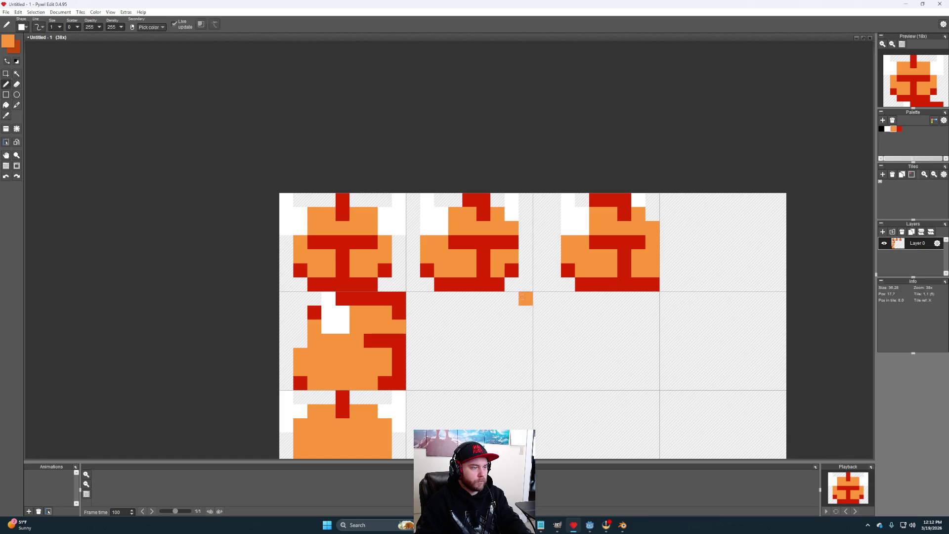
right_click(512, 257)
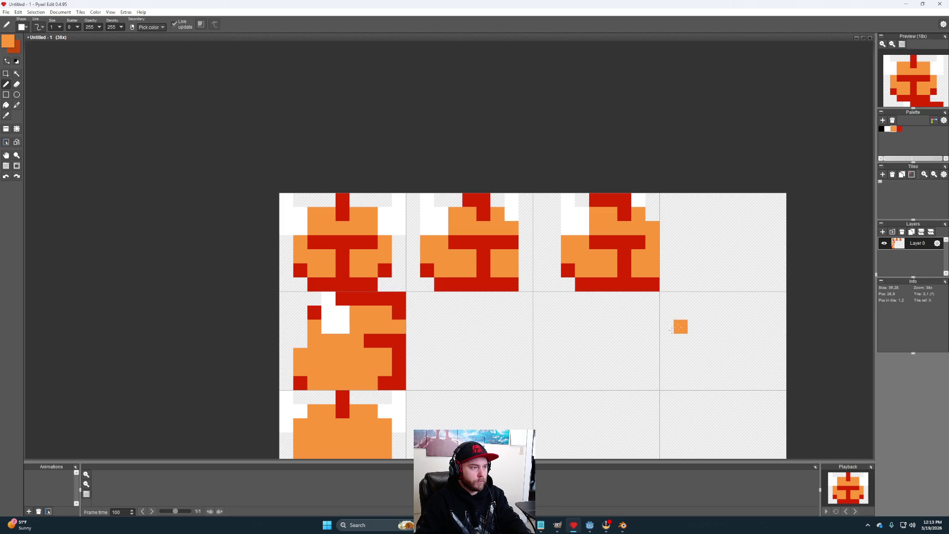
key("space")
mouse_move(648, 337)
left_mouse_down()
mouse_move(674, 349)
mouse_move(641, 341)
left_mouse_up()
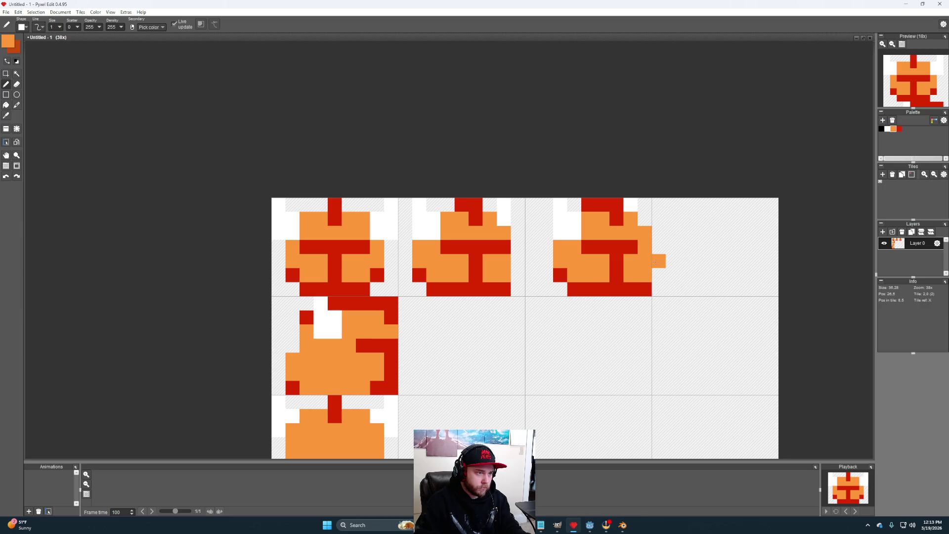
key("s")
left_click_drag(645, 291, 526, 198)
Step: Place a copy of the third head into the top row's fourth tile
left_click_drag(625, 272, 752, 272)
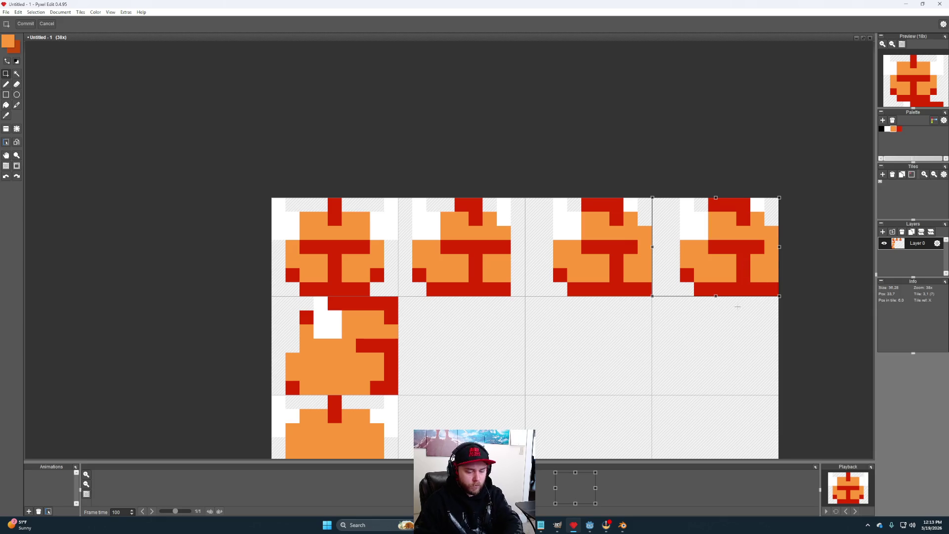
left_click_drag(714, 318, 637, 328)
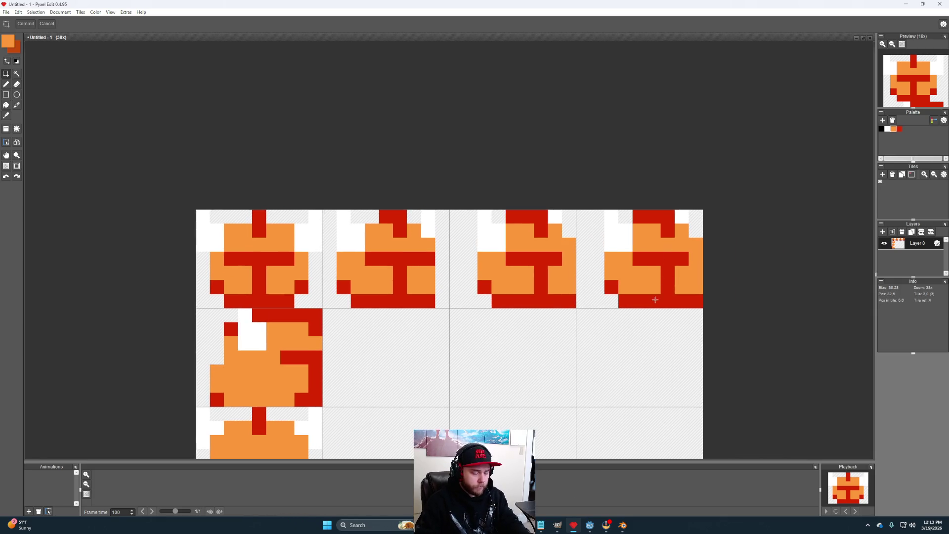
scroll(656, 300, "up", 2)
scroll(561, 297, "down", 2)
Step: Clear the stray white and orange pixels along the fourth head's left side
key("b")
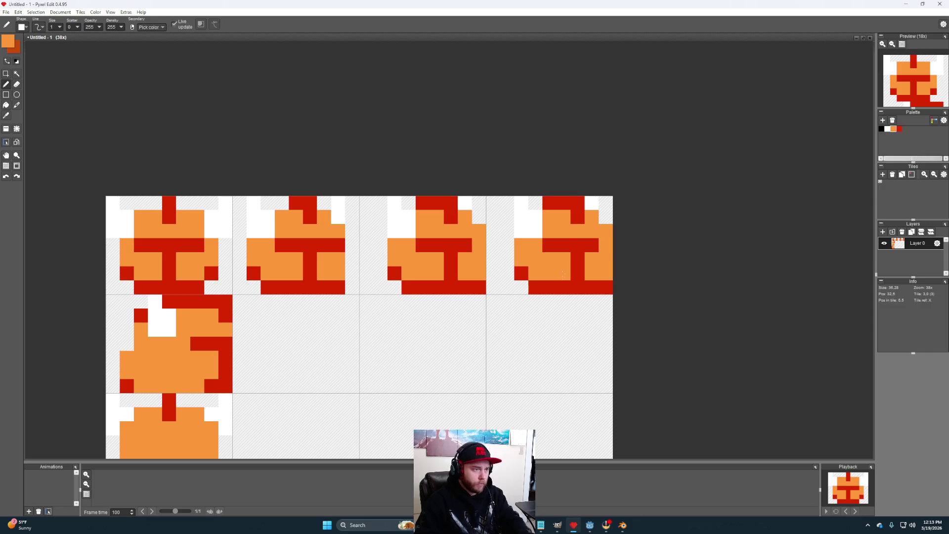
left_click(521, 218, "alt")
left_click(549, 218)
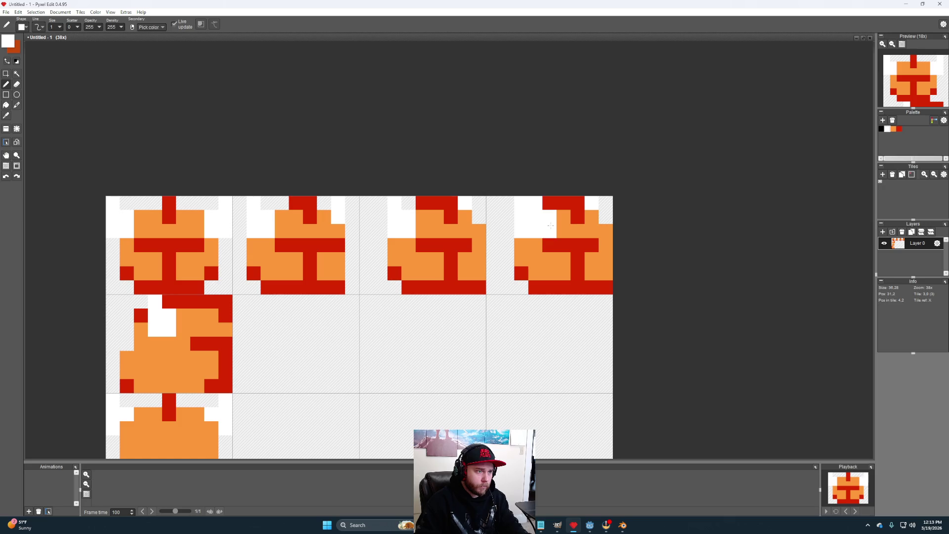
key("e")
left_click_drag(521, 216, 521, 230)
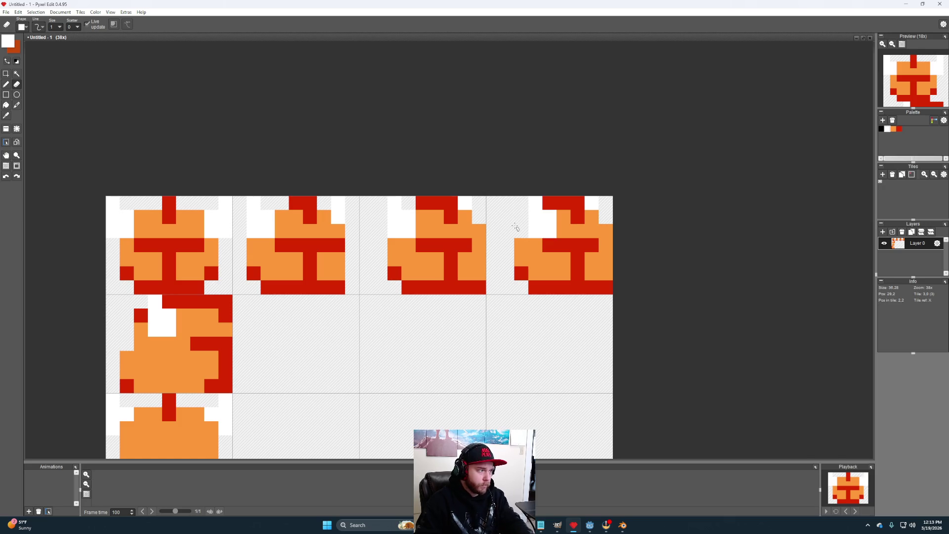
left_click(519, 201)
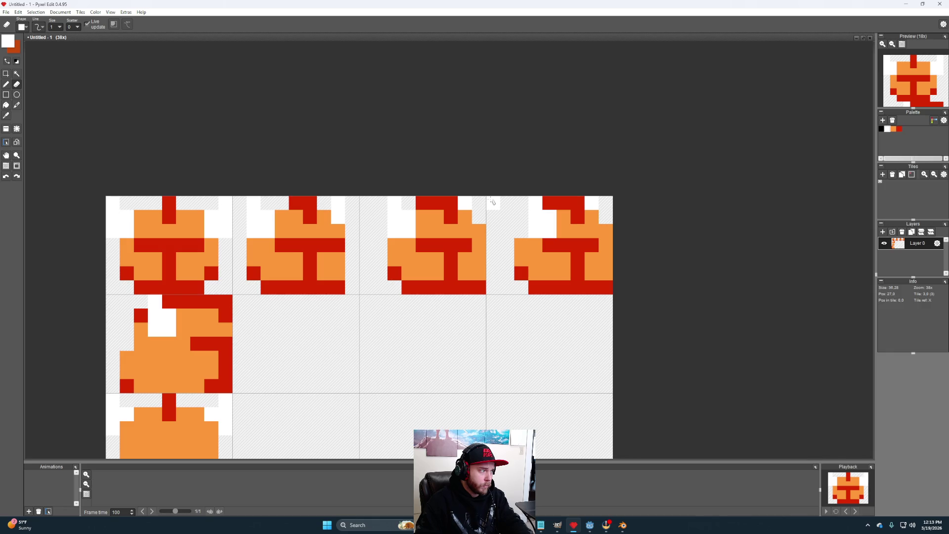
left_click(525, 235)
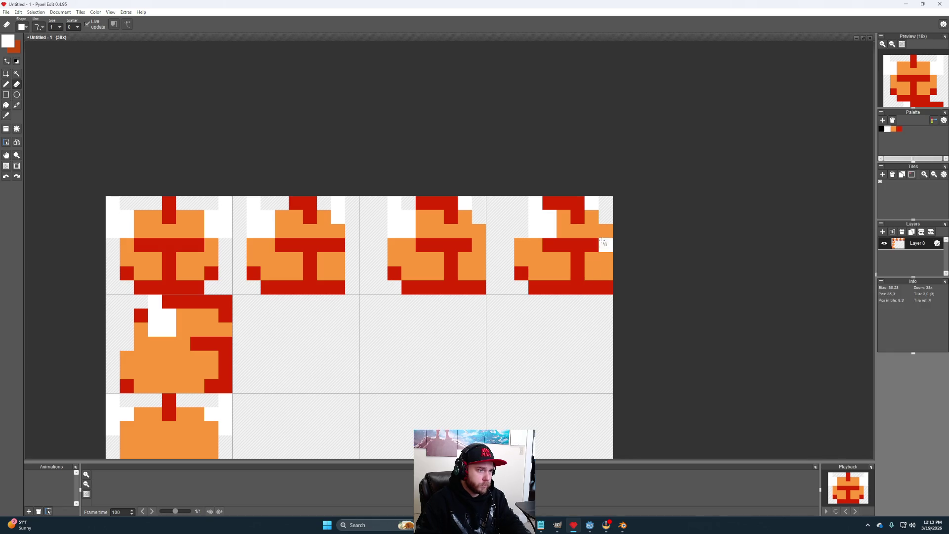
key("b")
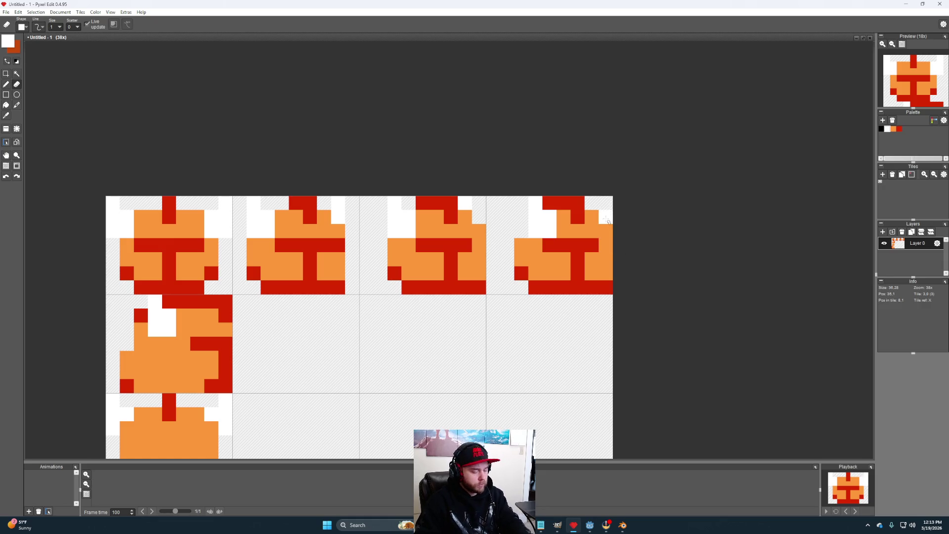
Step: Paint the fourth head's top-right pixel red and turn four red pixels orange
left_click(578, 204, "alt")
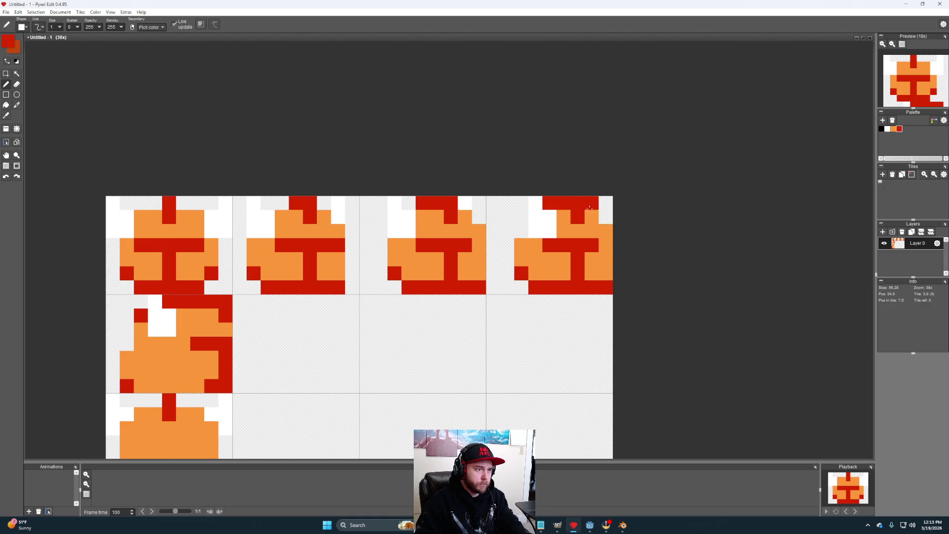
left_click(592, 203)
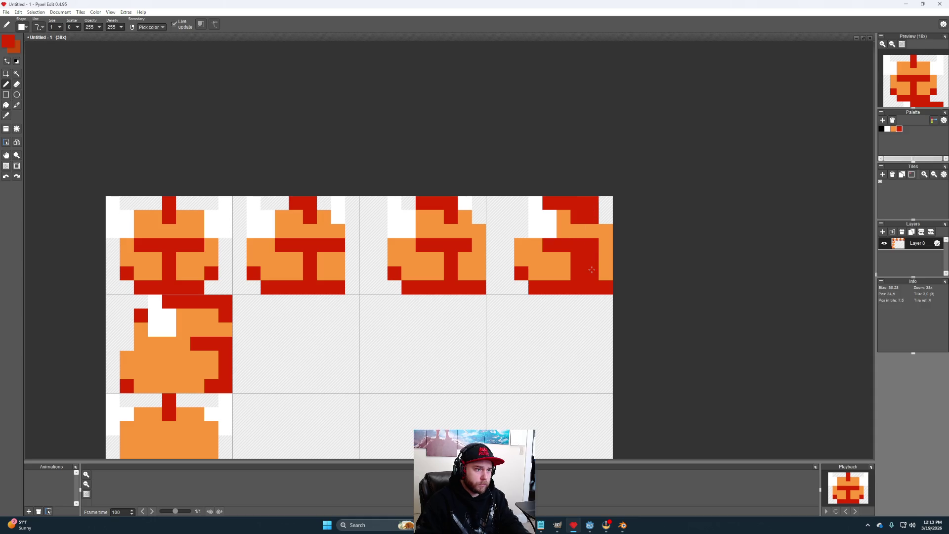
left_click(563, 260, "alt")
left_click(578, 259)
left_click(578, 273)
left_click(578, 217)
left_click(592, 245)
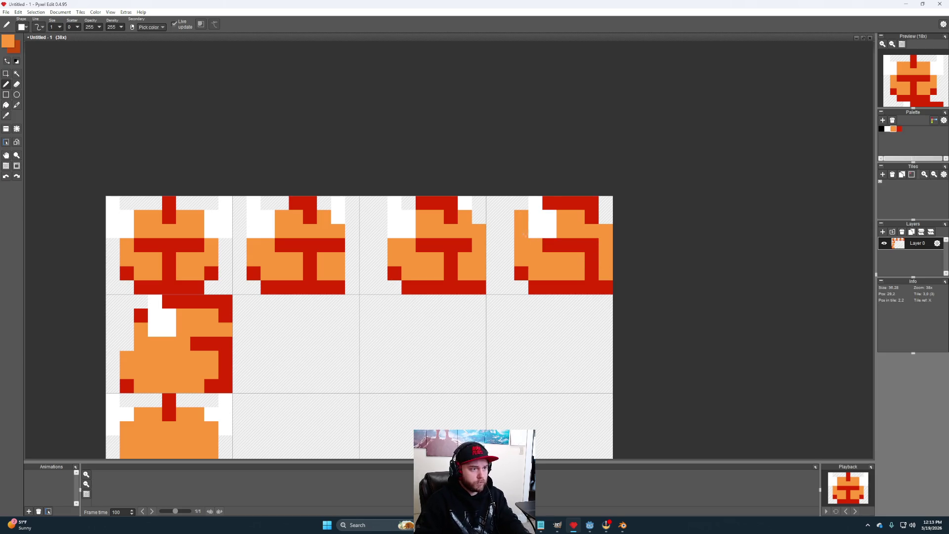
Step: Add red pixels to the fourth head, then erase the red one at its top-left
key("alt")
left_click(565, 204, "alt")
left_click(521, 217)
left_click(550, 274)
key("e")
left_click(522, 217)
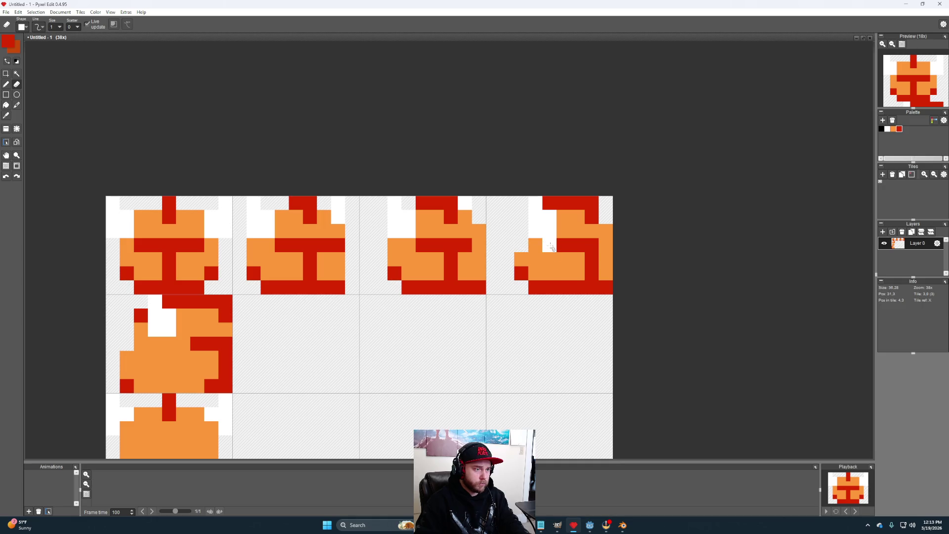
Step: Paint the fourth head's bottom-left pixel red
key("i")
left_click(555, 251)
key("b")
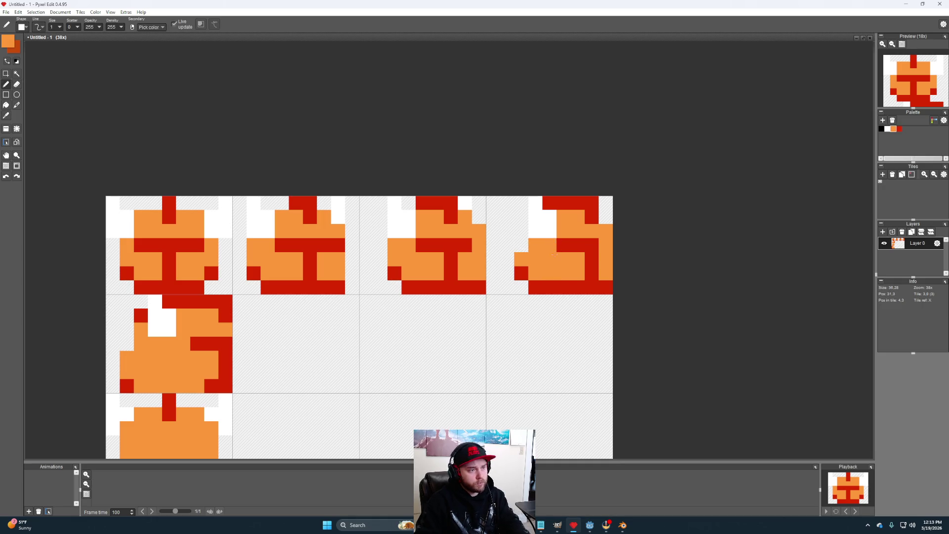
key("i")
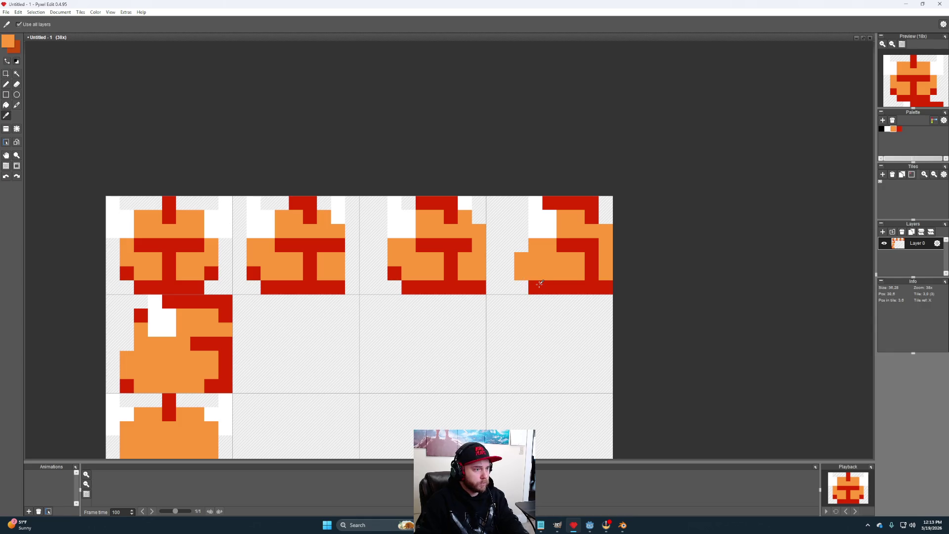
left_click(535, 286)
key("b")
left_click(521, 288)
Step: Recolour the red right-edge pixel orange and paint orange along the head's bottom row
key("i")
key("b")
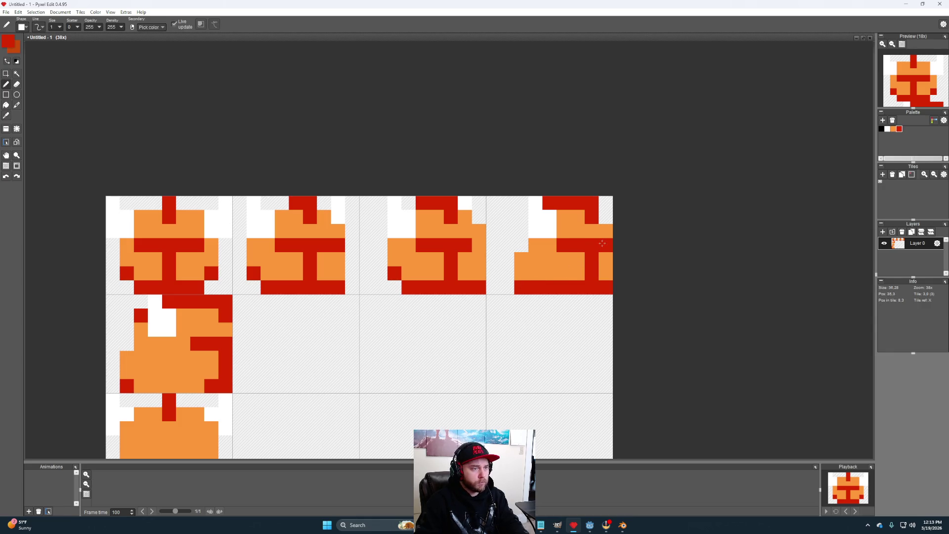
key("i")
left_click(605, 222)
key("b")
left_click(605, 245)
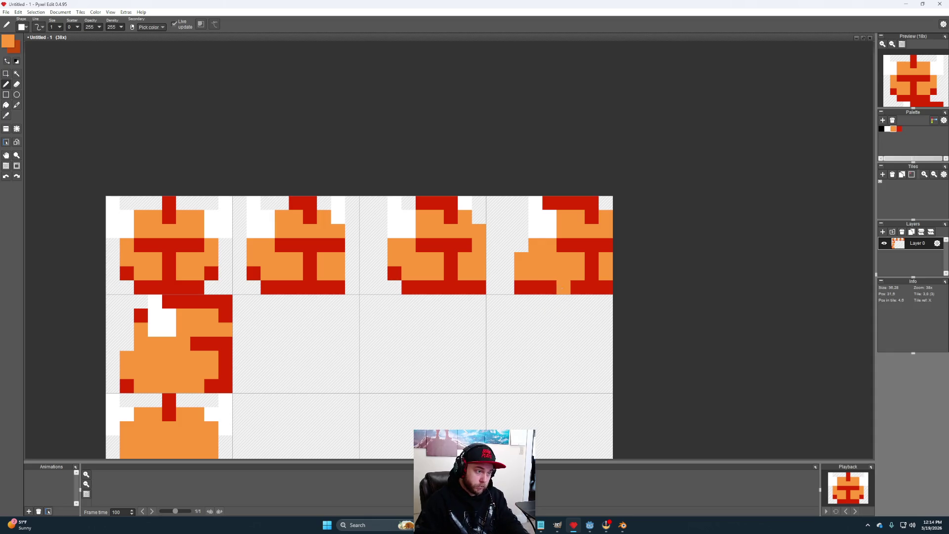
left_click_drag(557, 288, 541, 288)
Step: Zoom out and pan across the sheet to review the filled top row and first column
scroll(536, 330, "down", 2)
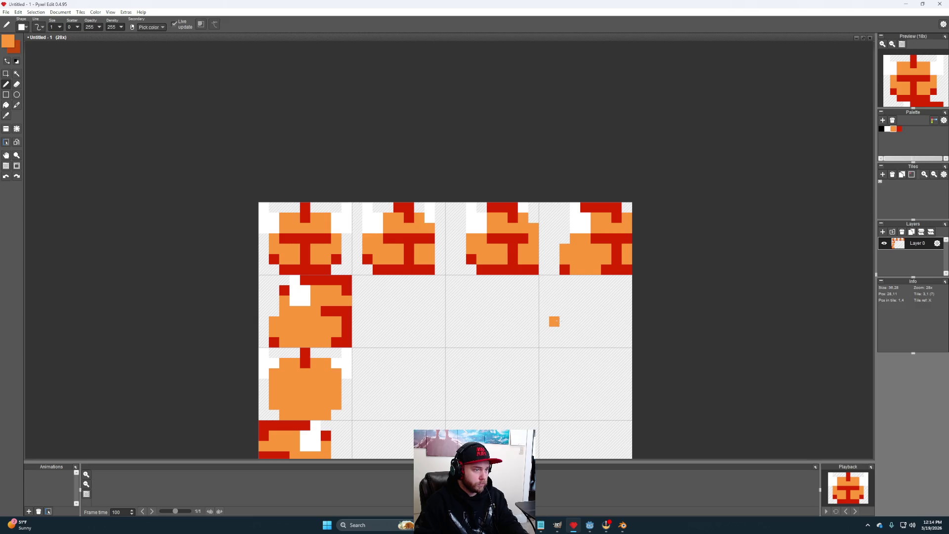
scroll(534, 322, "down", 1)
scroll(534, 322, "up", 1)
scroll(523, 333, "down", 1)
scroll(512, 343, "up", 1)
scroll(513, 343, "down", 1)
scroll(475, 294, "up", 1)
scroll(477, 296, "down", 1)
scroll(501, 300, "up", 2)
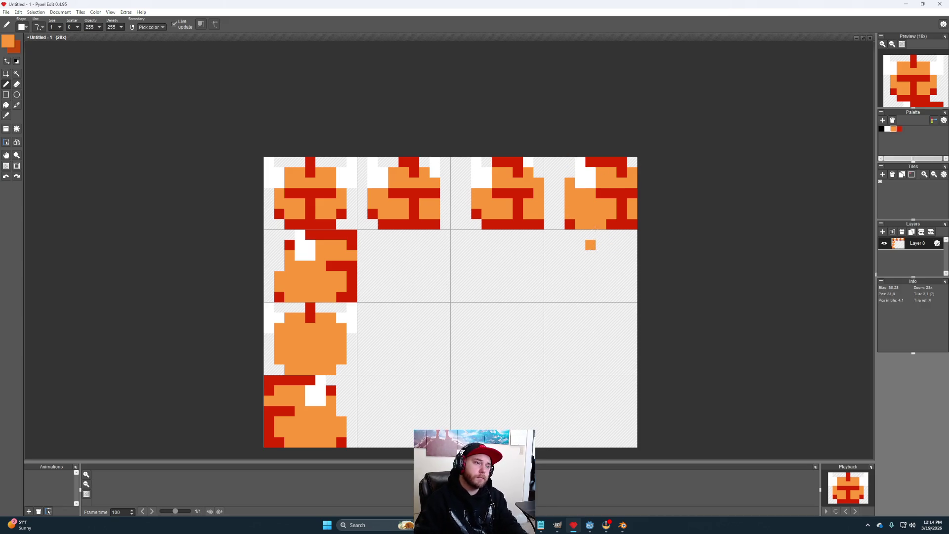
left_click_drag(601, 265, 577, 275)
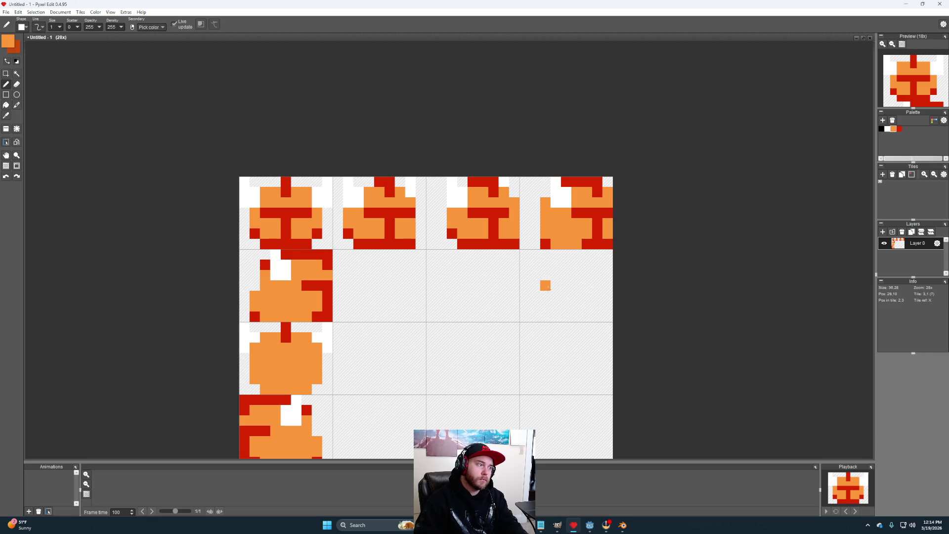
scroll(548, 286, "left", 5)
scroll(549, 286, "down", 2)
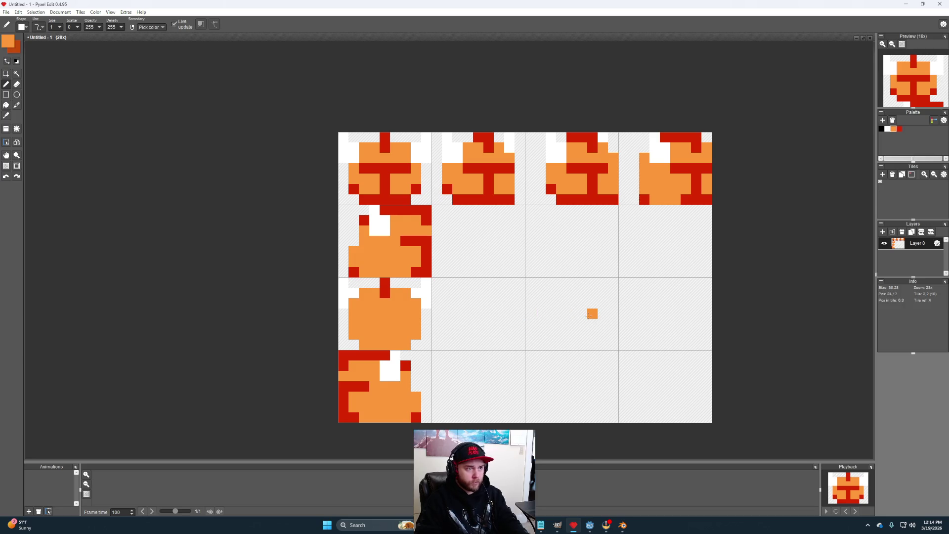
scroll(592, 313, "left", 4)
scroll(592, 313, "up", 2)
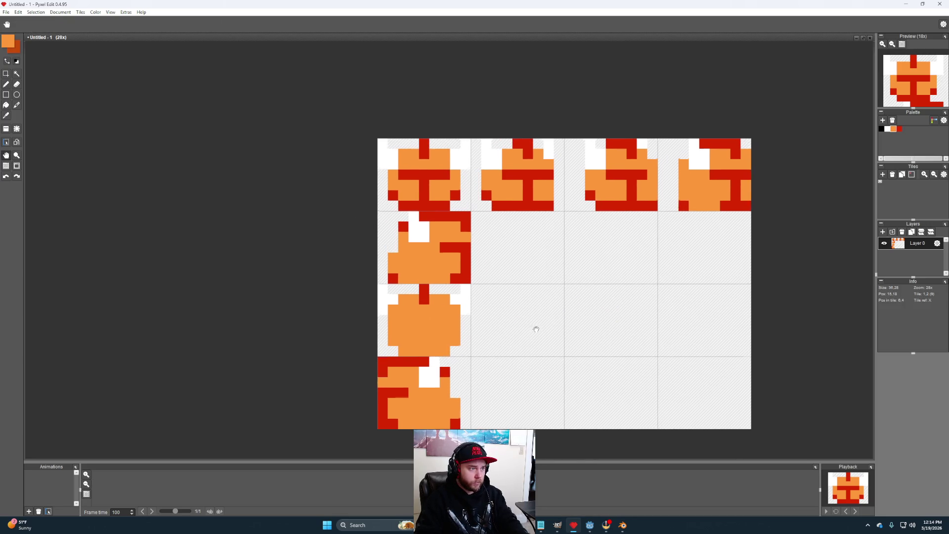
scroll(530, 346, "right", 1)
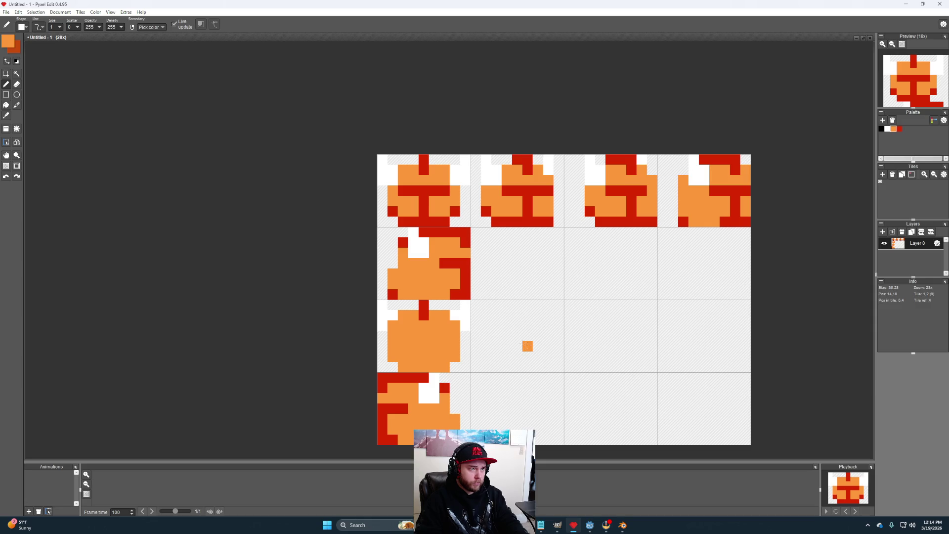
Step: Copy the top-right head tile into row 2, column 2
key("m")
left_click_drag(745, 222, 659, 155)
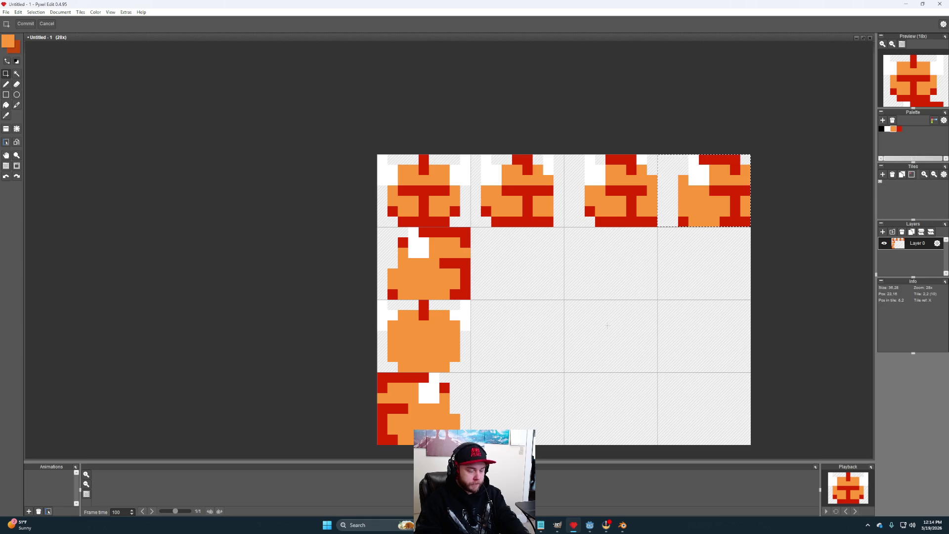
key("ctrl+c")
key("ctrl+v")
left_click_drag(578, 337, 520, 278)
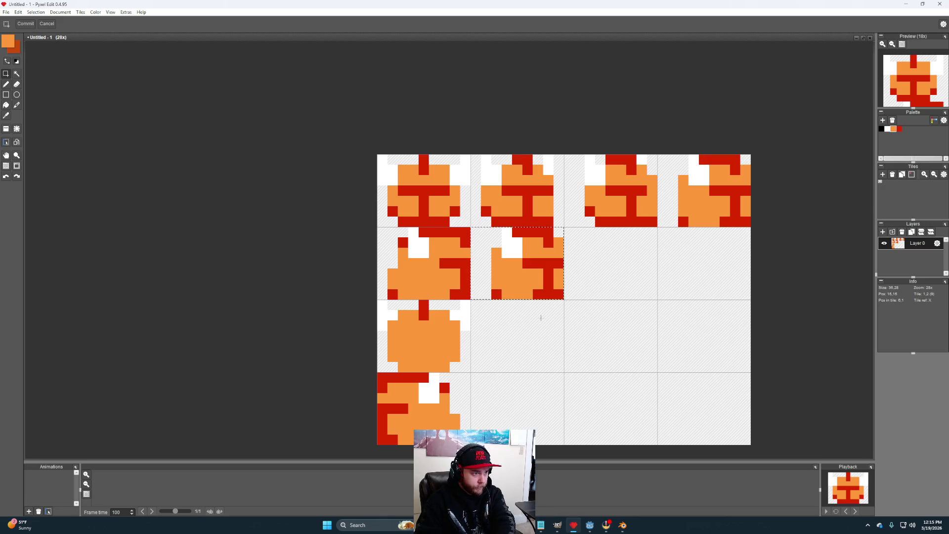
scroll(560, 285, "up", 2)
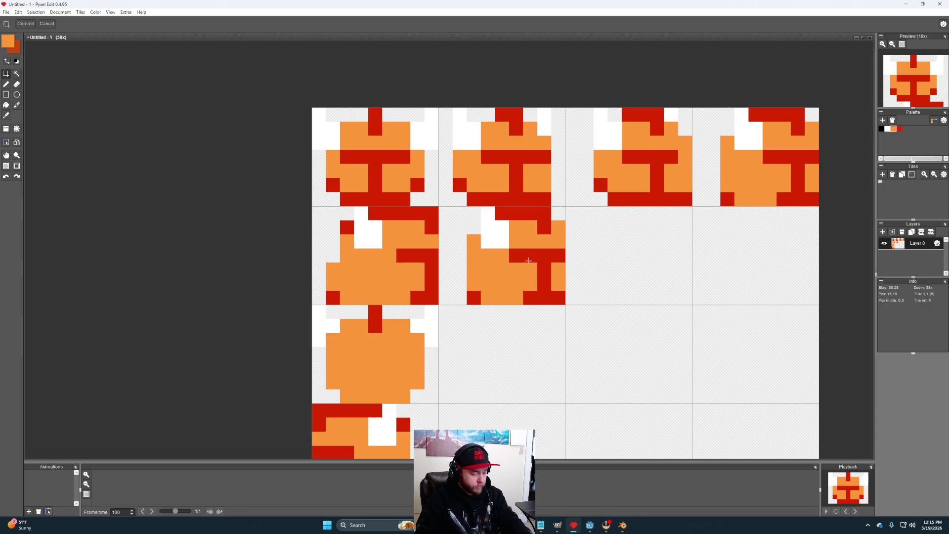
key("b")
Step: Repaint the copy's top pixels, adding red near the top and orange to its right
left_click(487, 227)
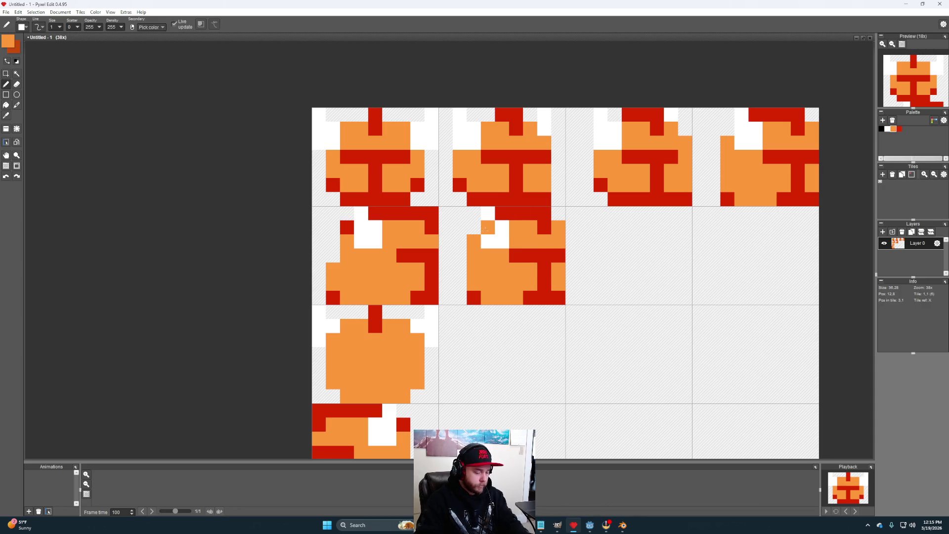
left_click(500, 241, "alt")
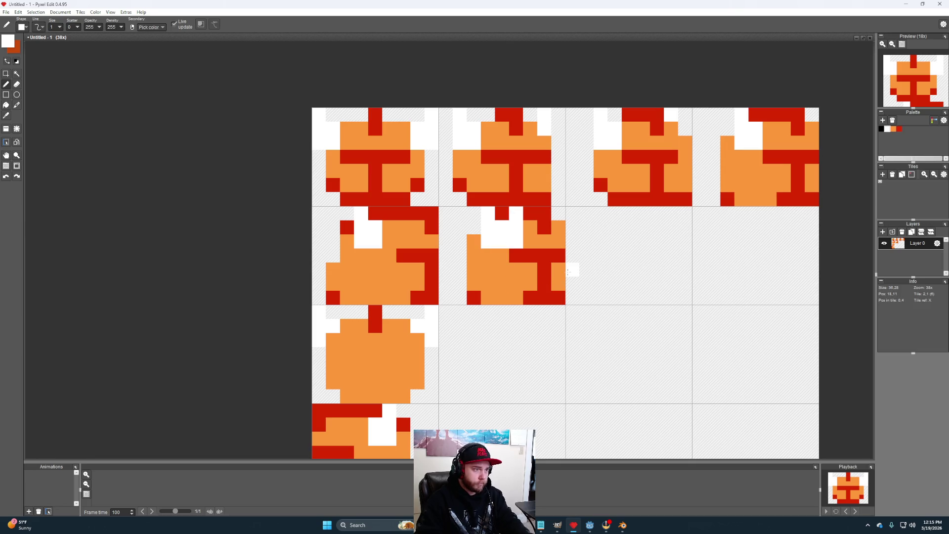
left_click(498, 216, "alt")
left_click(488, 227)
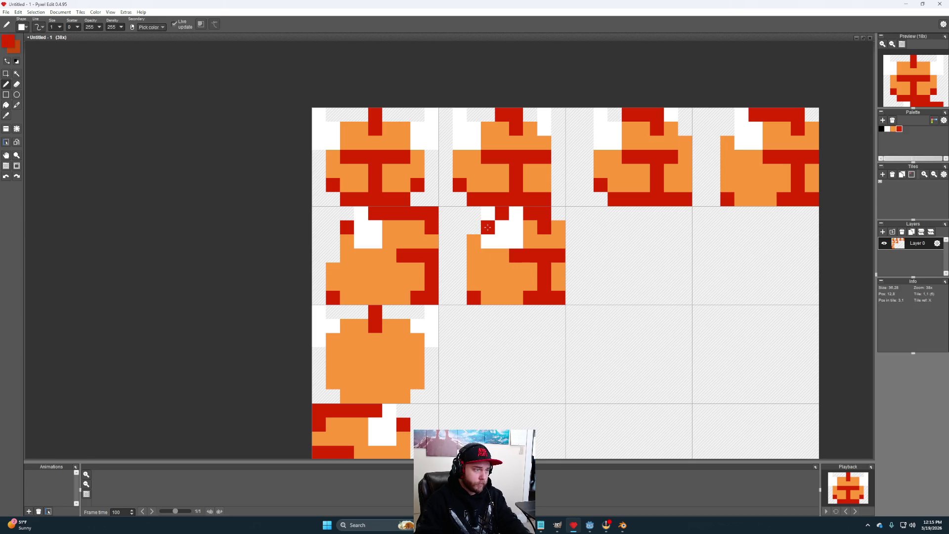
left_click(530, 227, "alt")
left_click(545, 227)
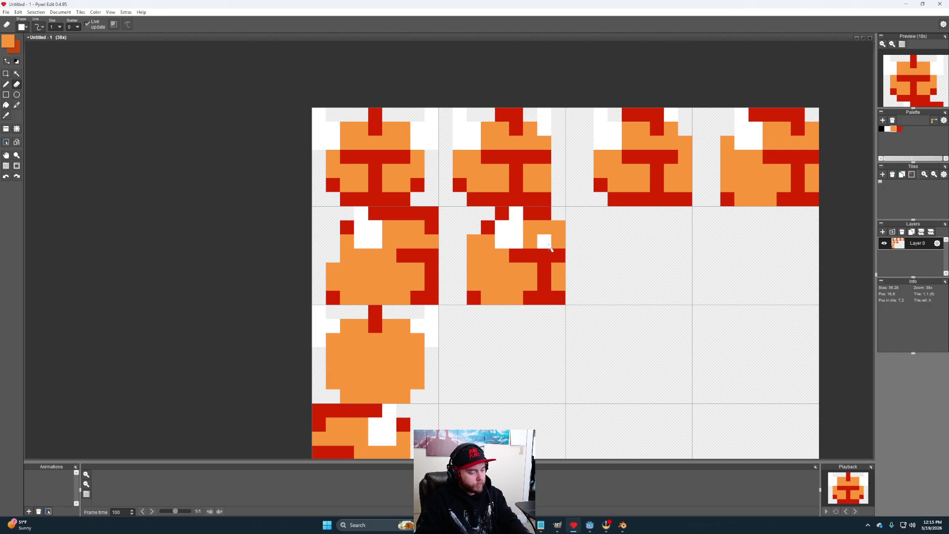
Step: Turn the copy's middle red pixels orange, add red on its right side and bottom-left
left_click(514, 256)
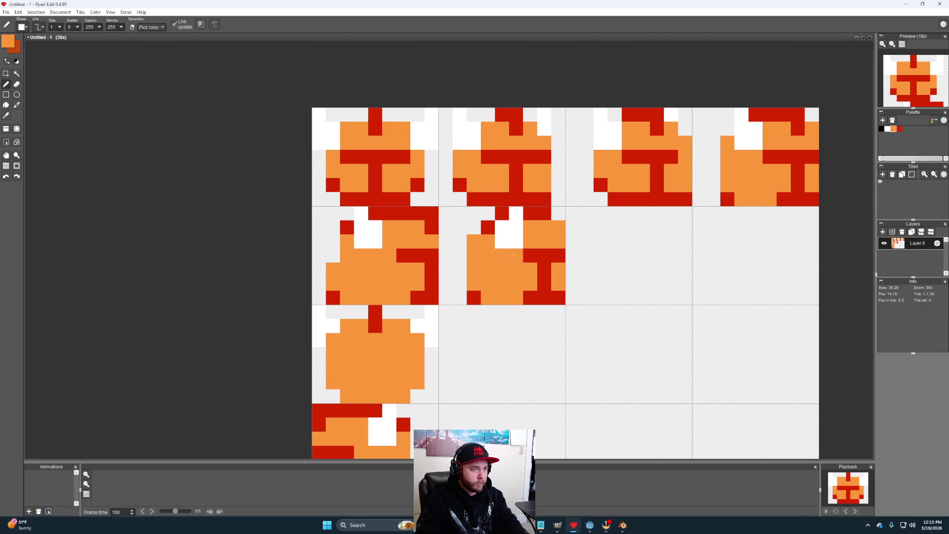
left_click(530, 256)
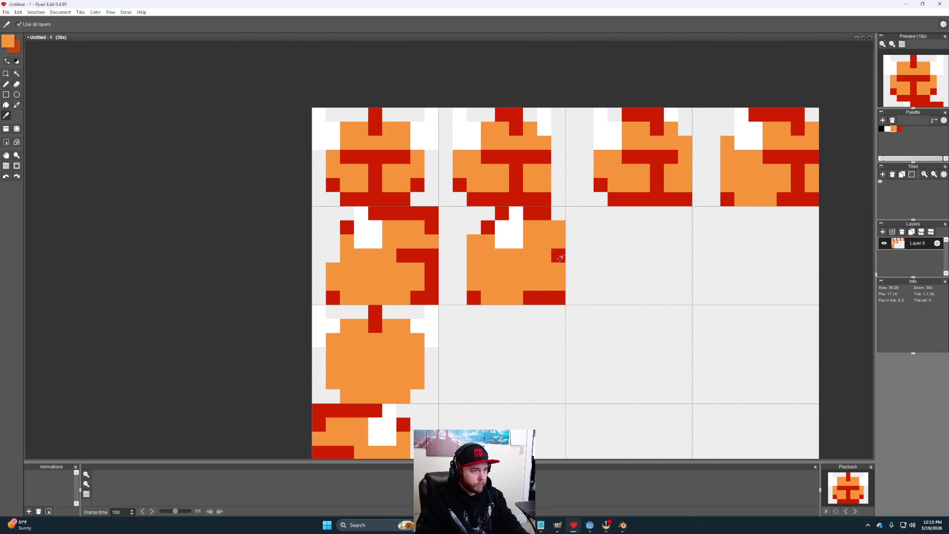
left_click(558, 256, "alt")
left_click(544, 256)
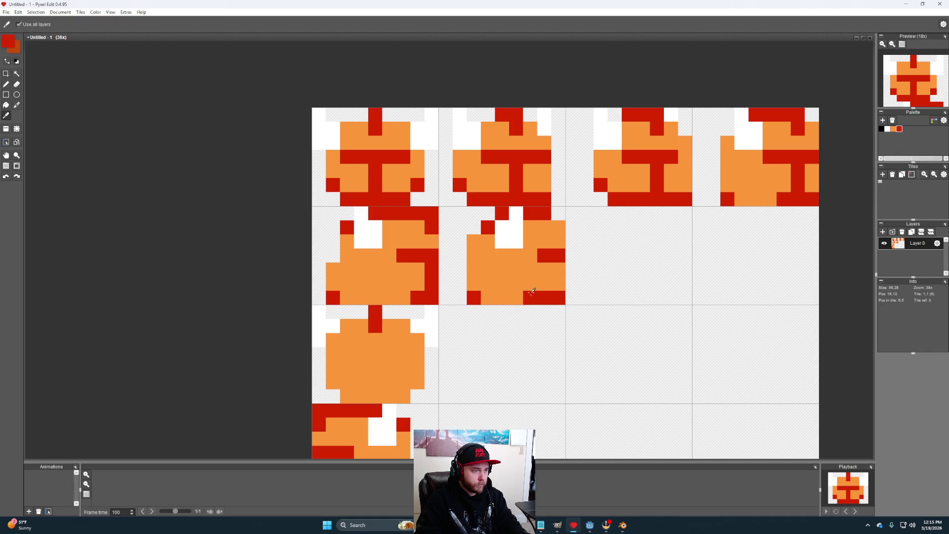
left_click(545, 297)
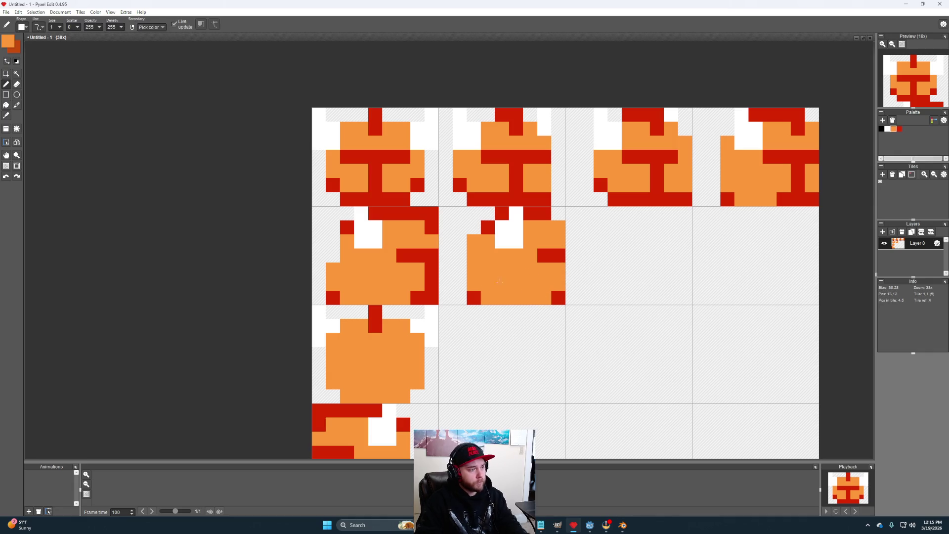
left_click_drag(477, 295, 505, 294)
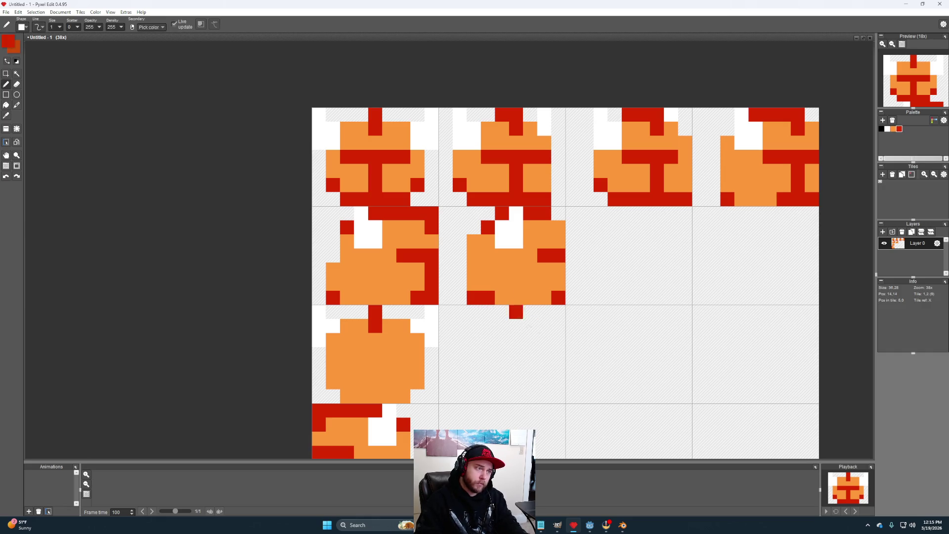
Step: Erase the extra red pixels at the copy's bottom-left and refill the gap with orange
key("e")
left_click(500, 299)
mouse_move(497, 303)
left_mouse_down()
mouse_move(472, 297)
mouse_move(492, 298)
left_mouse_up()
left_click(504, 295, "alt")
key("b")
left_click(500, 297)
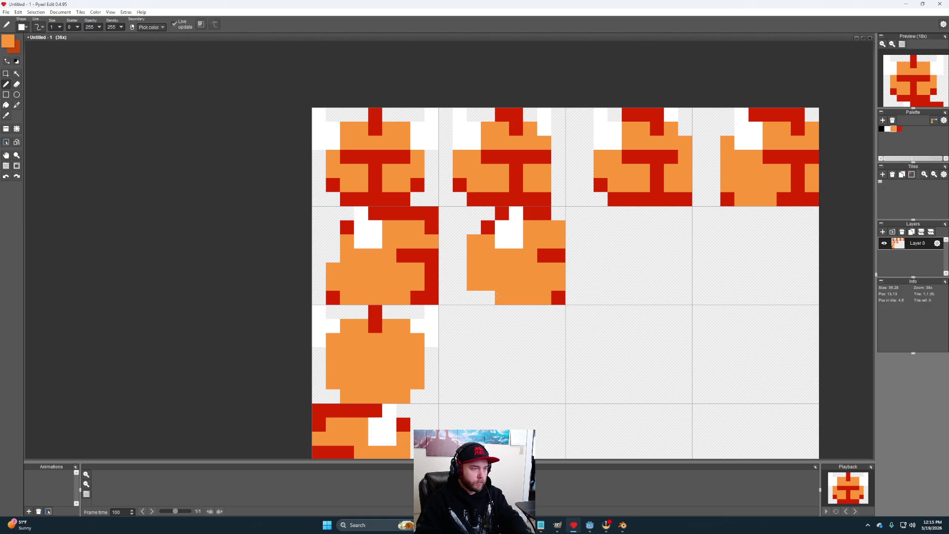
left_click_drag(496, 299, 468, 298)
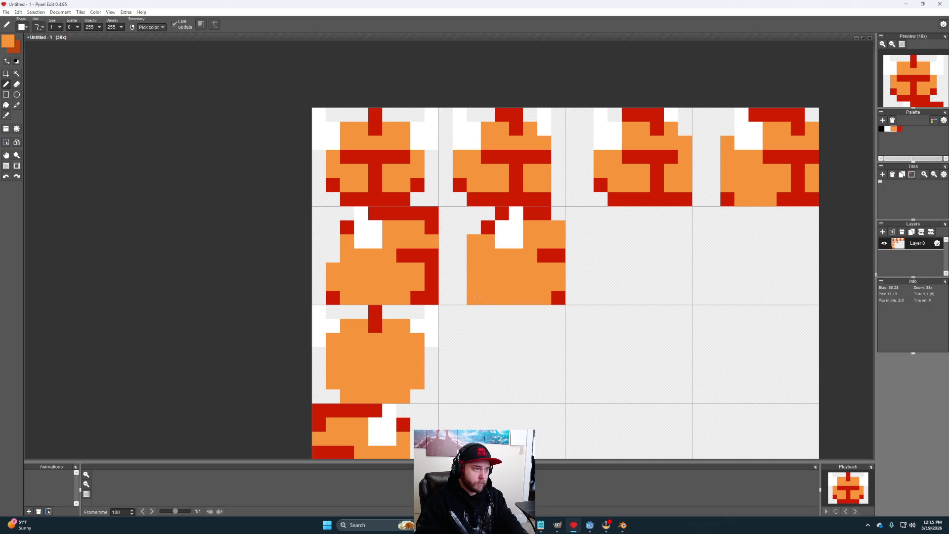
left_click(590, 325)
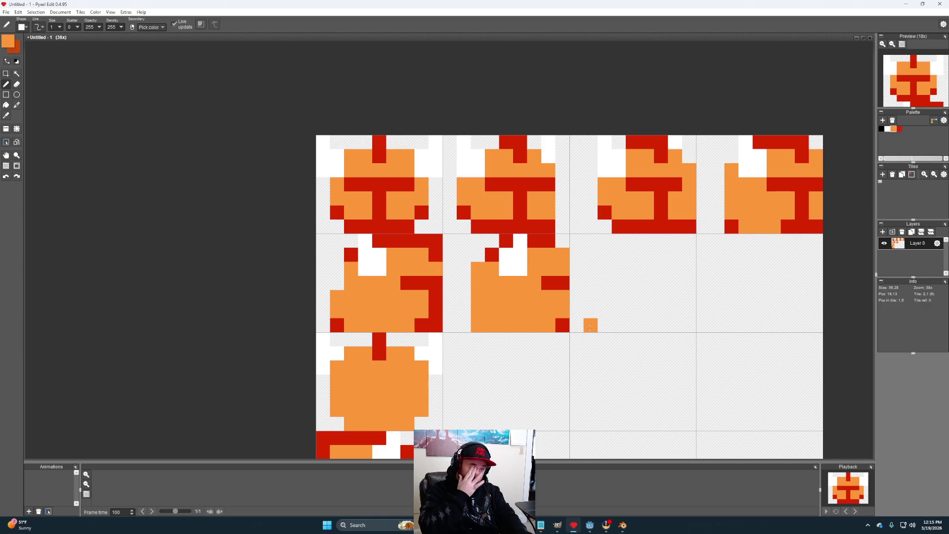
Step: Move a copy of the third top-row head into the tile below and commit it
key("s")
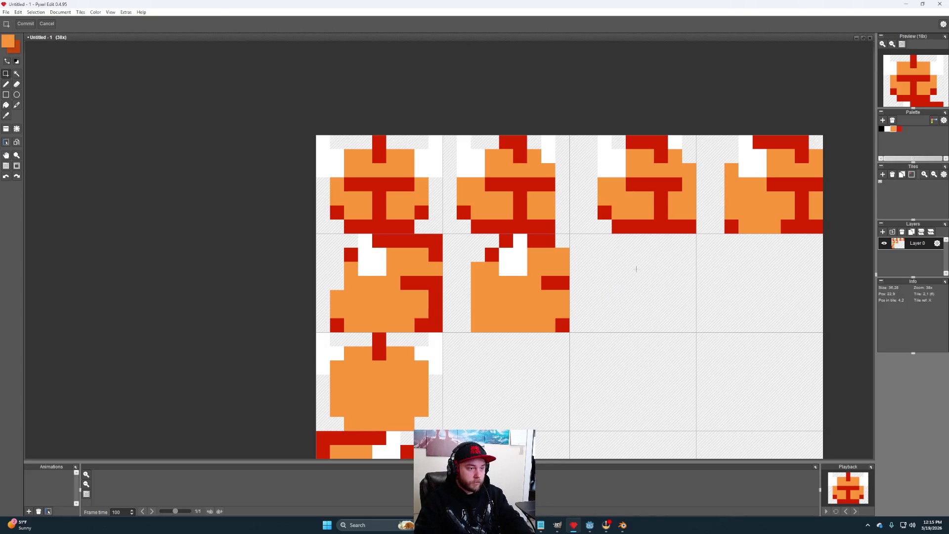
mouse_move(695, 232)
left_mouse_down()
mouse_move(614, 185)
mouse_move(570, 136)
left_mouse_up()
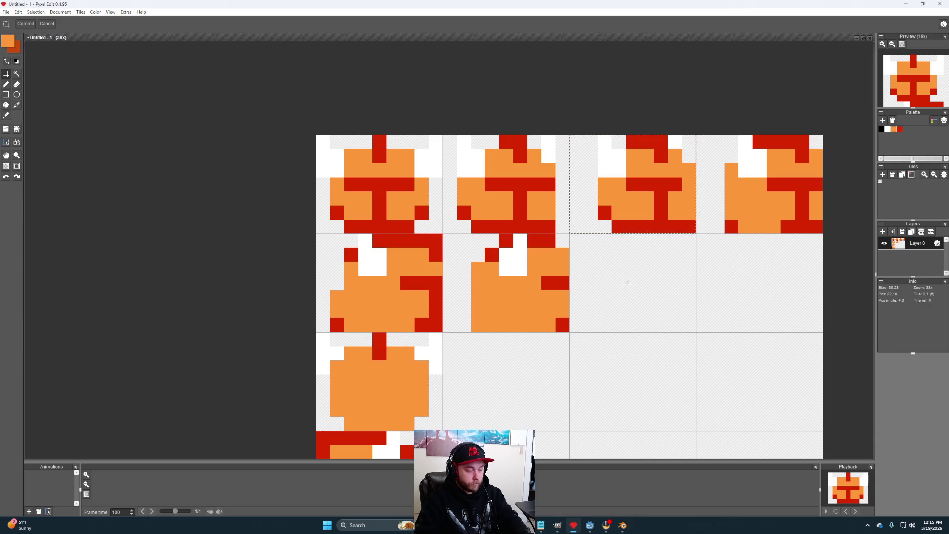
mouse_move(655, 199)
left_mouse_down()
mouse_move(671, 287)
mouse_move(656, 297)
left_mouse_up()
left_click(726, 319)
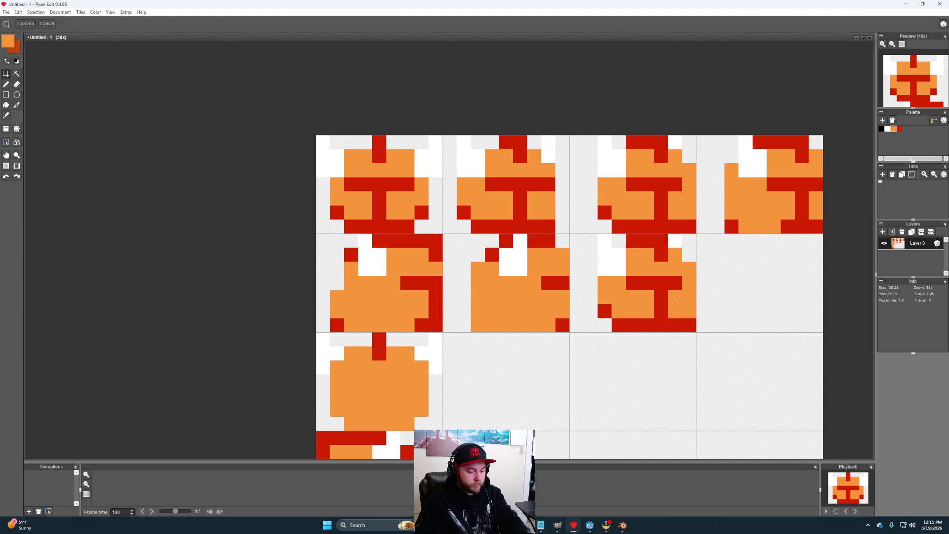
Step: Paint over the red horizontal bar in orange and add a red pixel at the right edge
key("i")
key("b")
left_click_drag(678, 293, 635, 280)
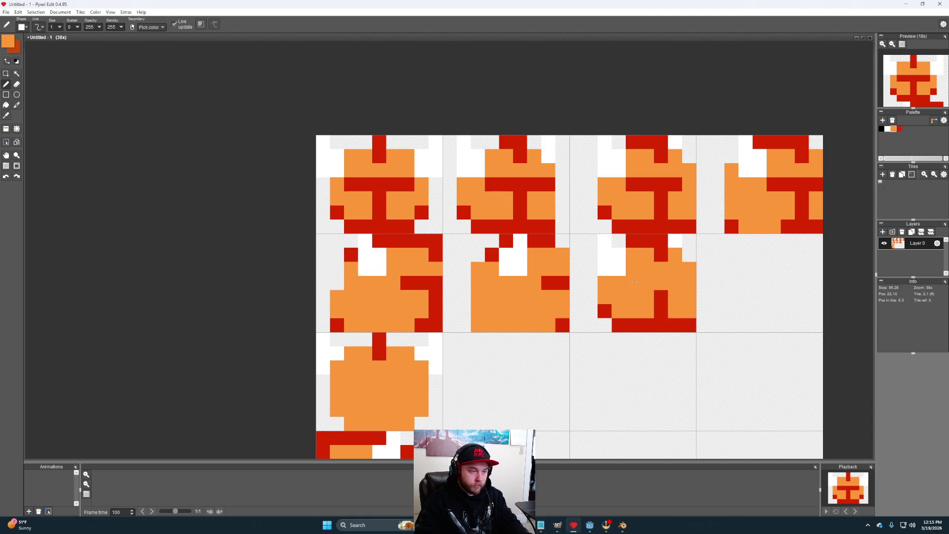
left_click(676, 325, "alt")
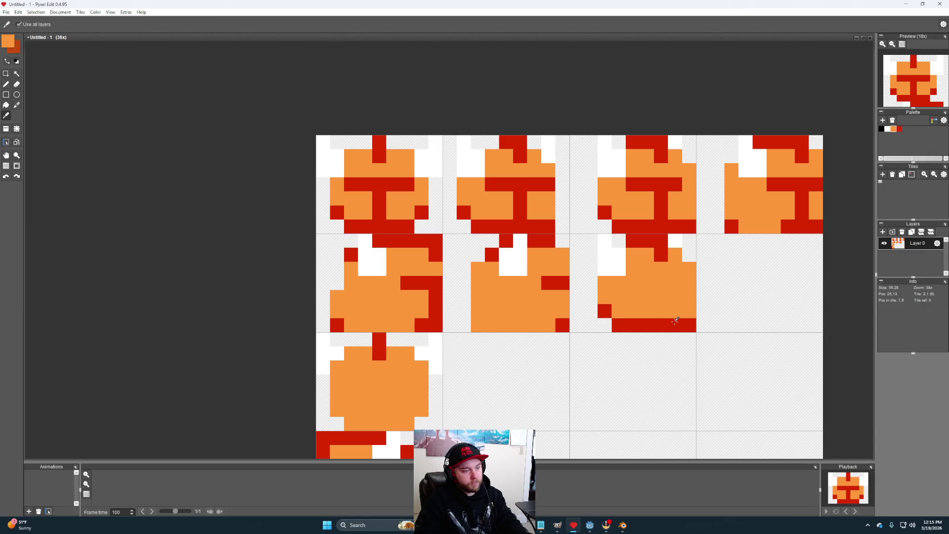
left_click(689, 283)
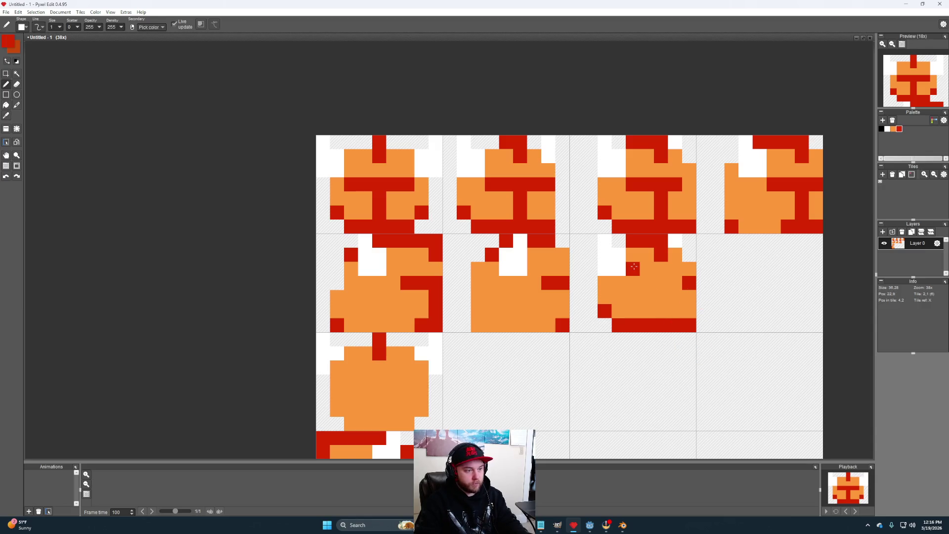
Step: Undo a stray white pixel, restore orange pixels, and add red pixels at the head's lower right
left_click(674, 240, "alt")
left_click(675, 268)
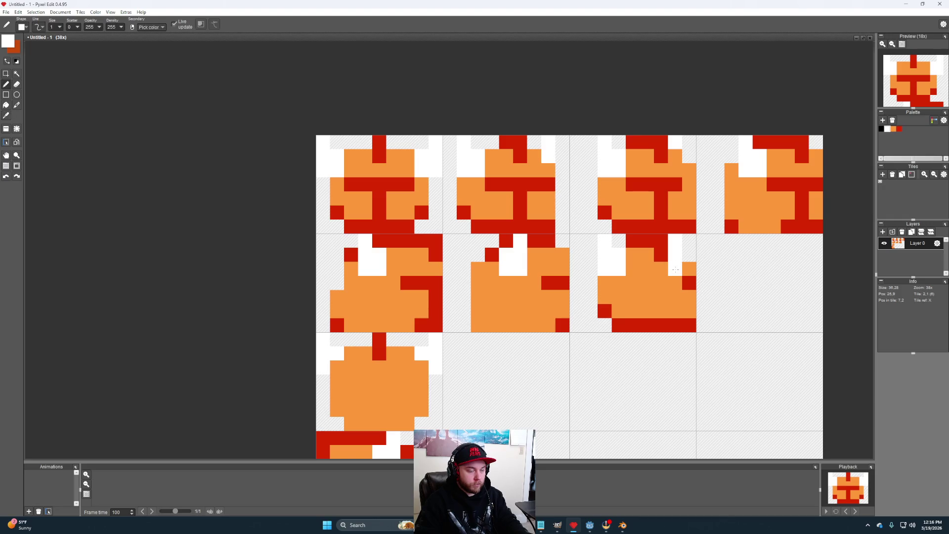
key("ctrl+z")
left_click(635, 277, "alt")
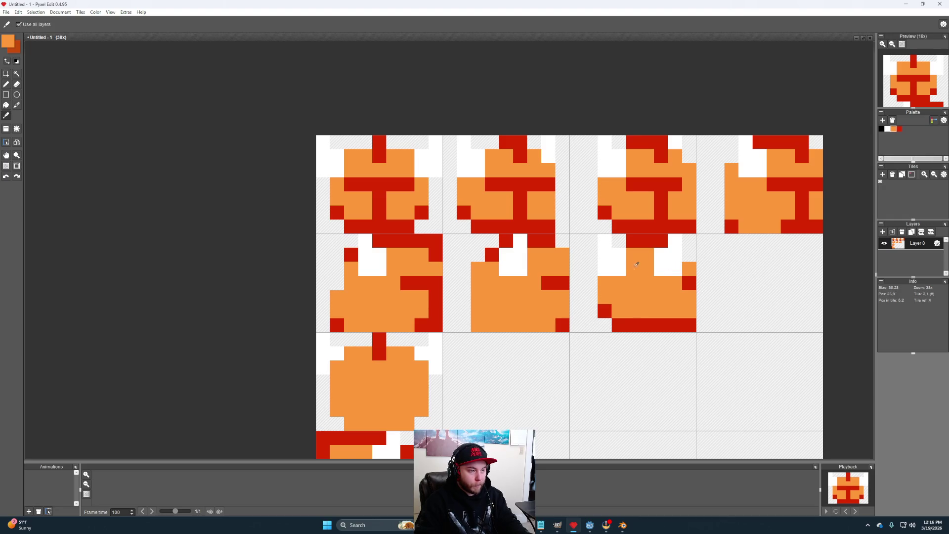
left_click(618, 268)
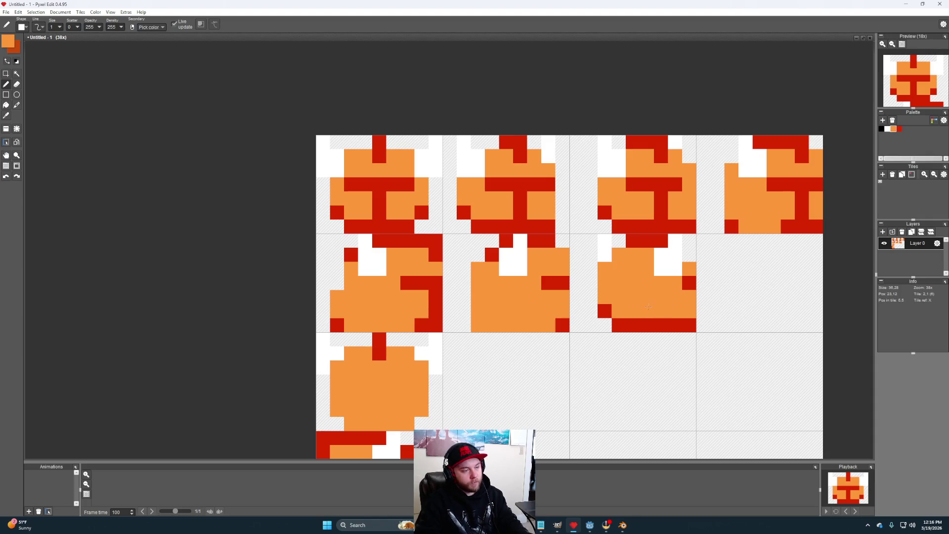
left_click(642, 240, "alt")
left_click(617, 258)
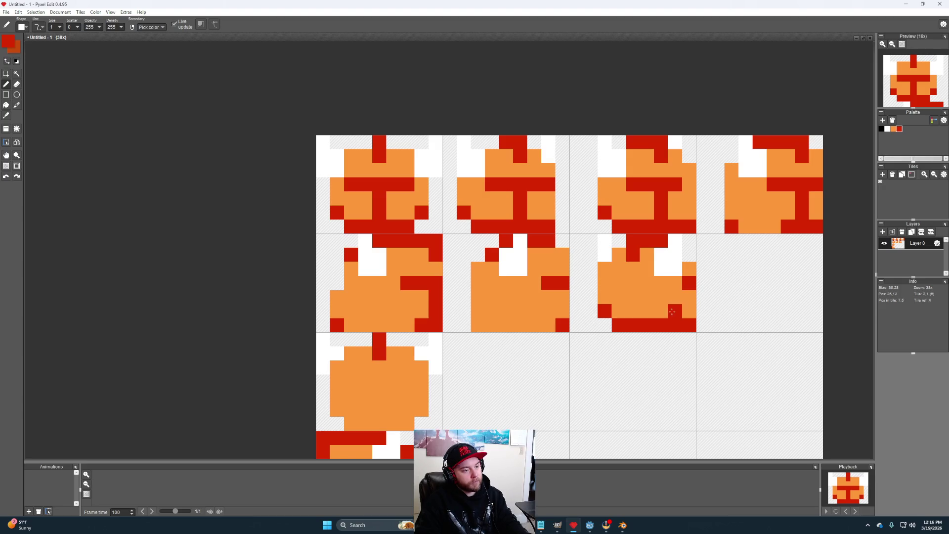
left_click(691, 270, "alt")
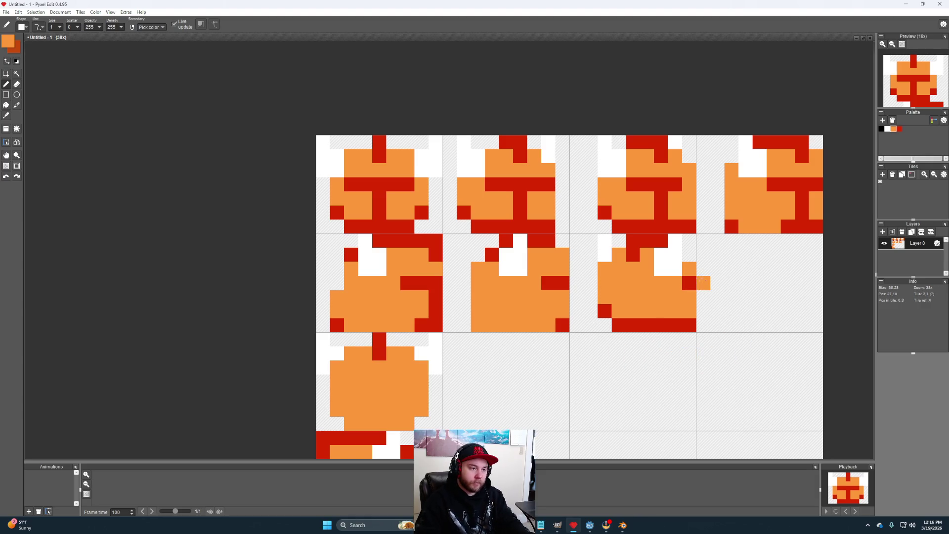
key("space")
mouse_move(742, 359)
left_mouse_down()
mouse_move(751, 364)
mouse_move(653, 381)
mouse_move(668, 390)
left_mouse_up()
key("space")
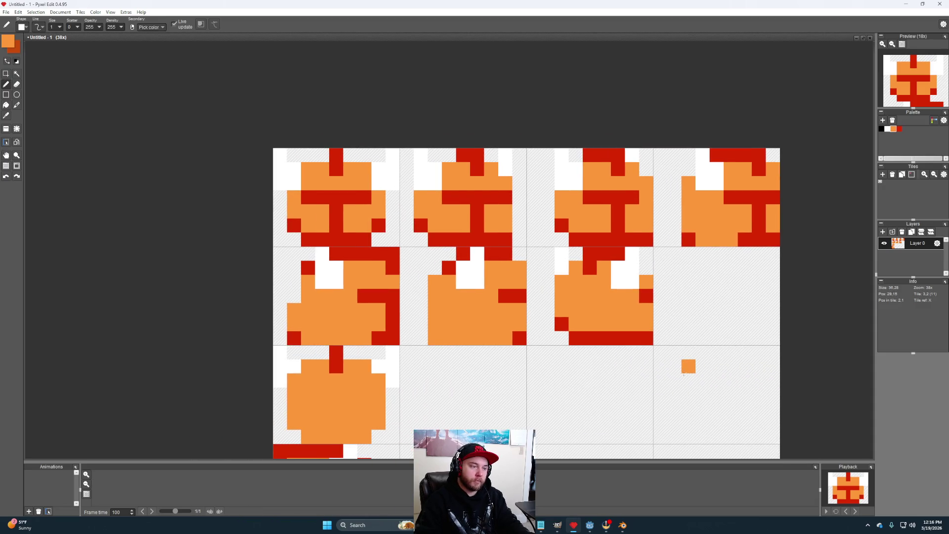
key("space")
mouse_move(688, 415)
left_mouse_down()
mouse_move(699, 413)
mouse_move(679, 408)
left_mouse_up()
key("space")
mouse_move(651, 373)
left_mouse_down()
mouse_move(627, 373)
mouse_move(619, 351)
mouse_move(637, 355)
mouse_move(647, 335)
left_mouse_up()
Step: Copy the second top-row head into the empty fourth tile of row two
key("m")
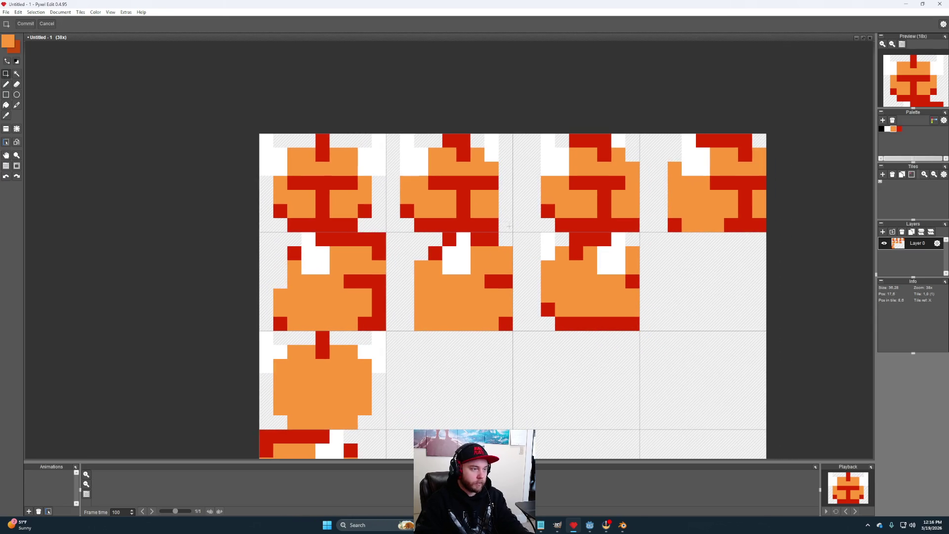
left_click_drag(386, 135, 512, 231)
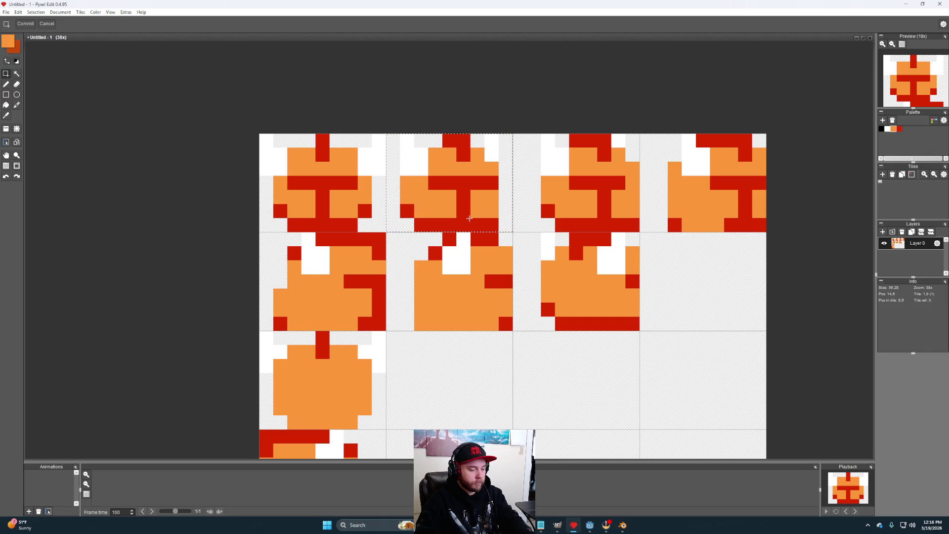
mouse_move(456, 212)
left_mouse_down()
mouse_move(580, 237)
mouse_move(711, 310)
left_mouse_up()
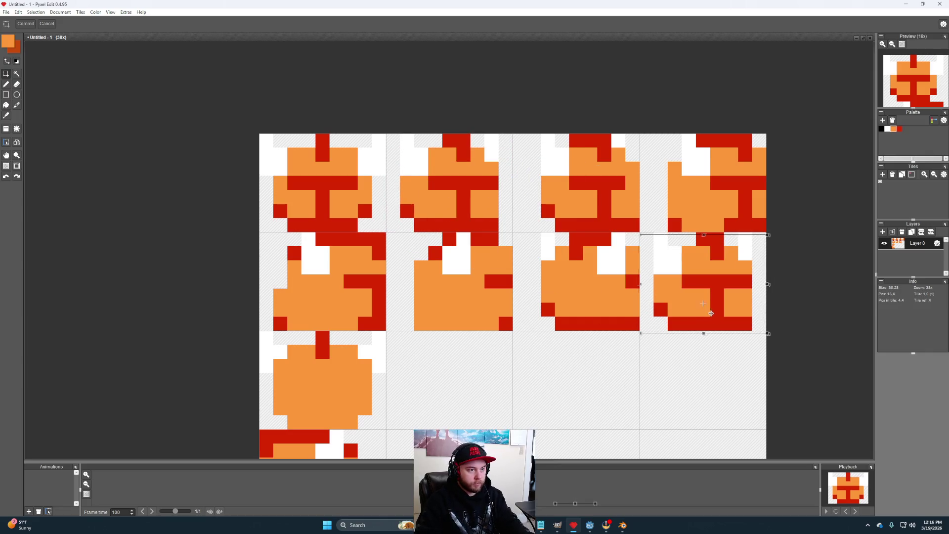
left_click(723, 362)
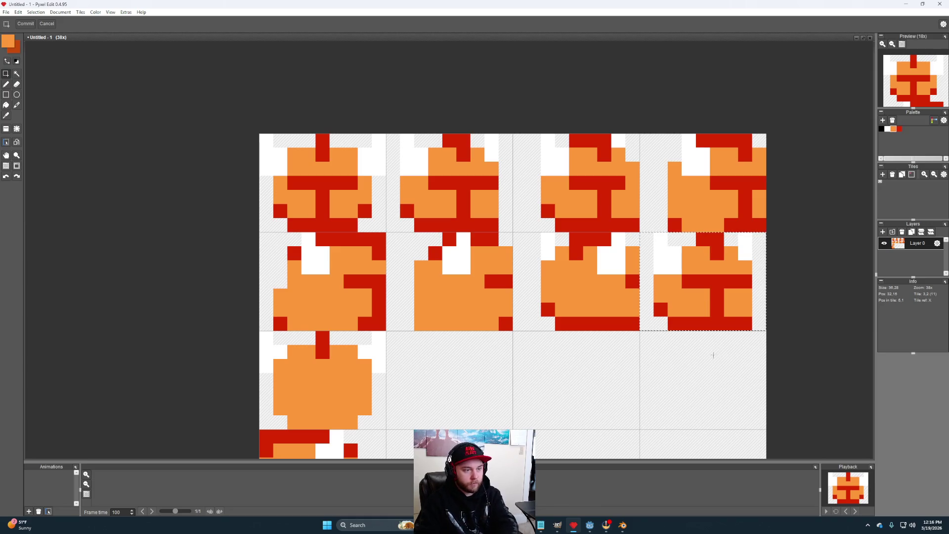
Step: Repaint the copied head's white pixels and central red bar orange, and extend the top red block
key("b")
mouse_move(675, 253)
left_mouse_down()
mouse_move(675, 267)
mouse_move(716, 283)
mouse_move(717, 306)
left_mouse_up()
left_click(660, 267)
left_click(743, 283)
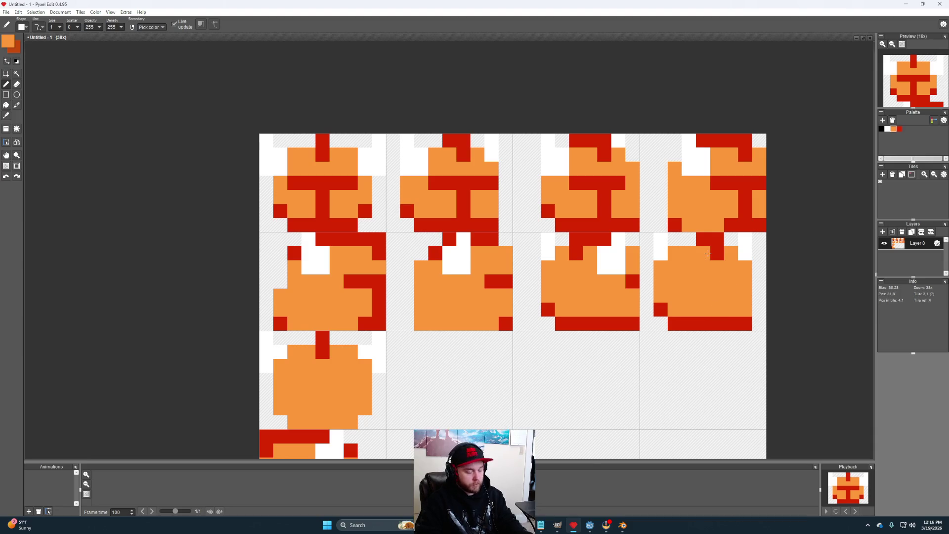
left_click(714, 252, "alt")
left_click_drag(689, 239, 689, 253)
left_click(714, 267)
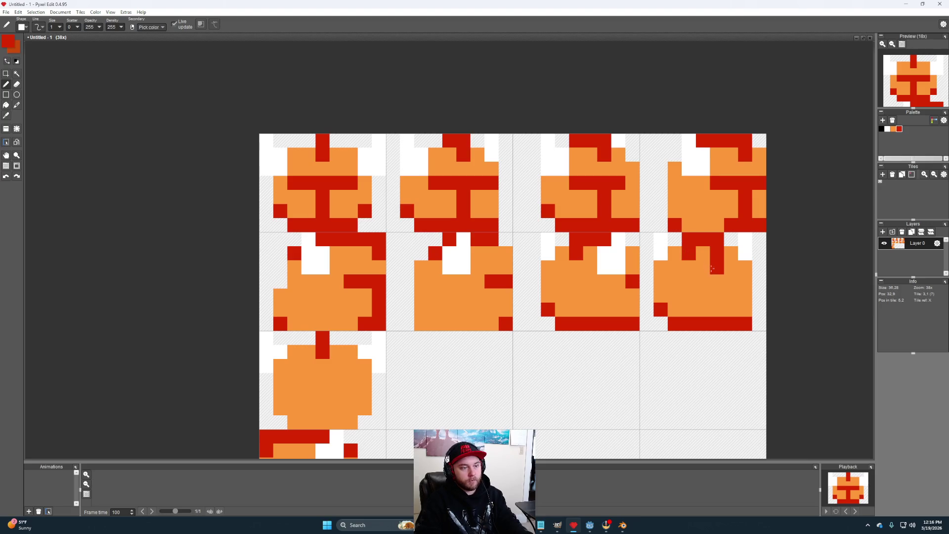
key("alt")
left_click(718, 253)
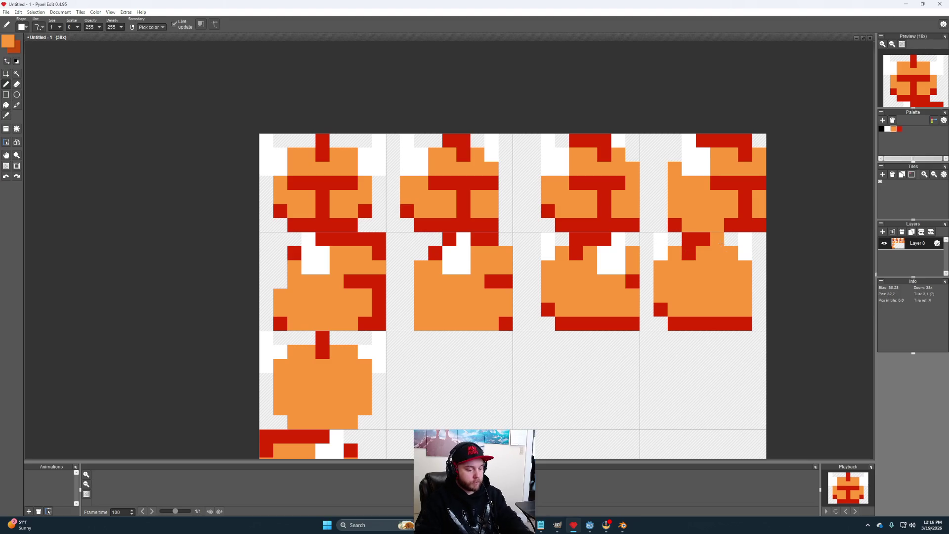
left_click(717, 239)
Step: Add red pixels along the head's top, erase a bottom-edge pixel, and add red beside the top block
key("e")
left_click(705, 282)
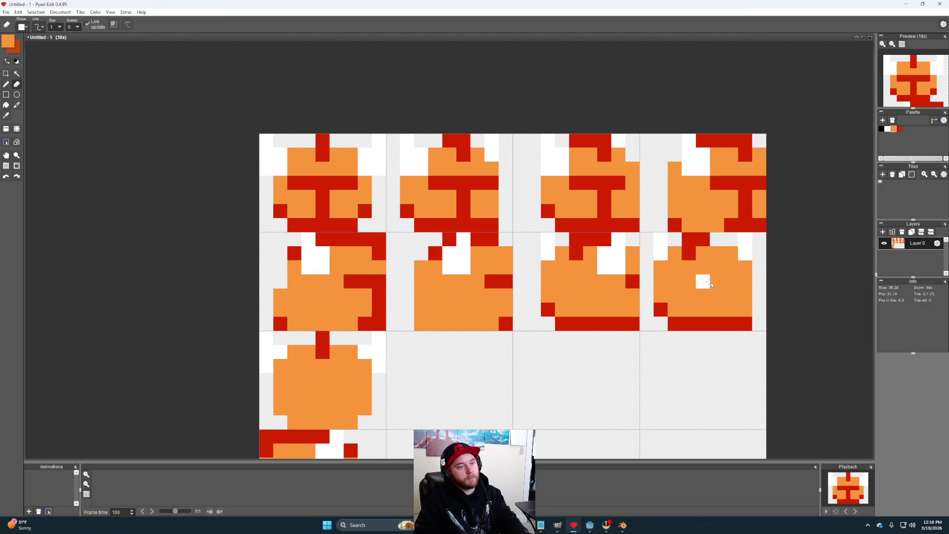
key("ctrl+z")
key("b")
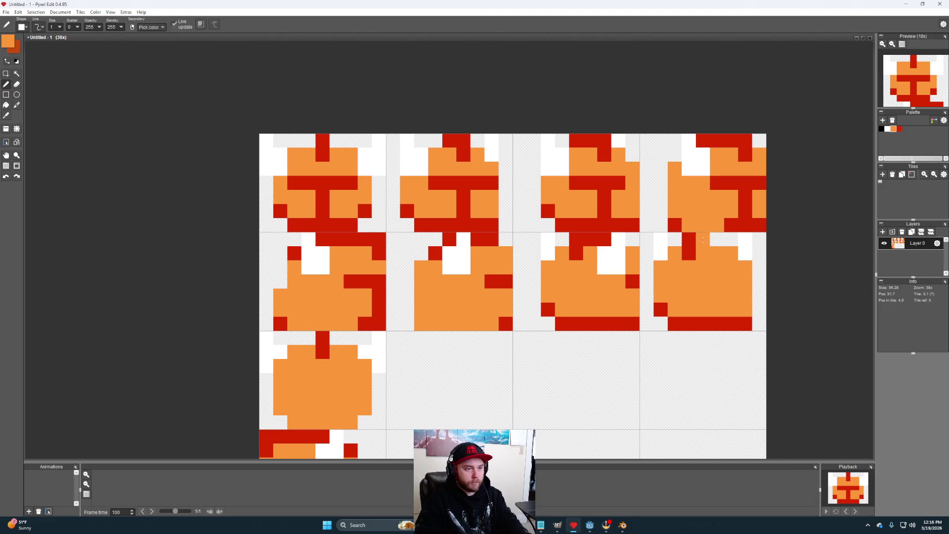
left_click(690, 240, "alt")
left_click_drag(703, 239, 718, 239)
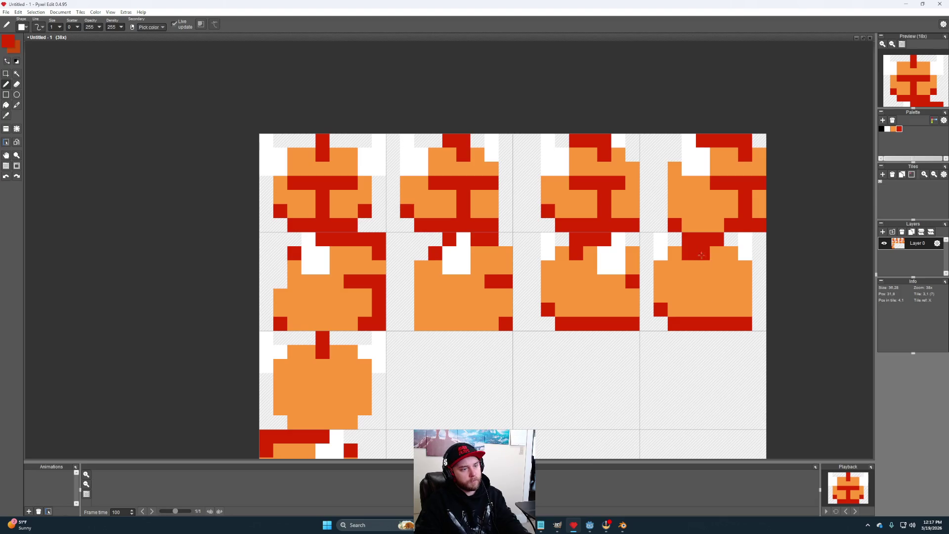
left_click(689, 267, "alt")
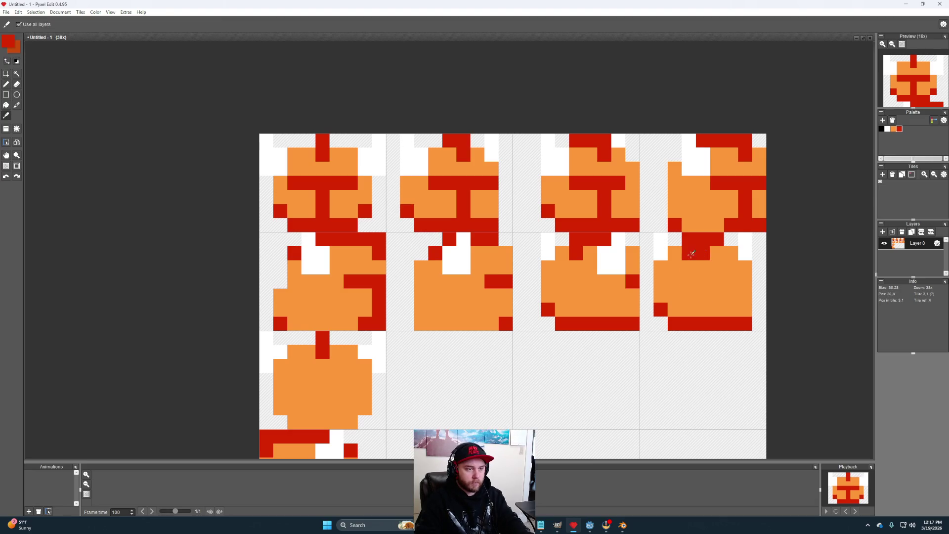
key("e")
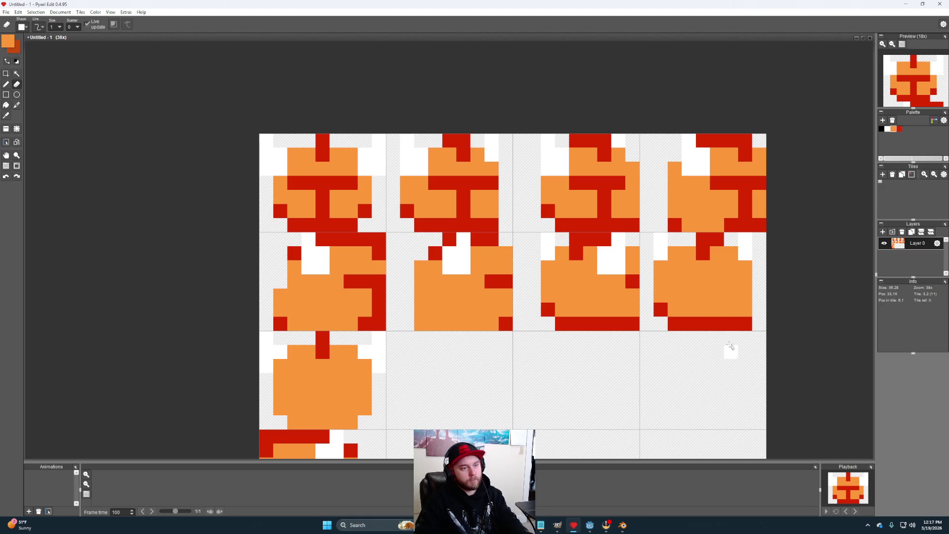
left_click(715, 319)
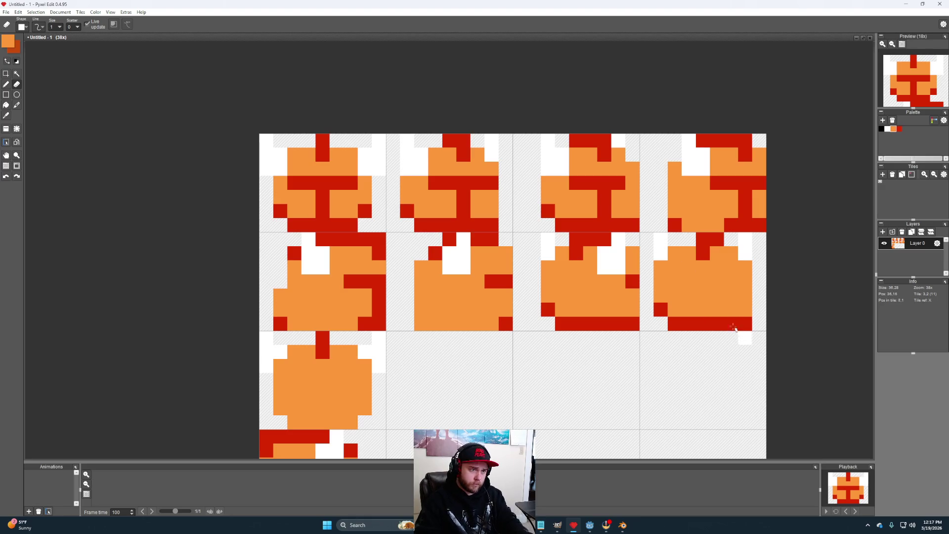
left_click(702, 253, "alt")
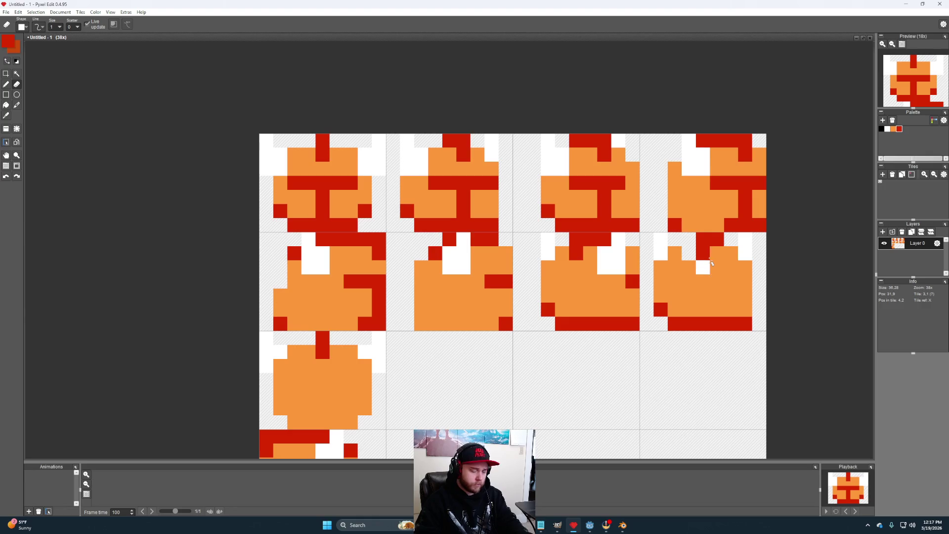
left_click(690, 253)
left_click(717, 265)
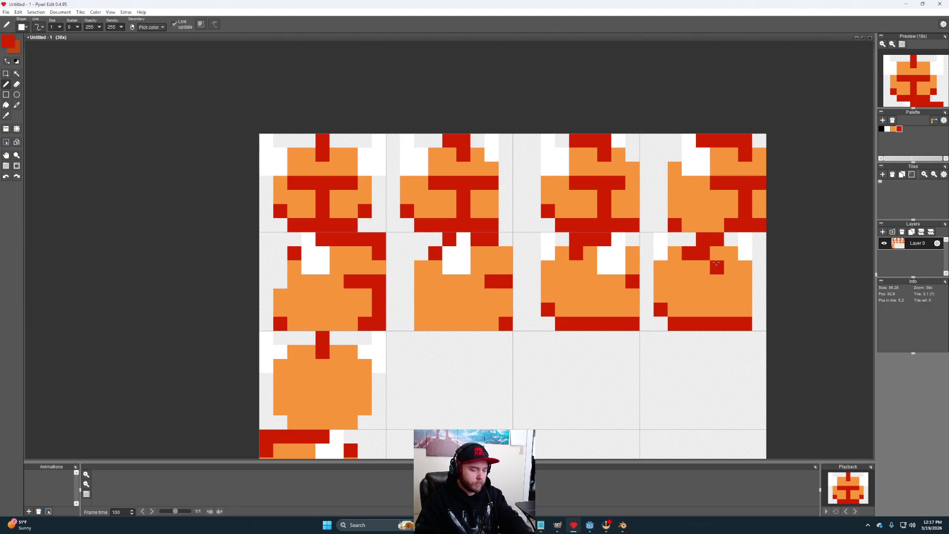
Step: Turn stray red pixels back to orange and widen the top red band by two pixels
key("e")
left_click(703, 253)
key("b")
left_click(703, 296, "alt")
left_click(715, 268)
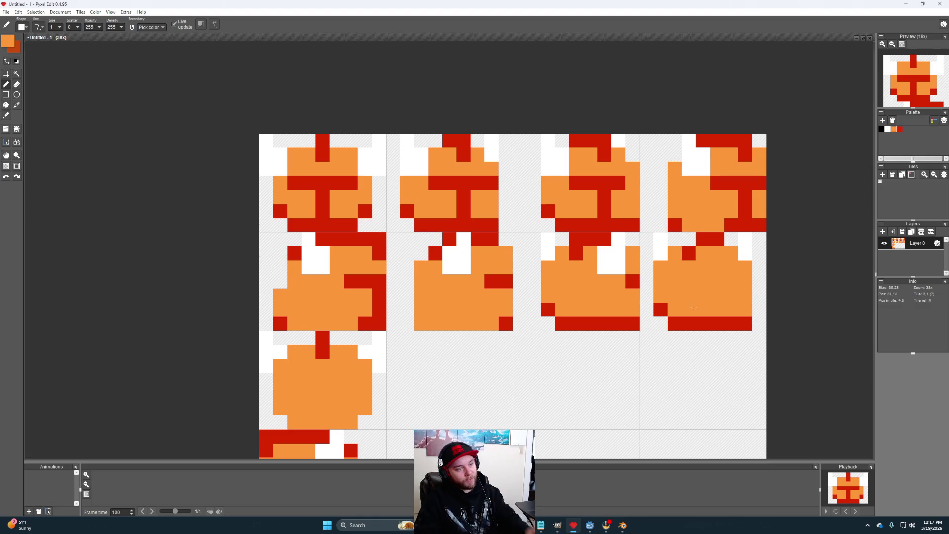
left_click(717, 239, "alt")
left_click_drag(706, 240, 687, 239)
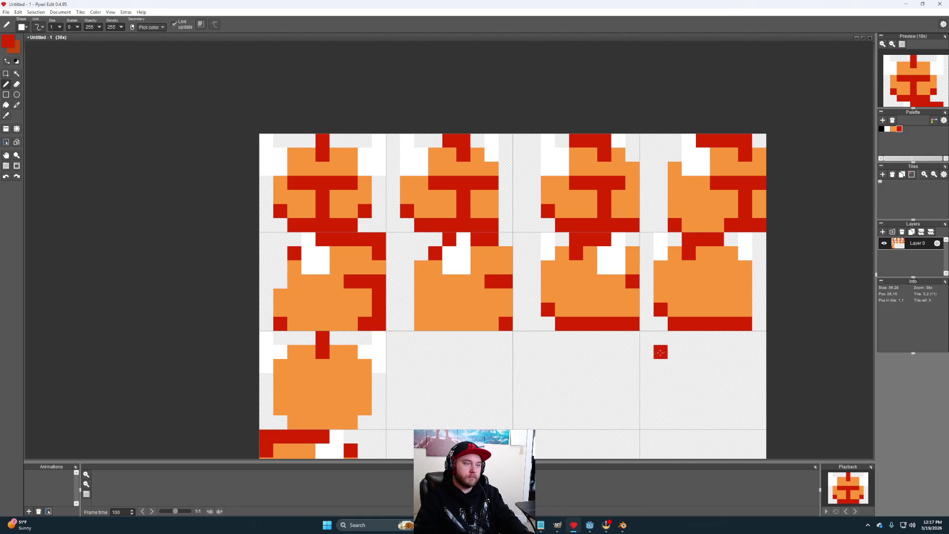
Step: Copy the last three heads of row two into row three and mirror them horizontally
scroll(661, 345, "down", 1)
mouse_move(667, 334)
left_mouse_down()
mouse_move(644, 361)
mouse_move(635, 330)
left_mouse_up()
scroll(576, 322, "down", 2)
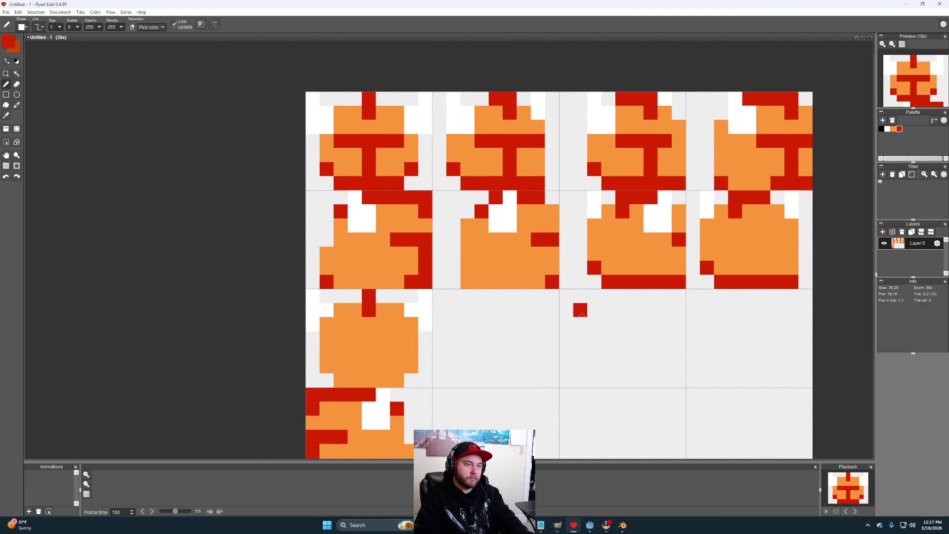
mouse_move(574, 321)
left_mouse_down()
mouse_move(557, 325)
mouse_move(591, 313)
mouse_move(594, 325)
left_mouse_up()
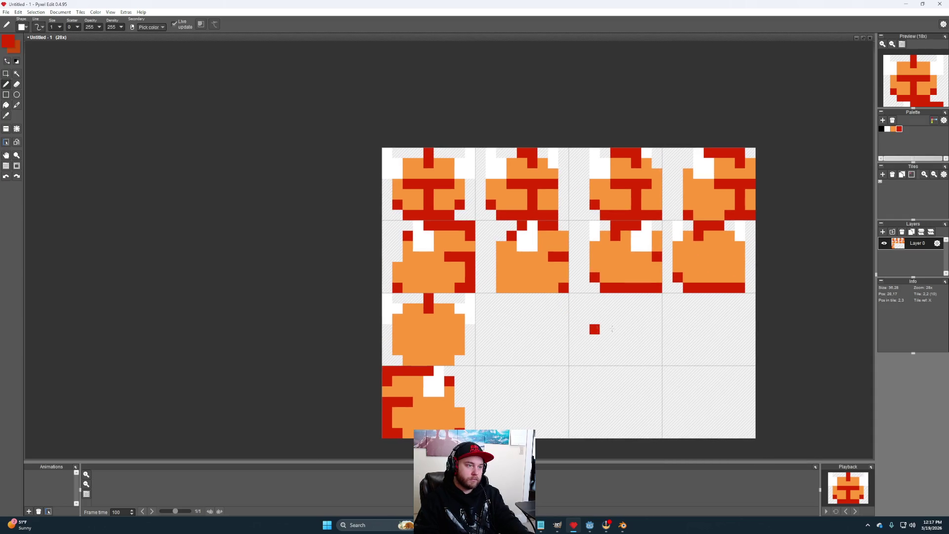
key("m")
mouse_move(755, 285)
left_mouse_down()
mouse_move(636, 286)
mouse_move(487, 244)
mouse_move(481, 226)
left_mouse_up()
key("ctrl+c")
key("ctrl+v")
mouse_move(629, 275)
left_mouse_down()
mouse_move(629, 358)
mouse_move(629, 347)
left_mouse_up()
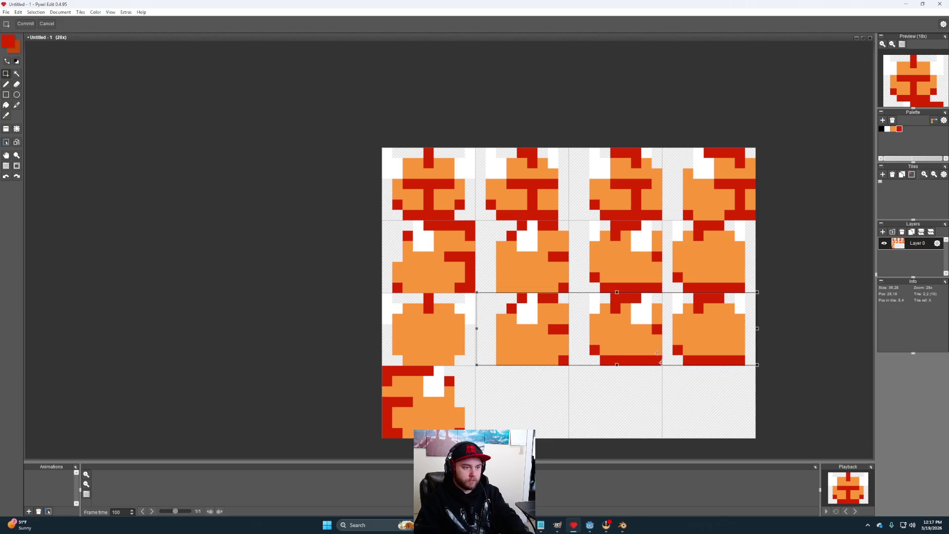
key("h")
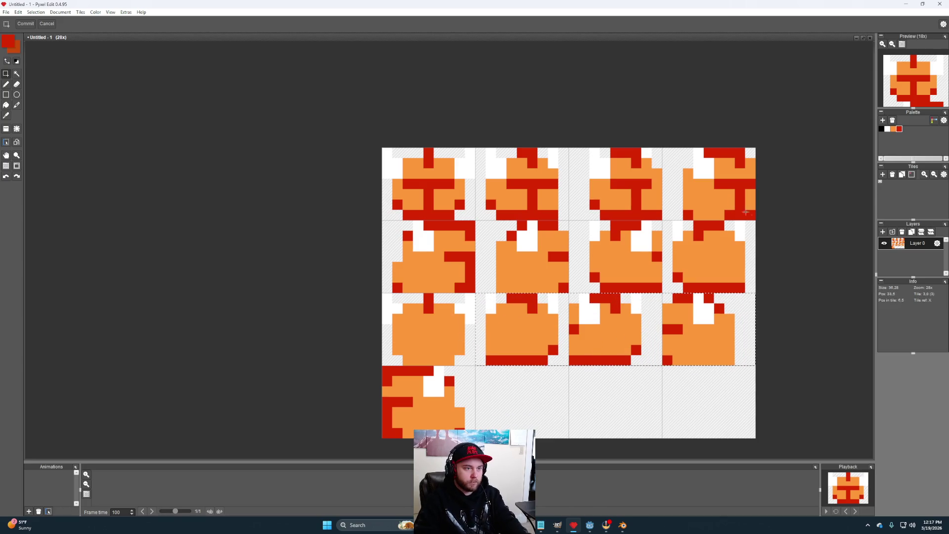
Step: Copy the last three top-row heads into the bottom row as horizontally mirrored copies
mouse_move(742, 208)
left_mouse_down()
mouse_move(589, 194)
mouse_move(482, 162)
left_mouse_up()
key("ctrl+c")
key("ctrl+v")
left_click_drag(622, 190, 622, 410)
key("Return")
key("h")
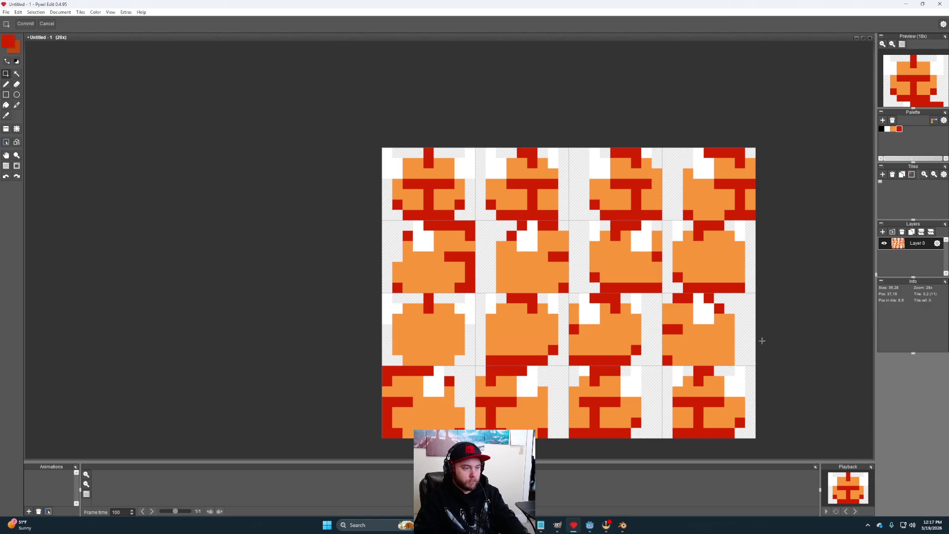
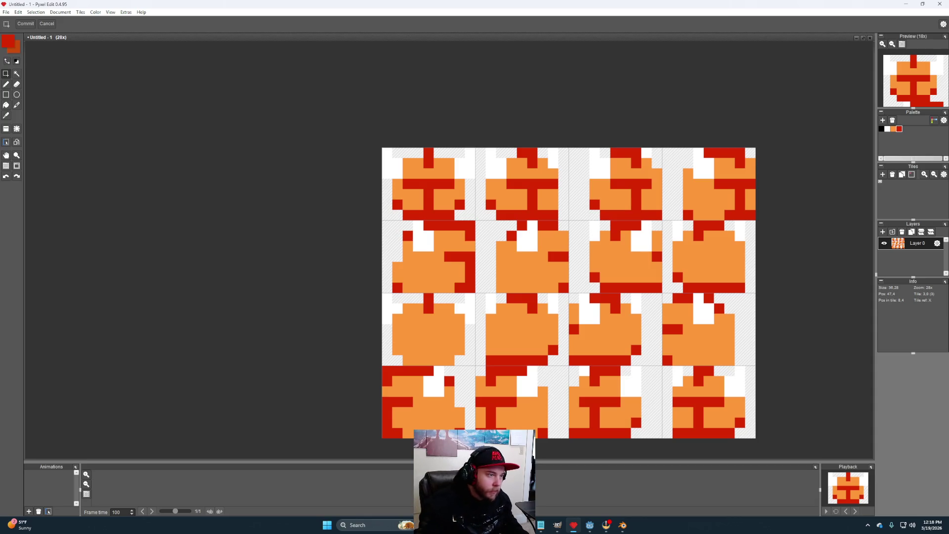
Step: Create a new tiled document made of one 16×9 tile
left_click(5, 12)
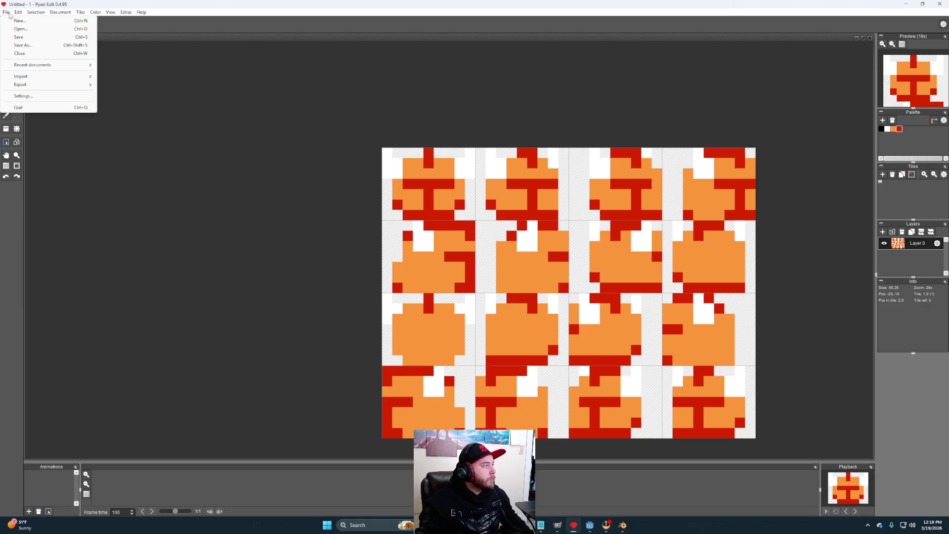
left_click(16, 21)
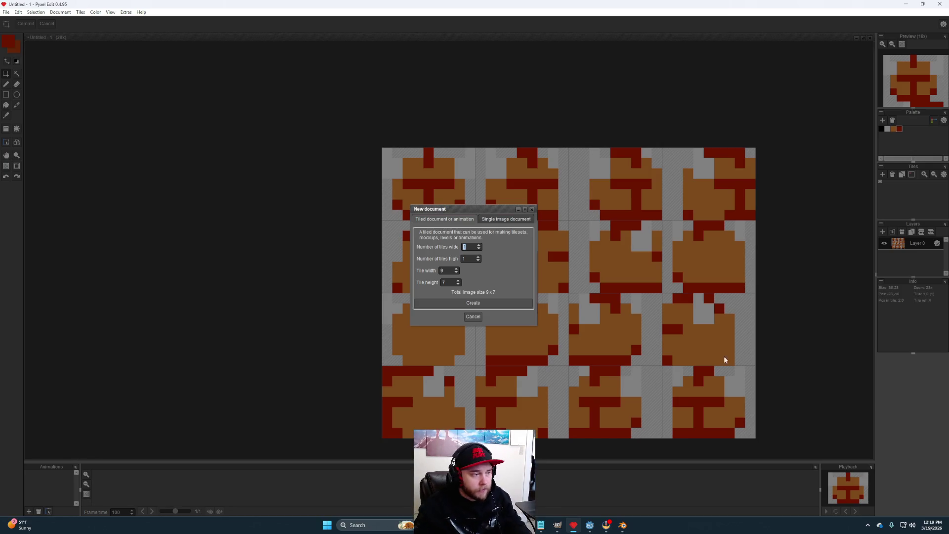
double_click(447, 282)
type("9")
double_click(443, 271)
type("6")
left_click(485, 303)
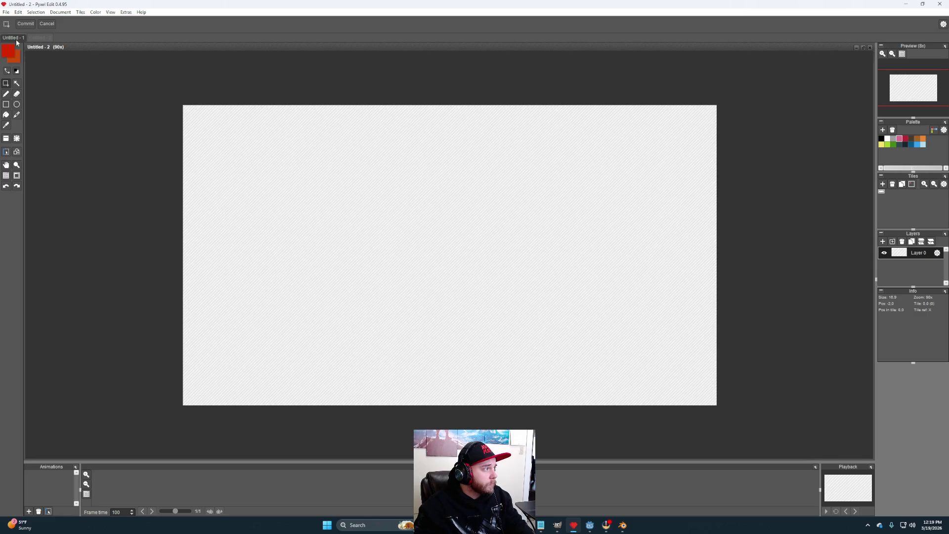
Step: Choose the Pencil and orange colour, then place an orange pixel near Untitled - 2's centre
left_click(15, 38)
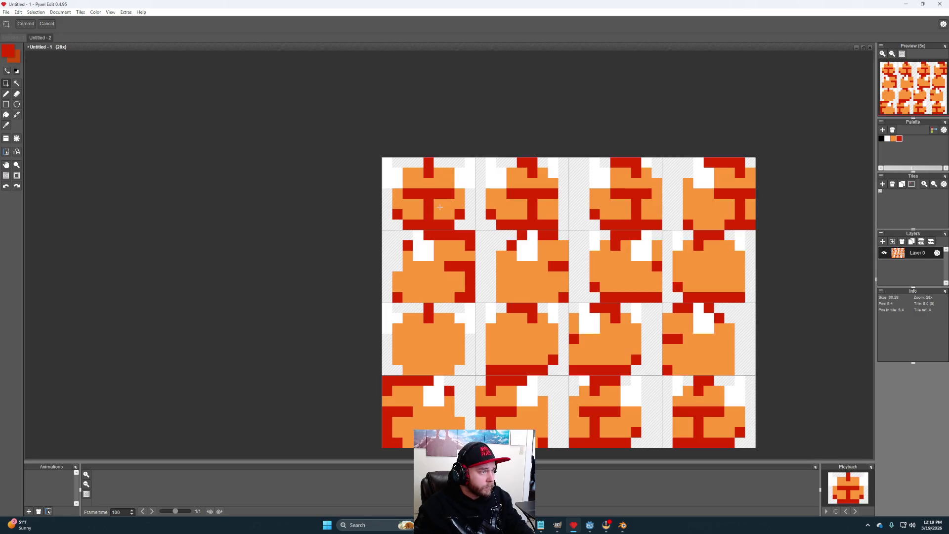
left_click(6, 94)
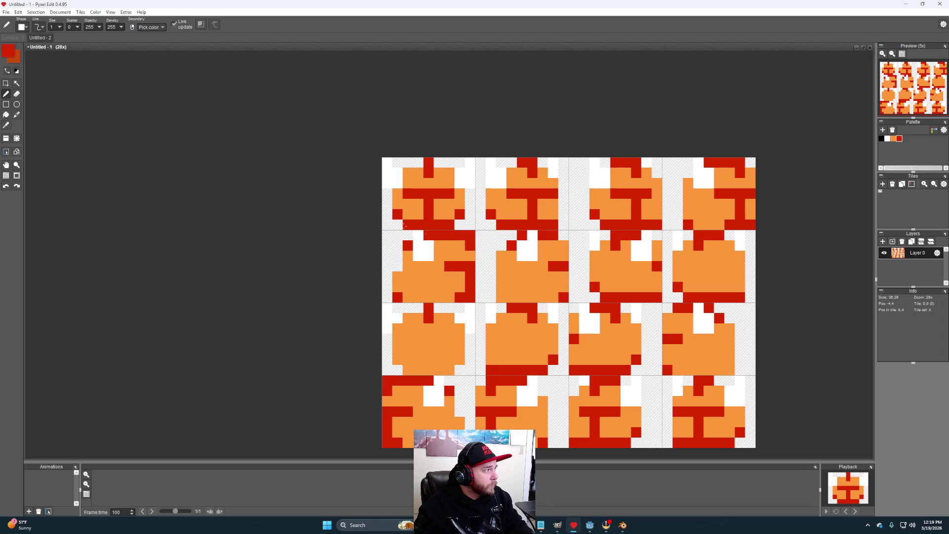
left_click(894, 138)
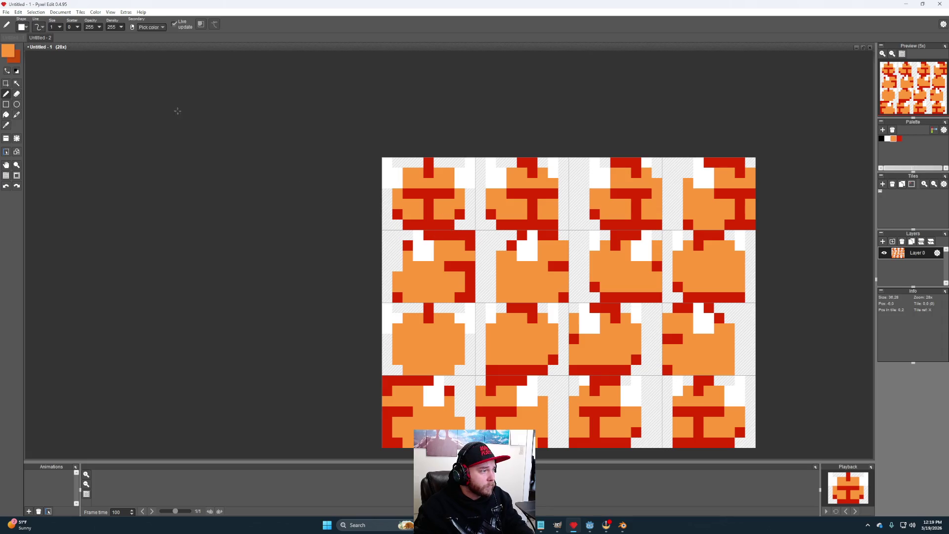
left_click(40, 38)
left_click(472, 315)
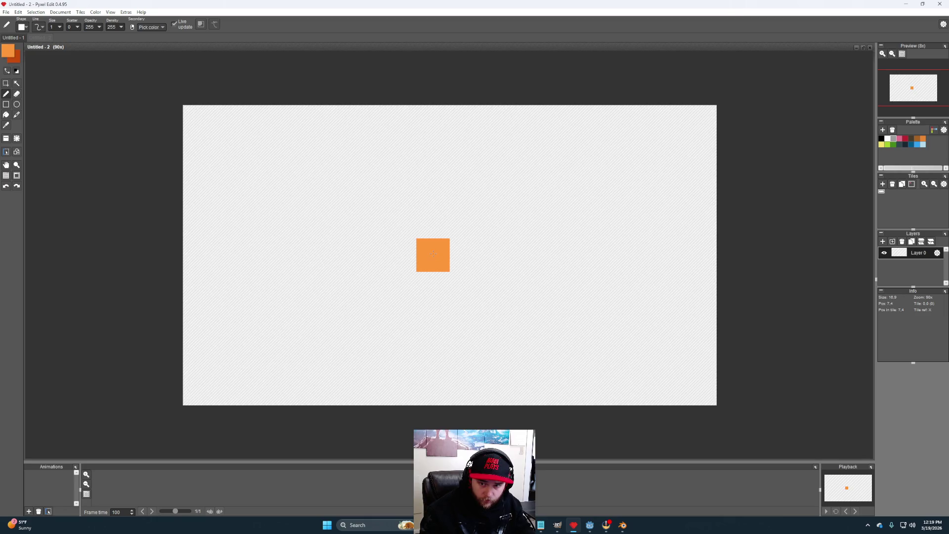
Step: Resize the canvas width to 17 pixels
left_click(63, 12)
left_click(74, 20)
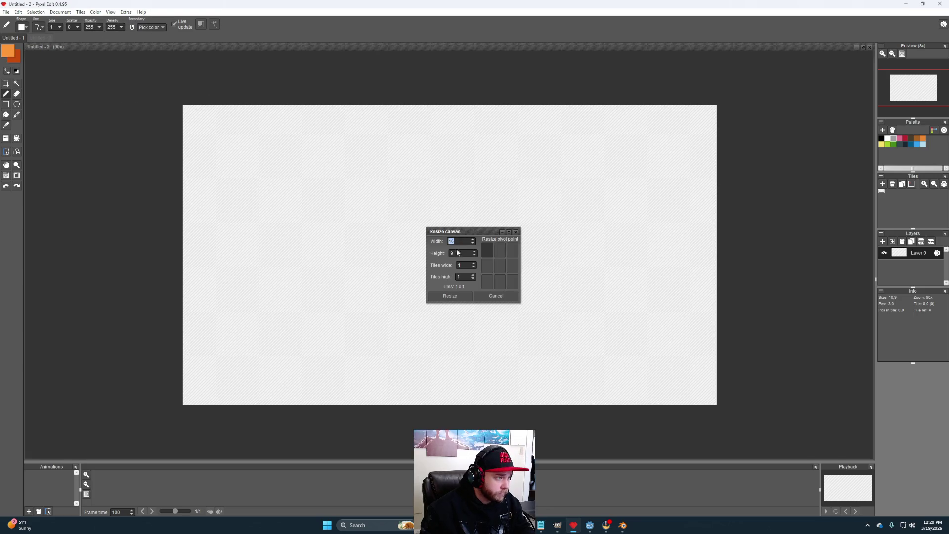
type("17")
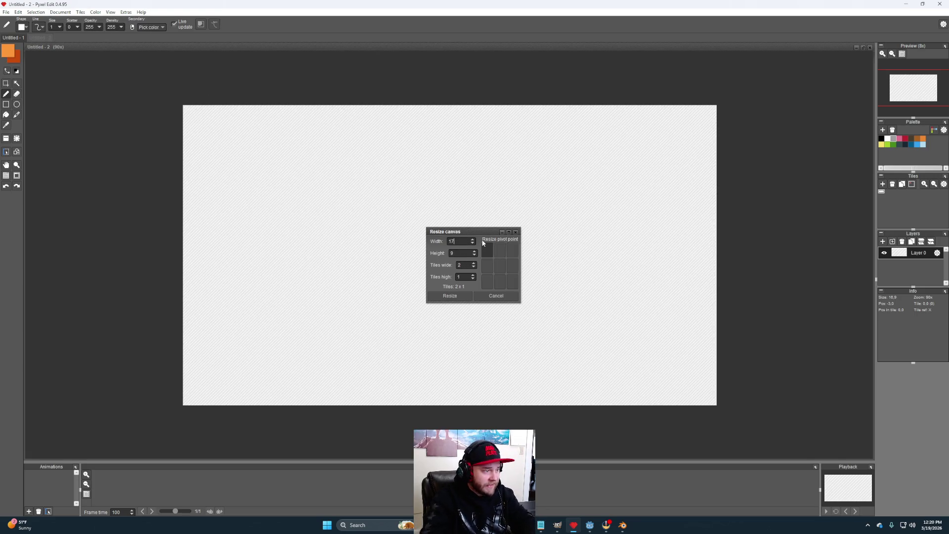
left_click(450, 296)
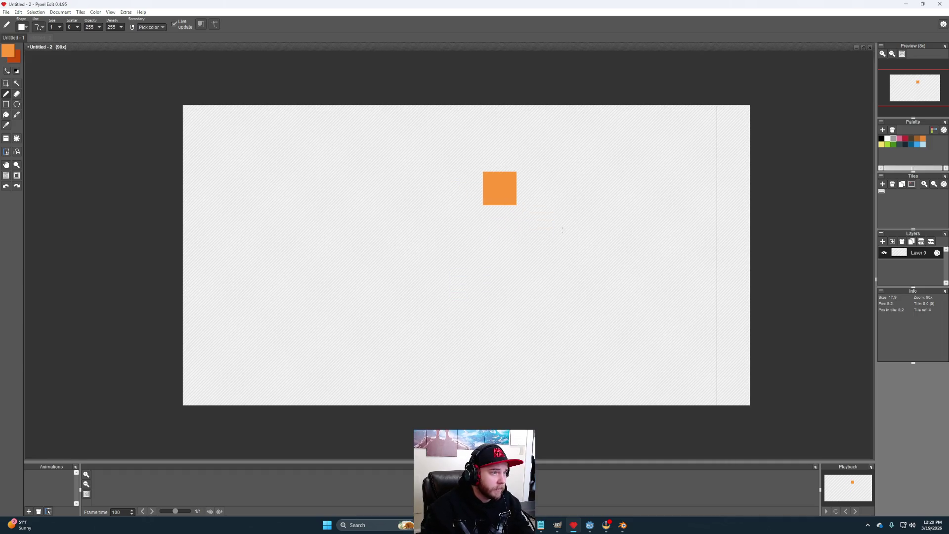
Step: Shrink the canvas back to 16 pixels wide and undo a stray orange pixel
left_click(66, 13)
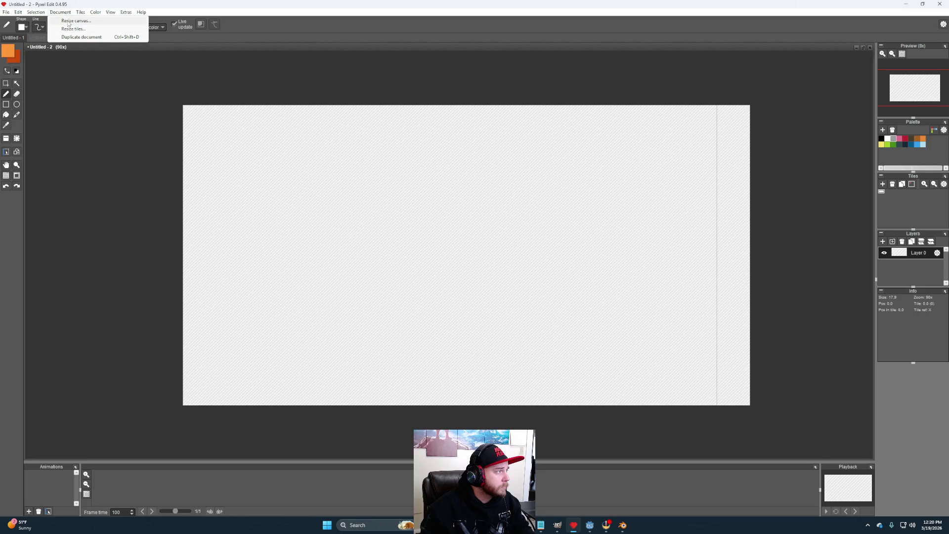
left_click(69, 22)
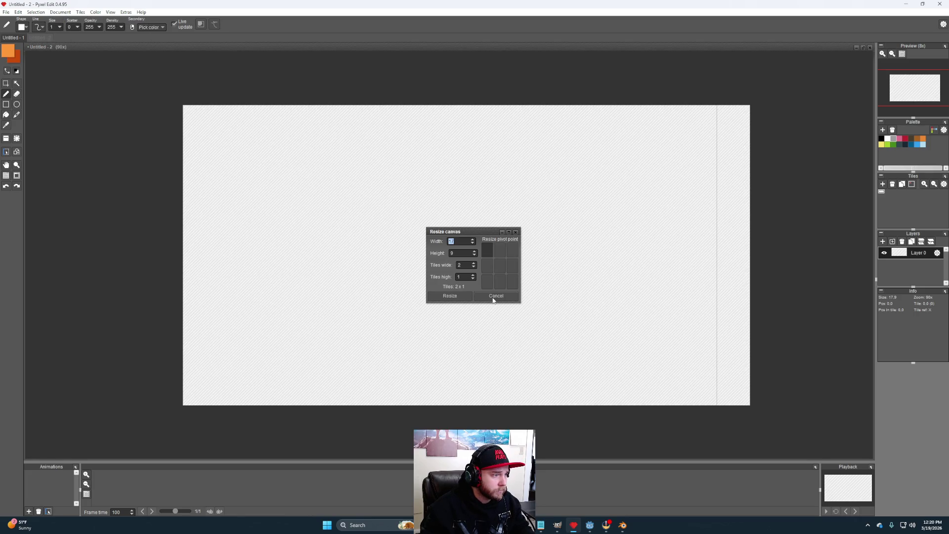
type("16")
key("Return")
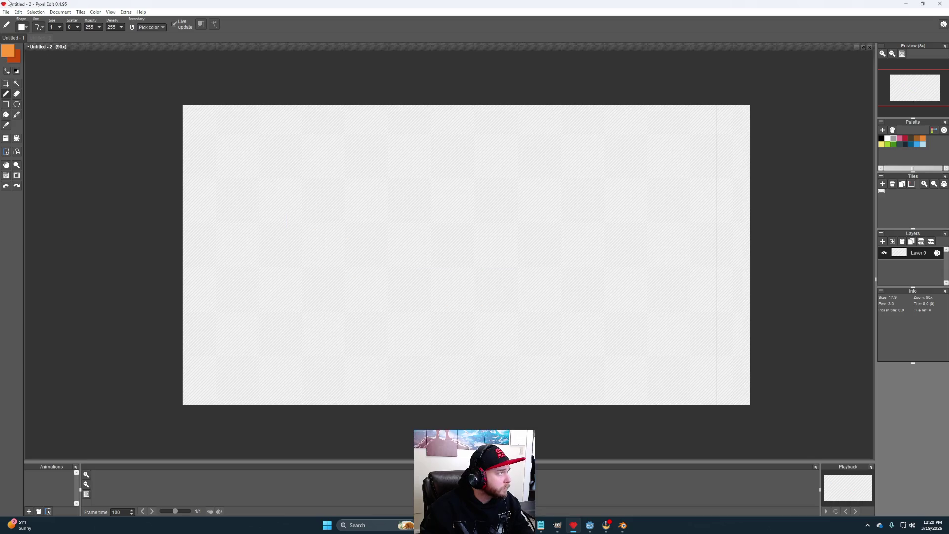
left_click(400, 188)
key("ctrl+z")
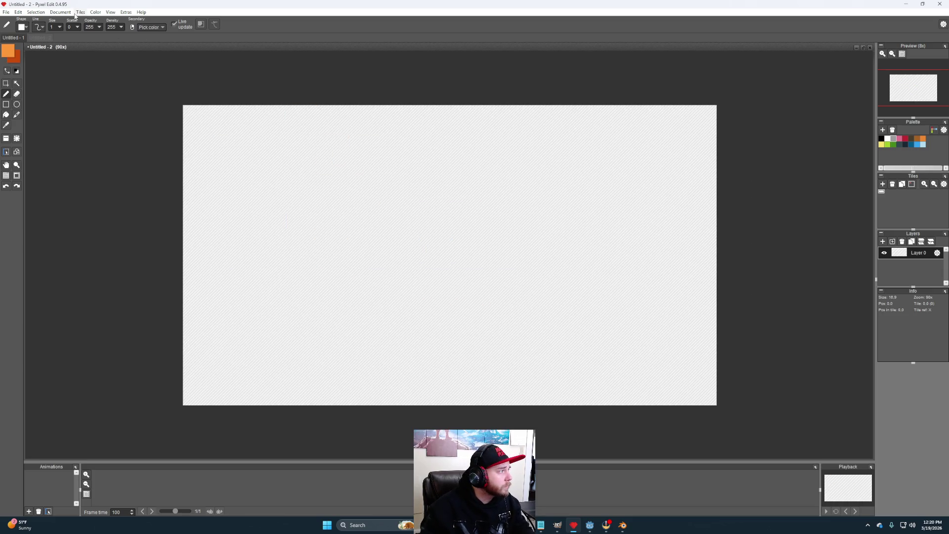
Step: Resize the tile to 17×9 and place a first orange pixel with the Pencil
left_click(66, 13)
left_click(73, 30)
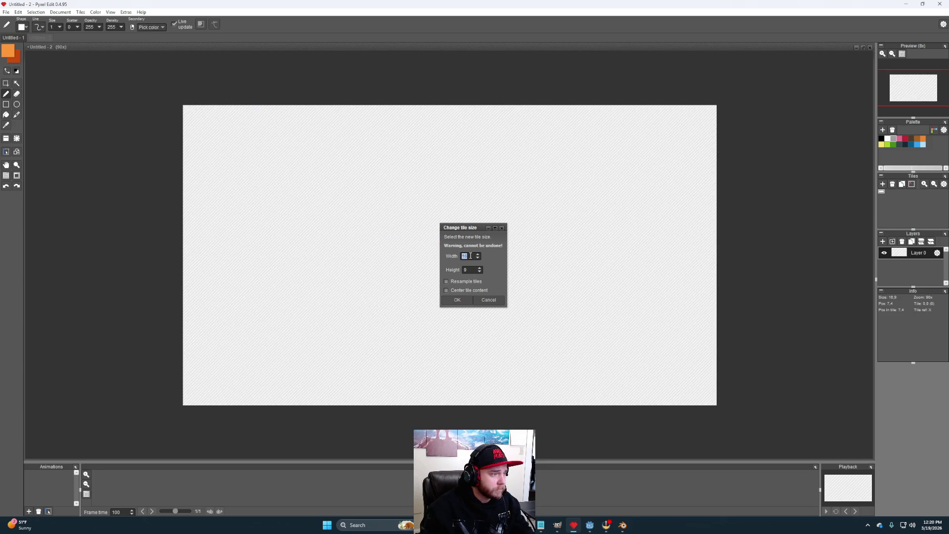
left_click(457, 300)
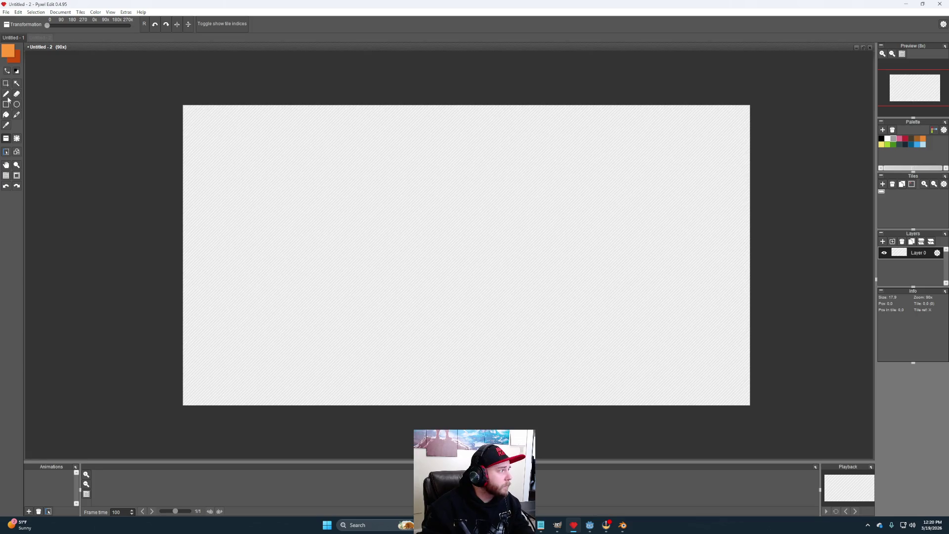
key("b")
left_click(465, 353)
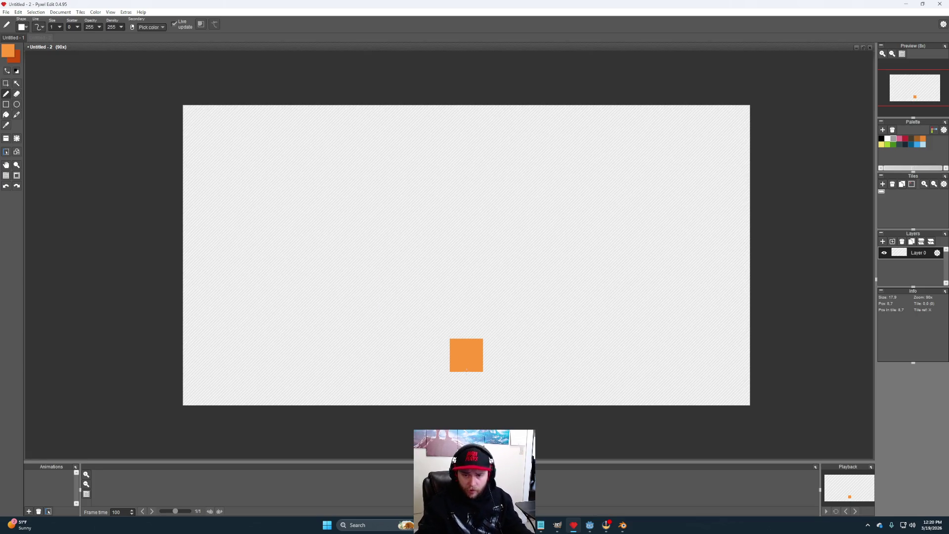
Step: Draw the orange stem, centre column, right column, ring rows and lower body
left_click_drag(465, 378, 465, 355)
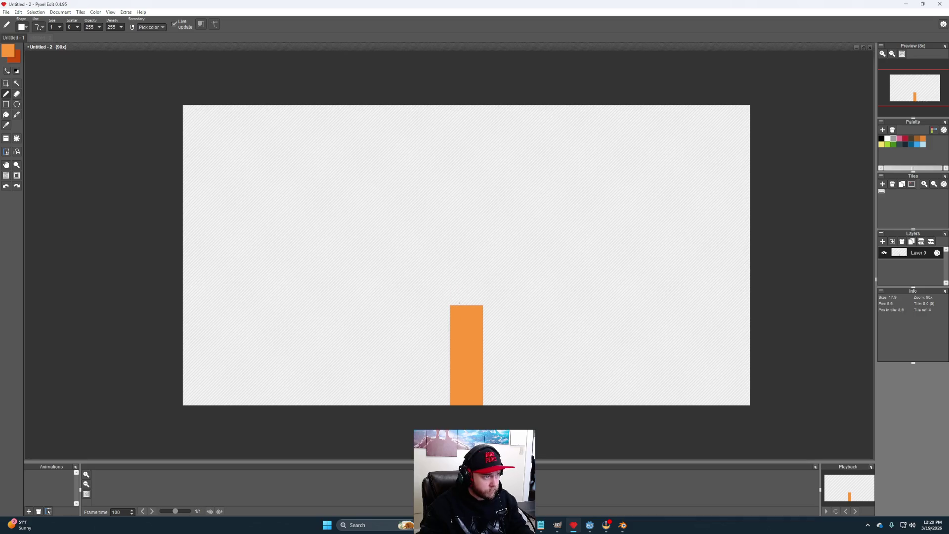
left_click_drag(465, 286, 469, 196)
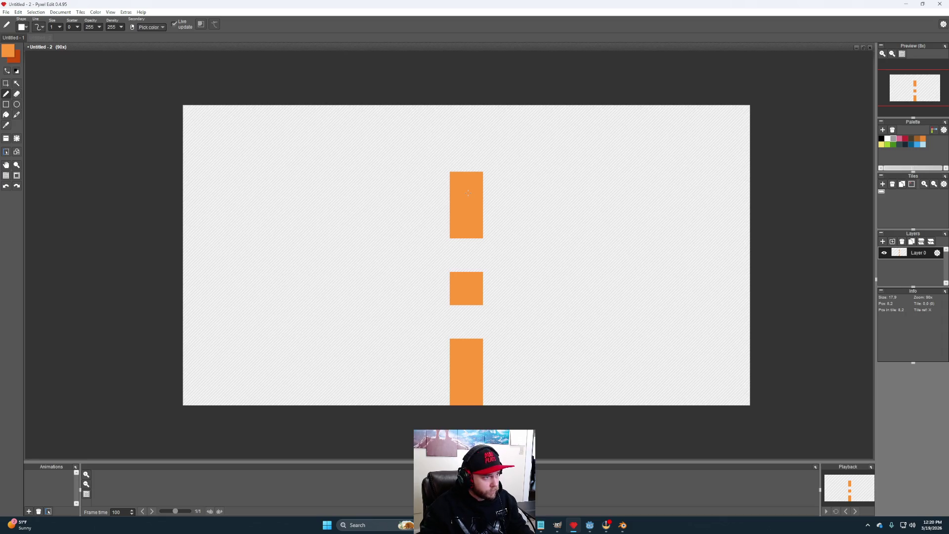
left_click(499, 222)
mouse_move(533, 222)
left_mouse_down()
mouse_move(517, 307)
mouse_move(532, 319)
mouse_move(494, 348)
mouse_move(496, 312)
mouse_move(487, 321)
mouse_move(430, 322)
mouse_move(405, 343)
mouse_move(400, 255)
mouse_move(415, 222)
mouse_move(571, 297)
mouse_move(560, 321)
left_mouse_up()
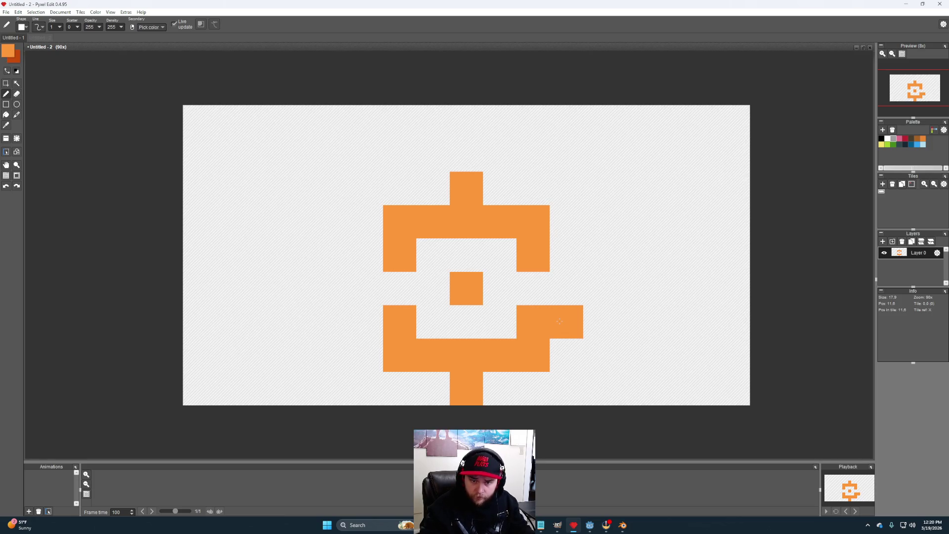
left_click(560, 269)
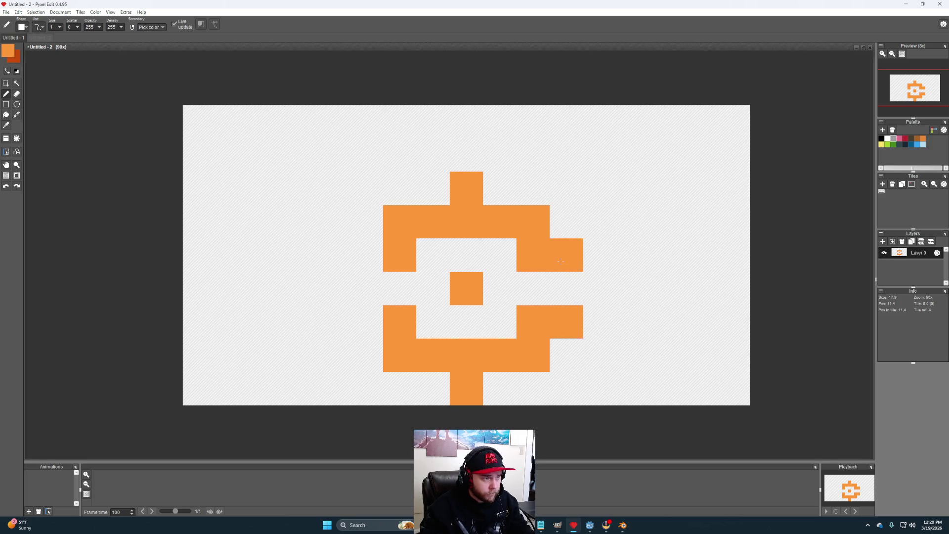
left_click(366, 255)
left_click(335, 255)
left_click(367, 321)
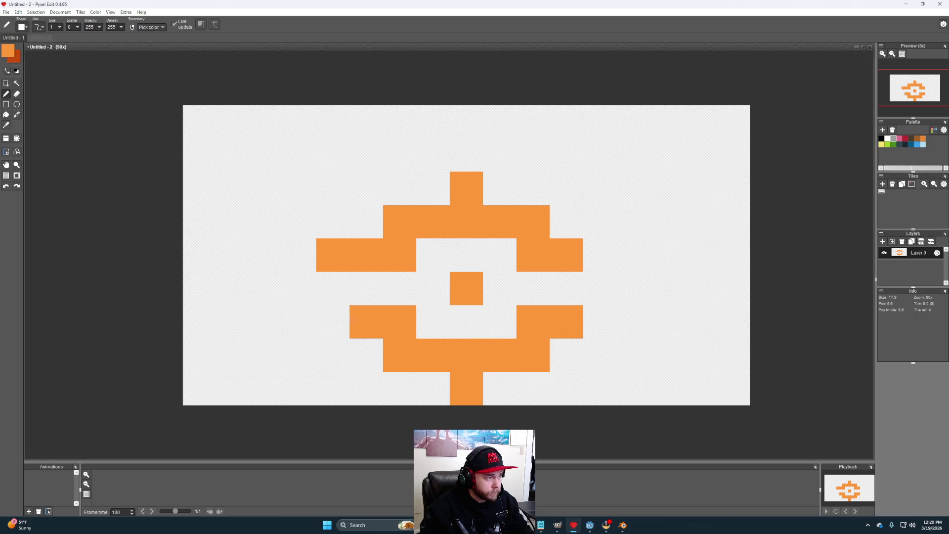
left_click(337, 336)
mouse_move(338, 341)
left_mouse_down()
mouse_move(368, 356)
mouse_move(376, 388)
mouse_move(534, 388)
mouse_move(554, 362)
left_mouse_up()
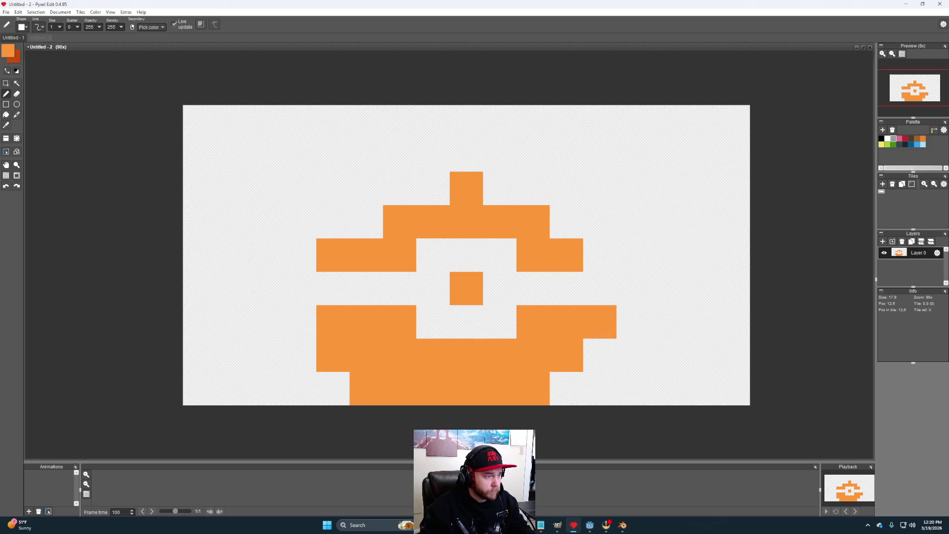
Step: Erase extra left cells and fill the cap's orange top row, undoing misplaced pixels
key("e")
mouse_move(367, 388)
left_mouse_down()
mouse_move(333, 388)
mouse_move(333, 255)
left_mouse_up()
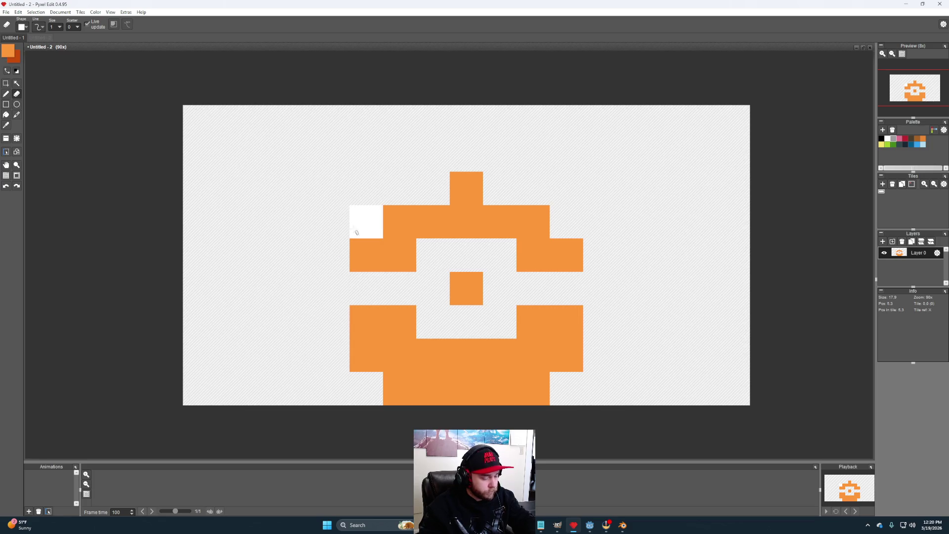
key("b")
left_click(365, 221)
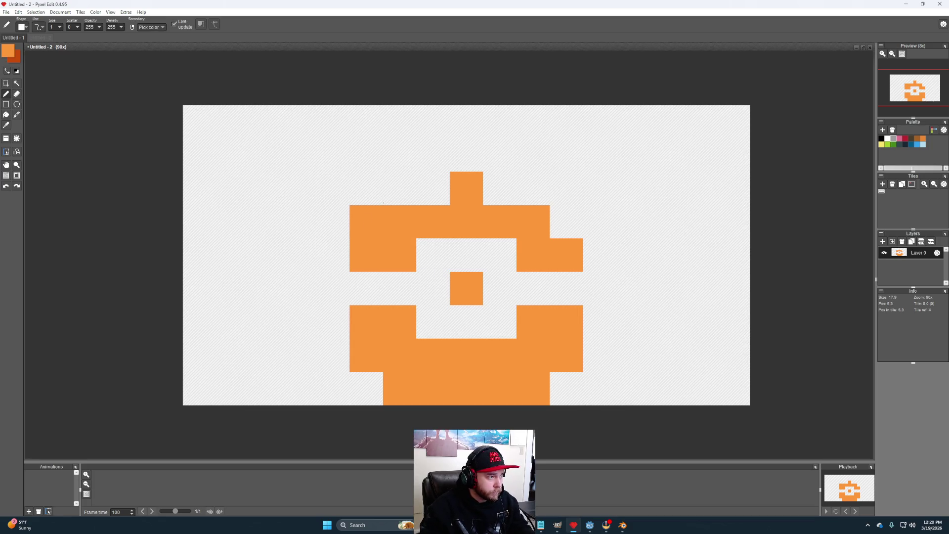
left_click(396, 193)
key("ctrl+z")
left_click(352, 190)
mouse_move(370, 185)
left_mouse_down()
mouse_move(569, 187)
mouse_move(566, 222)
left_mouse_up()
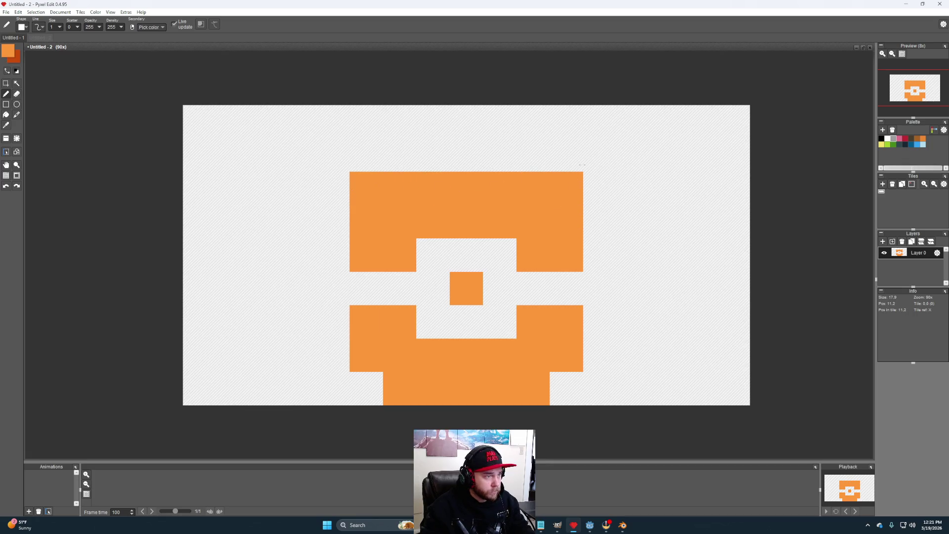
left_click(580, 165)
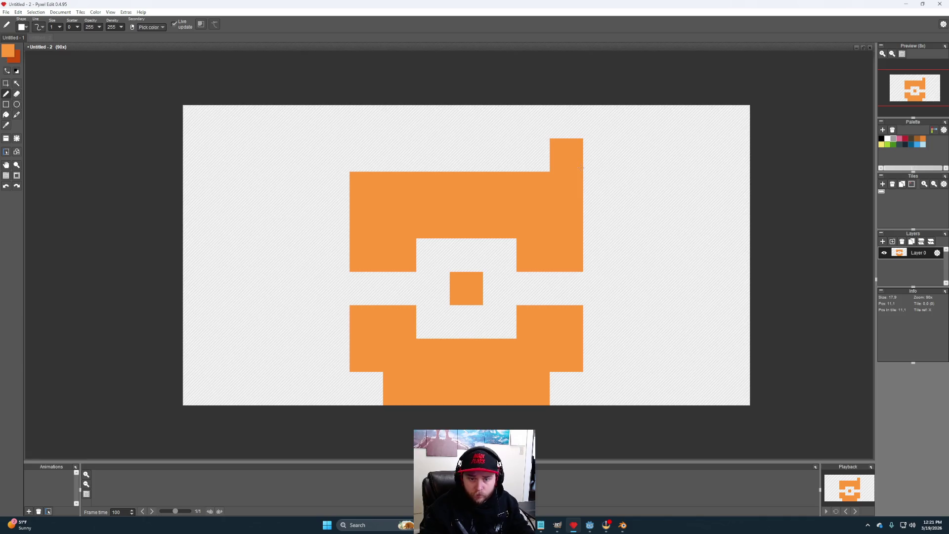
key("ctrl+z")
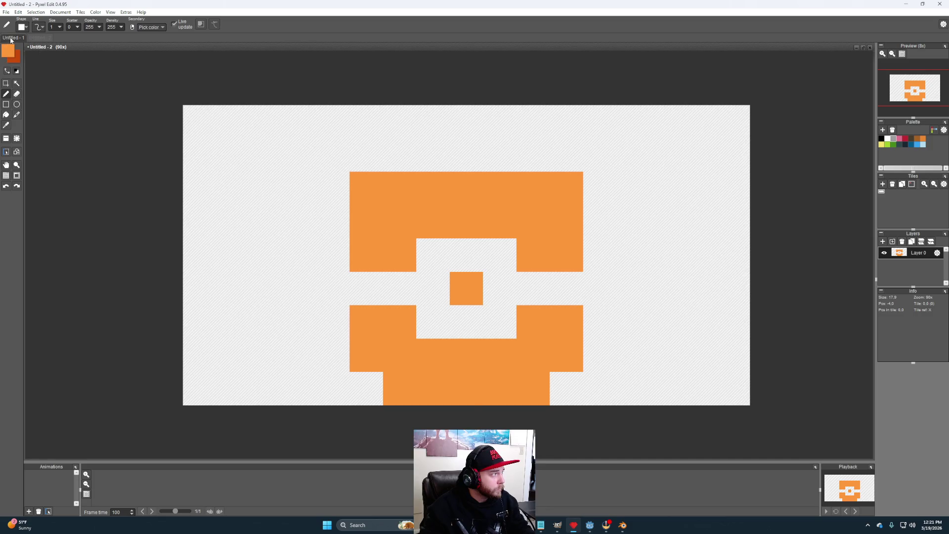
Step: Sample red from the mushroom sheet and paint a red band across the new mushroom
left_click(14, 38)
key("i")
left_click(463, 267)
key("b")
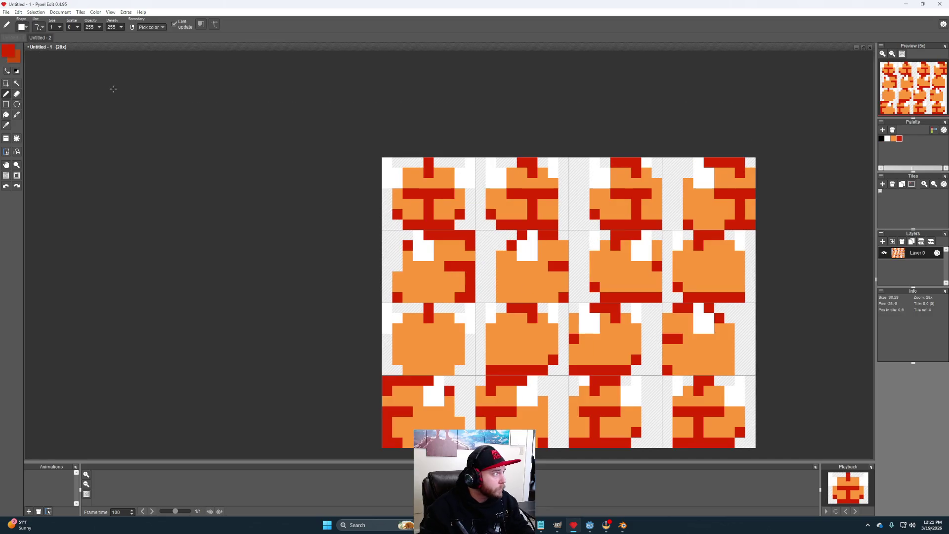
left_click(29, 38)
mouse_move(366, 288)
left_mouse_down()
mouse_move(422, 255)
mouse_move(499, 256)
mouse_move(497, 320)
mouse_move(441, 314)
mouse_move(528, 309)
left_mouse_up()
mouse_move(558, 308)
left_mouse_down()
mouse_move(625, 289)
mouse_move(528, 291)
left_mouse_up()
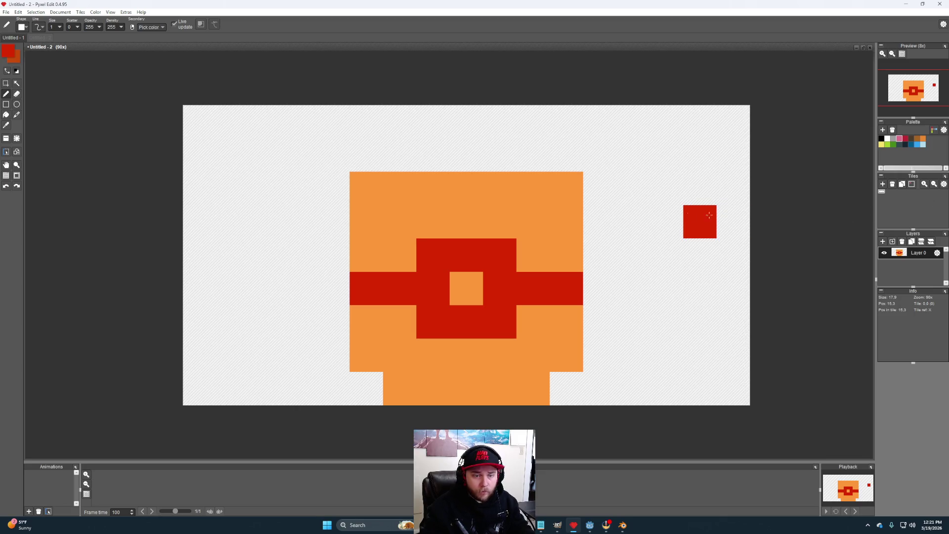
Step: Paint white T-shaped marks above both upper corners of the orange body
left_click(887, 140)
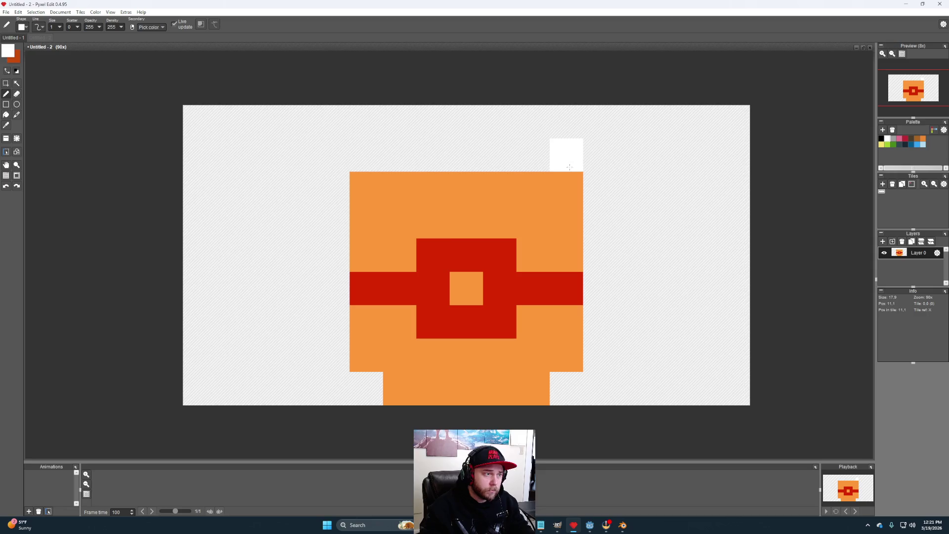
mouse_move(572, 163)
left_mouse_down()
mouse_move(633, 155)
mouse_move(604, 132)
left_mouse_up()
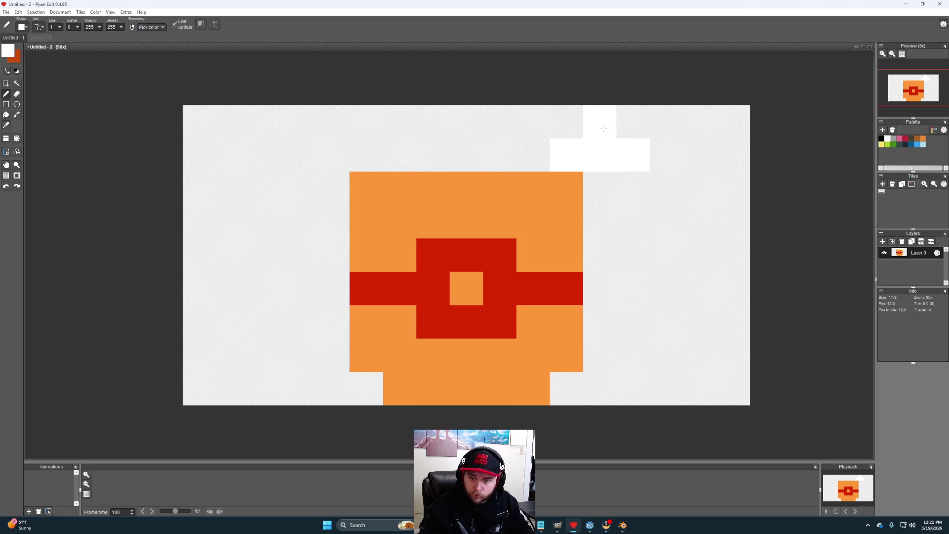
left_click(600, 121)
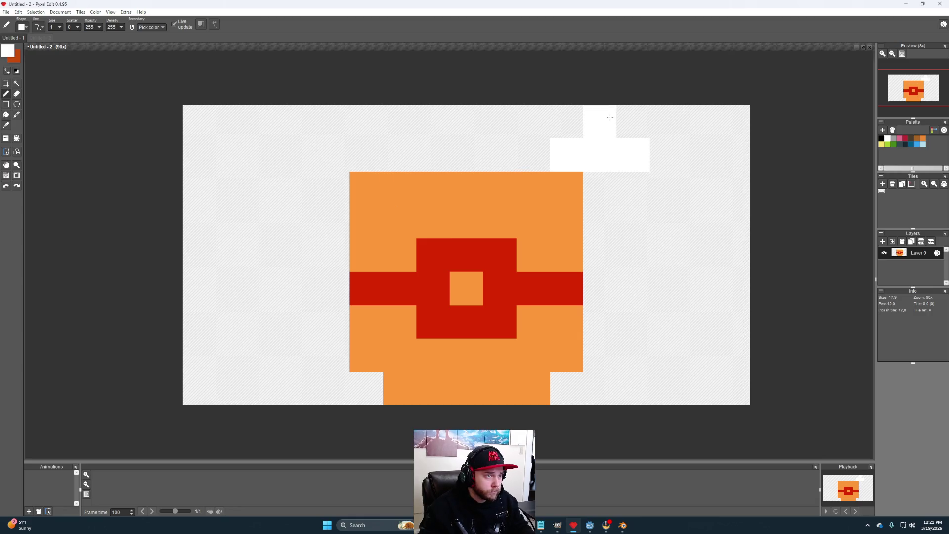
left_click(366, 155)
left_click(300, 155)
left_click(332, 122)
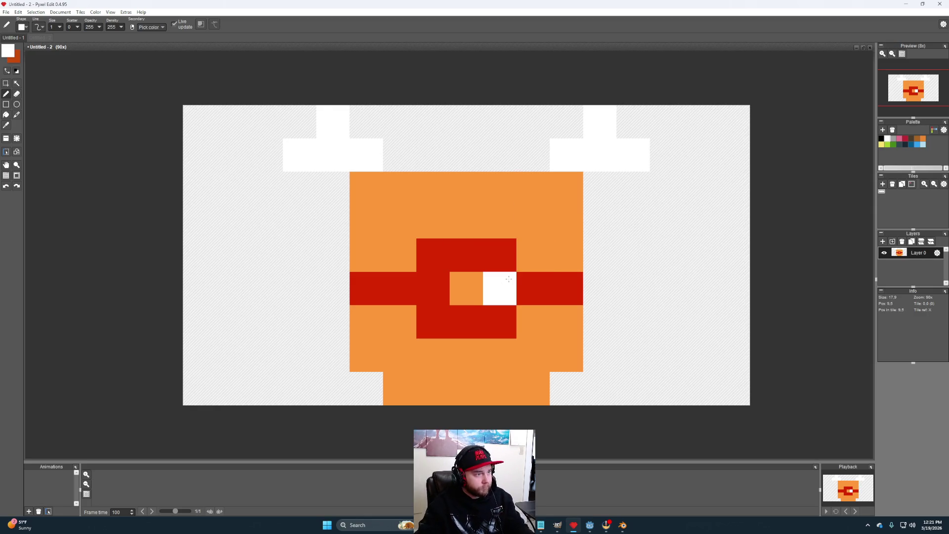
left_click(509, 289, "alt")
Step: Try a red bar across the top row between the white marks, then undo it
left_click(621, 203)
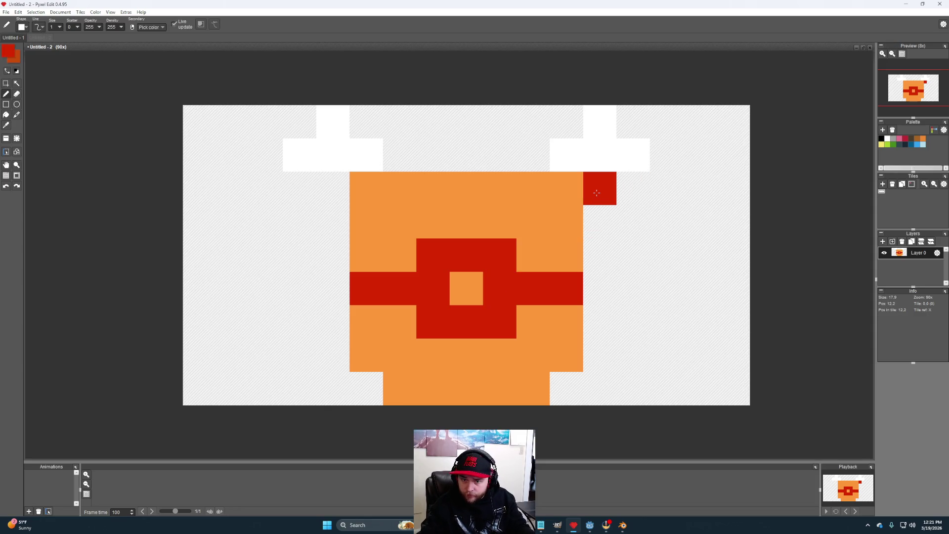
left_click_drag(398, 154, 533, 157)
left_click(595, 190)
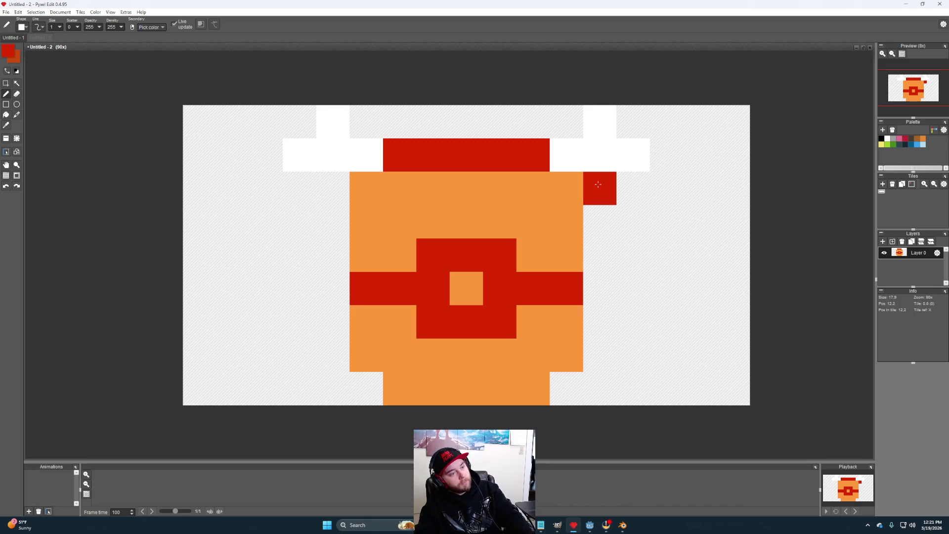
key("ctrl+z")
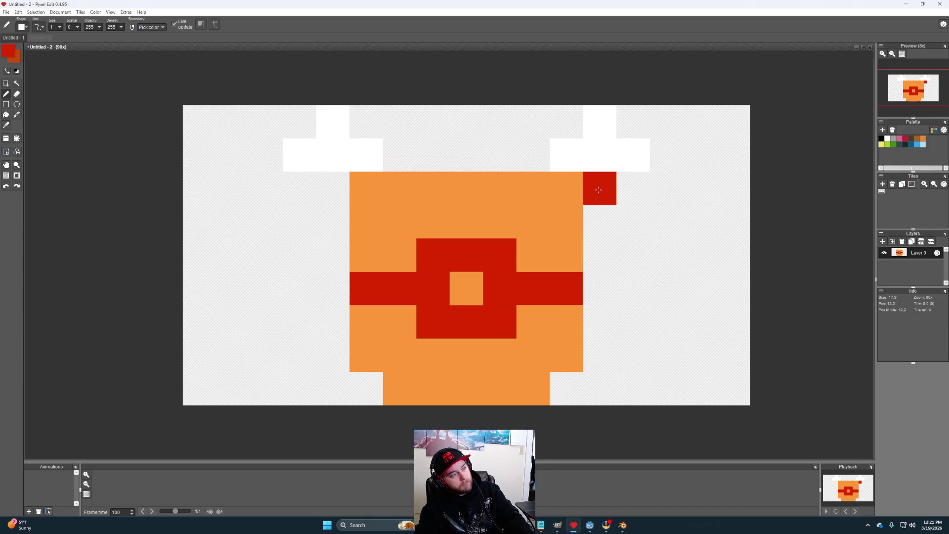
left_click_drag(399, 148, 521, 151)
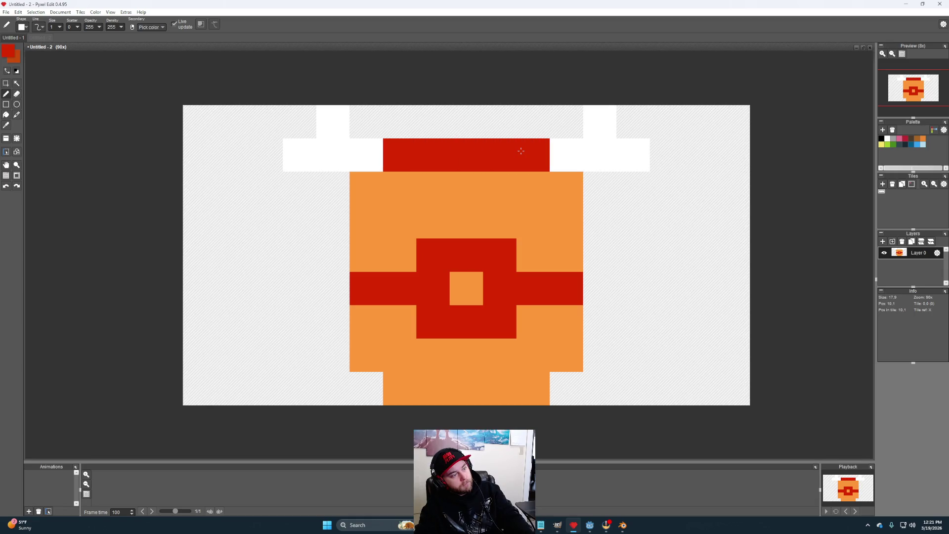
key("ctrl+z")
Step: Paint the stepped red wall down the body's right side, widening at the base
left_click_drag(599, 183, 596, 208)
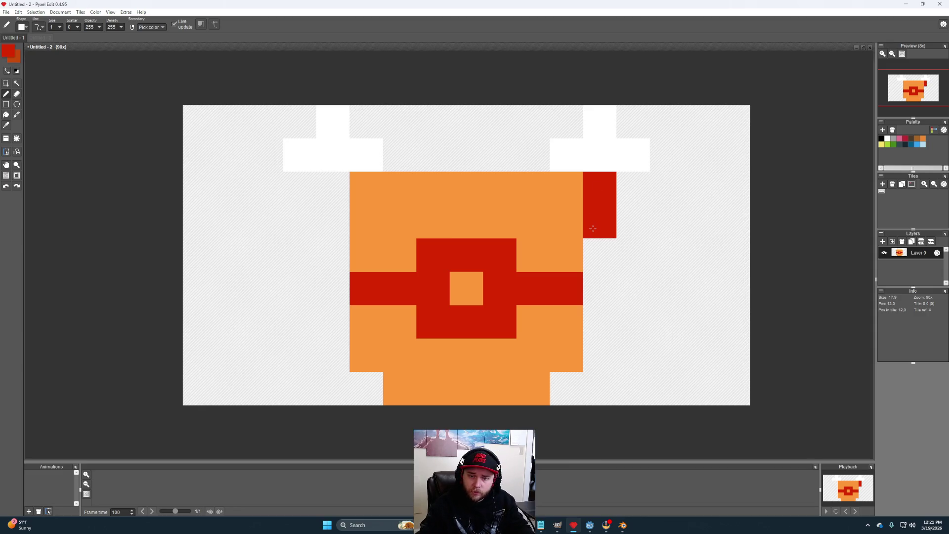
left_click_drag(592, 228, 594, 274)
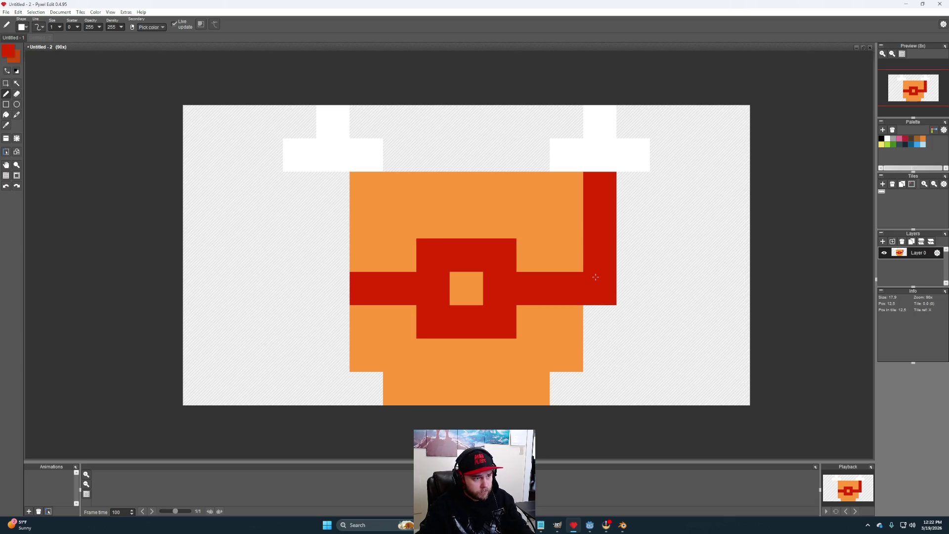
left_click_drag(597, 307, 600, 356)
left_click(567, 396)
mouse_move(571, 394)
left_mouse_down()
mouse_move(702, 390)
mouse_move(650, 359)
mouse_move(622, 256)
left_mouse_up()
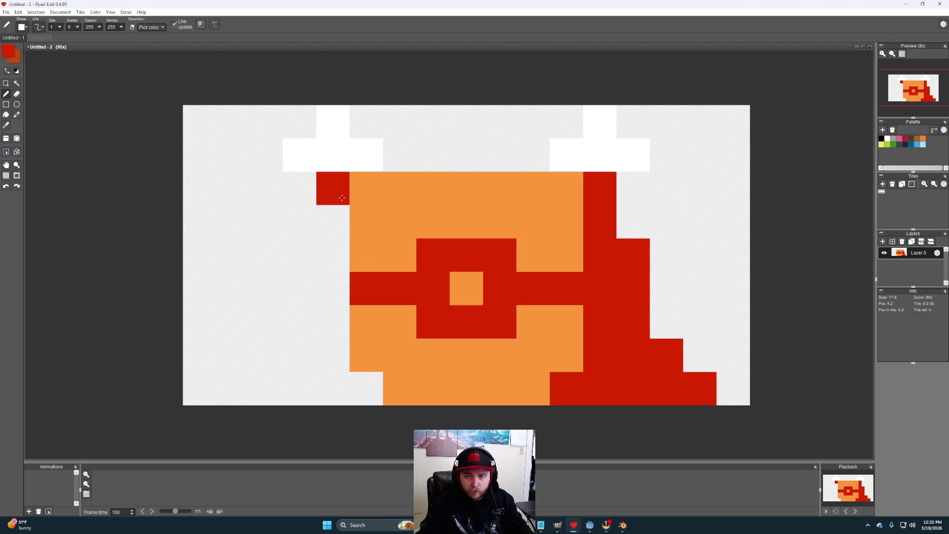
Step: Start a red column along the body's left edge, undoing stray red cells
mouse_move(333, 190)
left_mouse_down()
mouse_move(299, 354)
mouse_move(267, 354)
mouse_move(270, 388)
mouse_move(364, 388)
mouse_move(332, 356)
mouse_move(324, 259)
left_mouse_up()
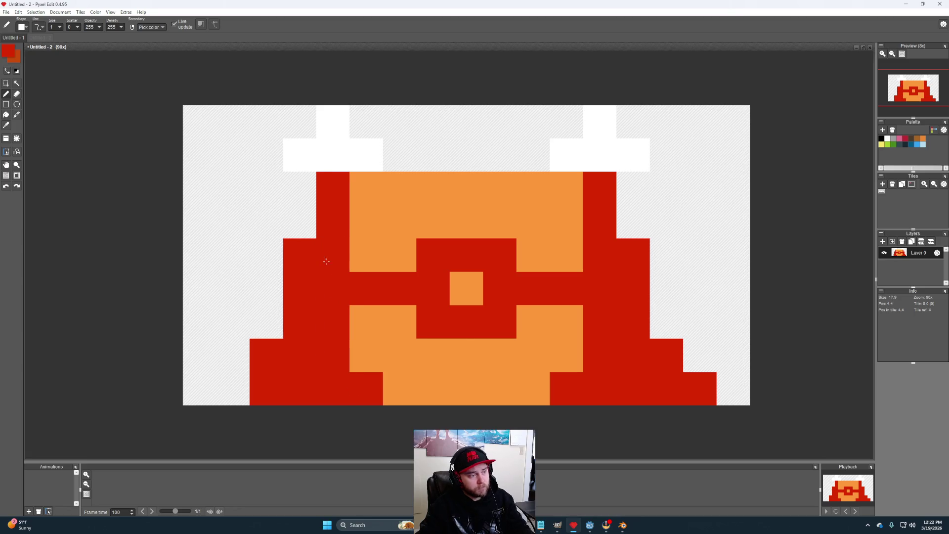
left_click(580, 321)
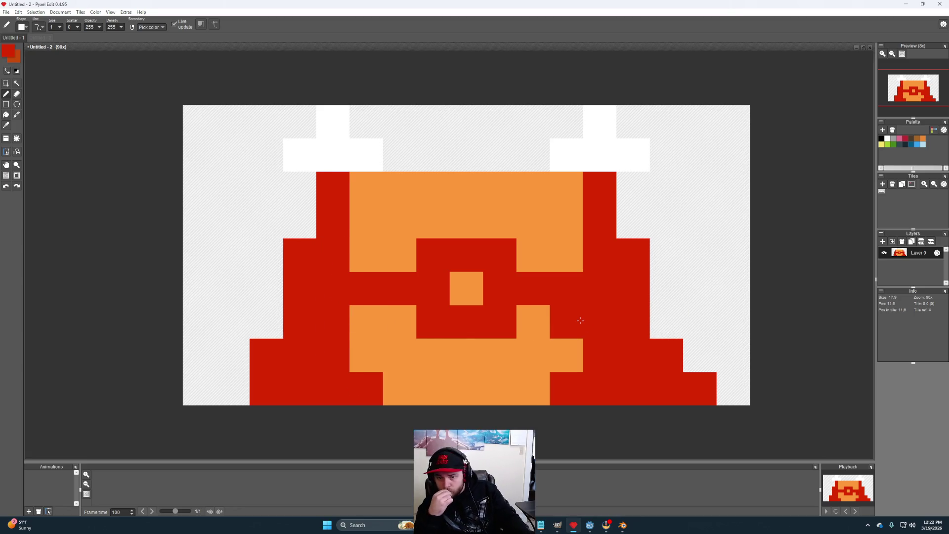
key("ctrl+z")
key("ctrl+z")
key("ctrl+y")
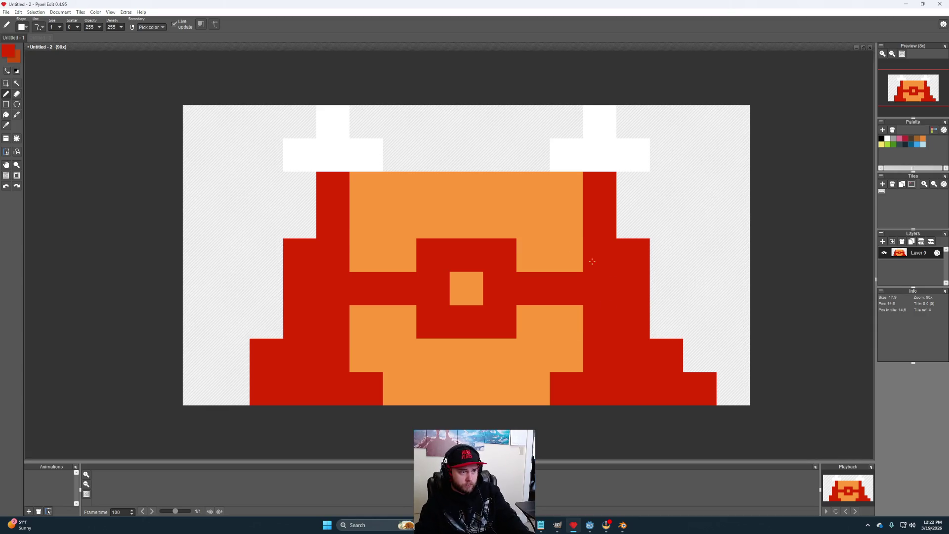
left_click(502, 263)
left_click_drag(502, 263, 531, 232)
Step: Add red steps down the left side, erase the bottom-left pixel, and save the file
key("ctrl+z")
left_click(341, 308)
key("ctrl+z")
left_click(227, 288)
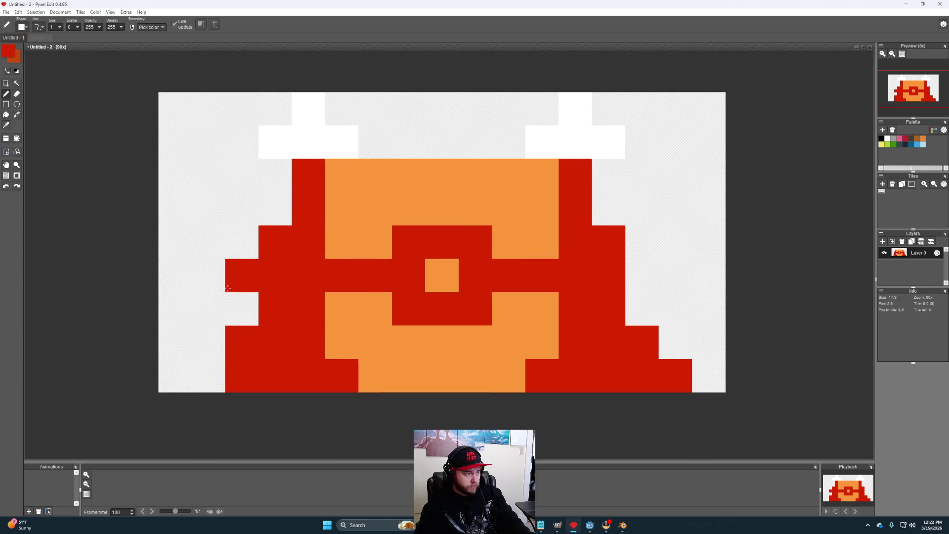
left_click(267, 218)
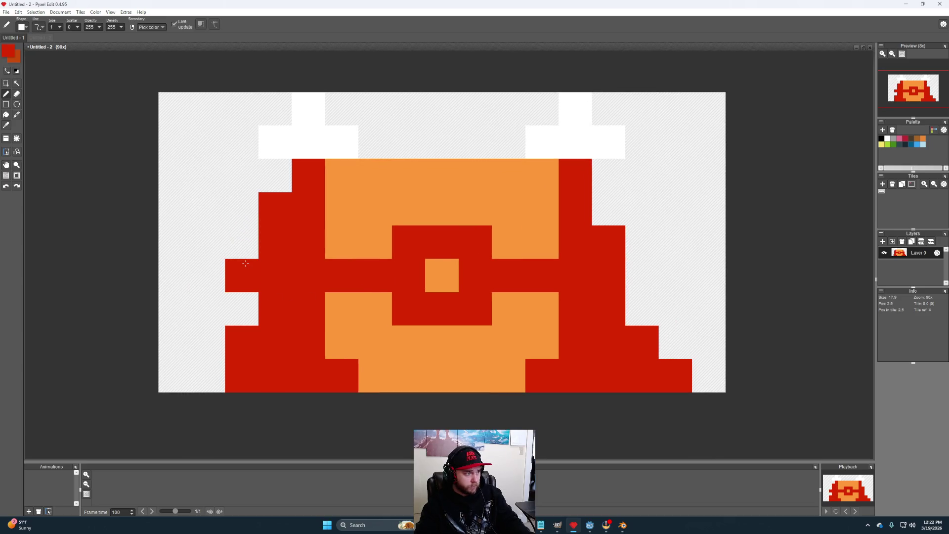
left_click(246, 294)
key("e")
left_click(242, 372)
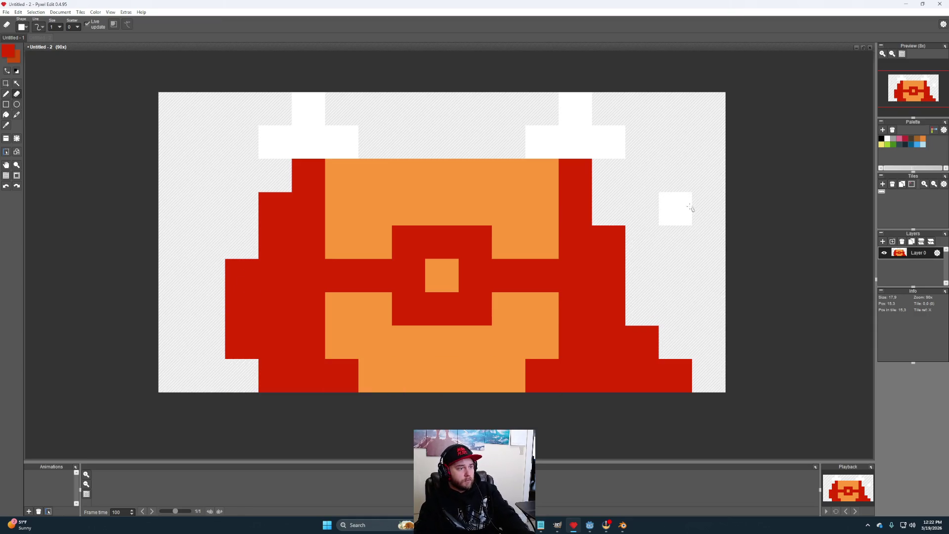
left_click_drag(659, 203, 633, 228)
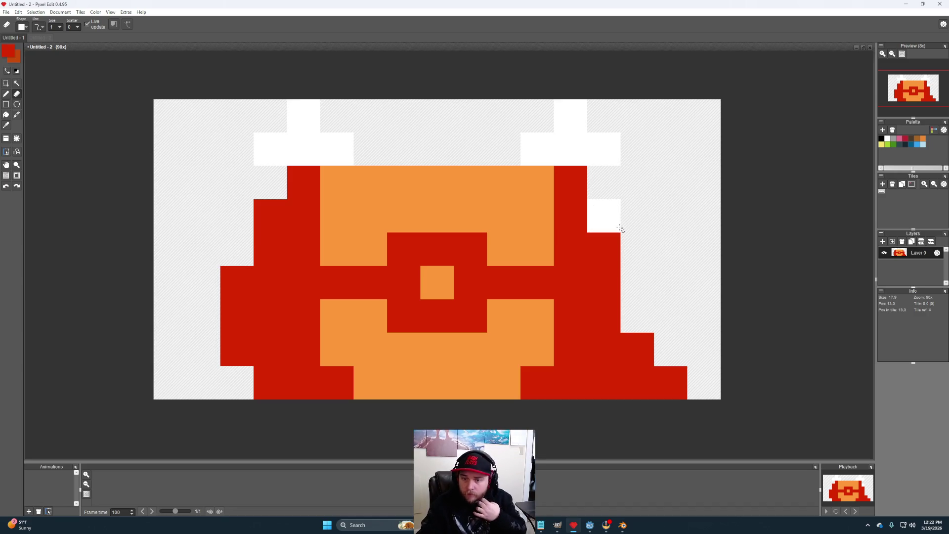
key("ctrl+s")
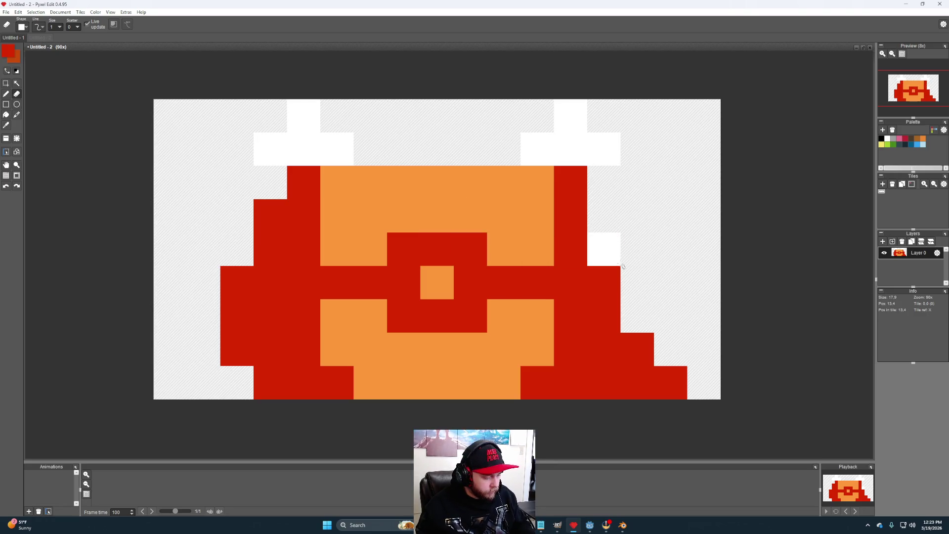
key("ctrl+z")
key("ctrl+z")
key("ctrl+z")
key("ctrl+z")
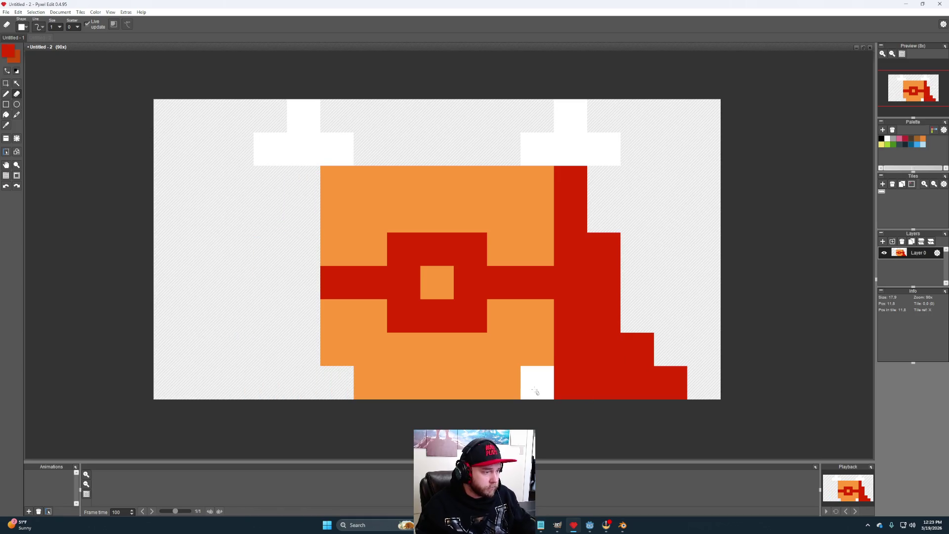
Step: Undo the red staircase strokes, leaving the orange body with red ring and white marks
key("ctrl+z")
key("ctrl+z")
key("ctrl+z")
key("ctrl+z")
key("ctrl+z")
key("ctrl+z")
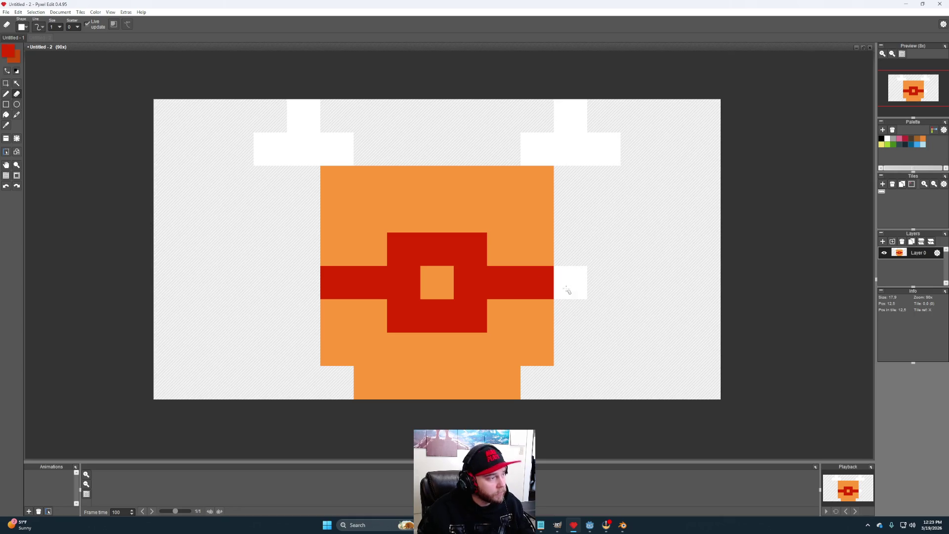
left_click(6, 11)
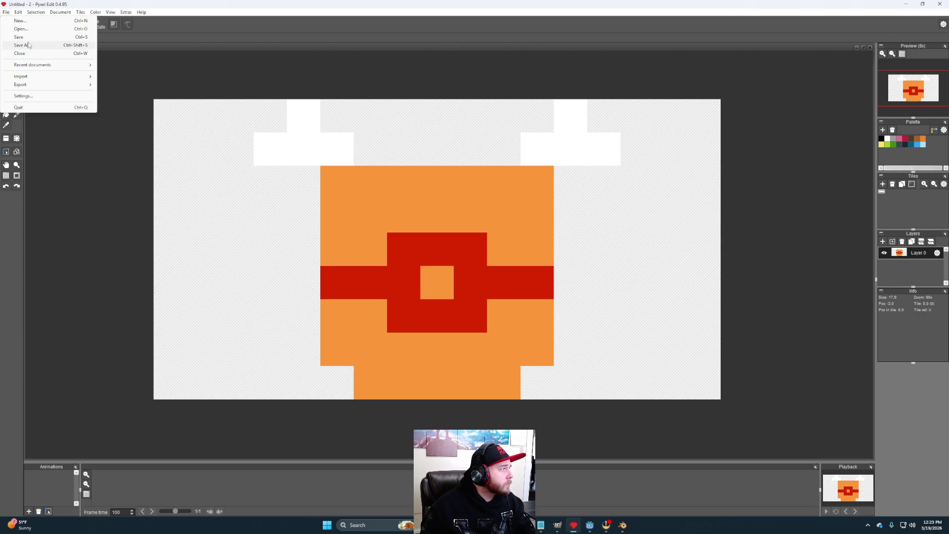
Step: Resize the canvas to 4 tiles high, making it 17×36 pixels
mouse_move(55, 15)
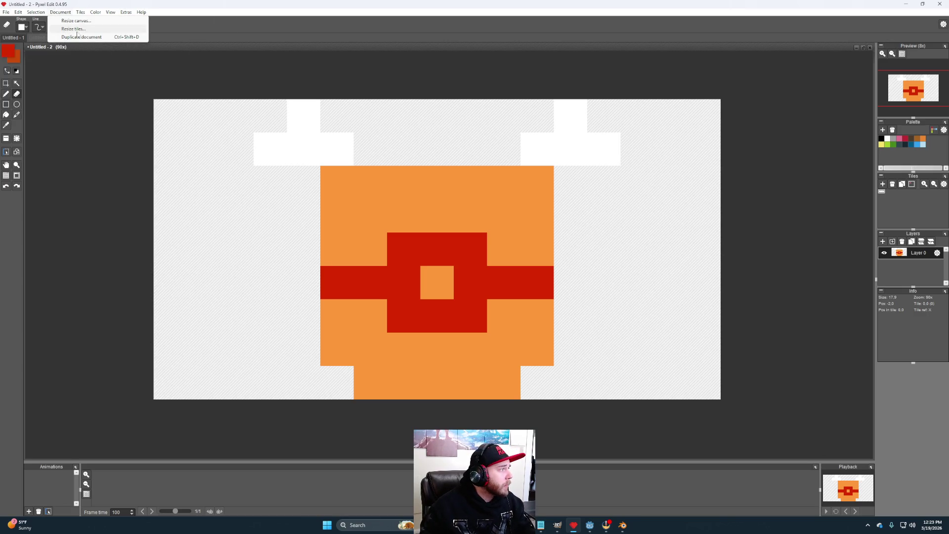
left_click(76, 20)
double_click(462, 277)
type("4")
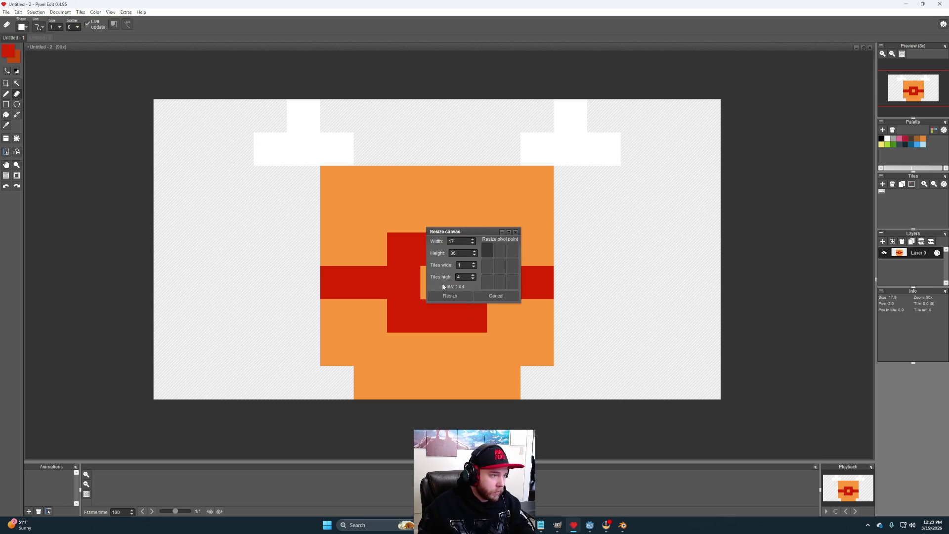
left_click(448, 296)
scroll(470, 316, "down", 3)
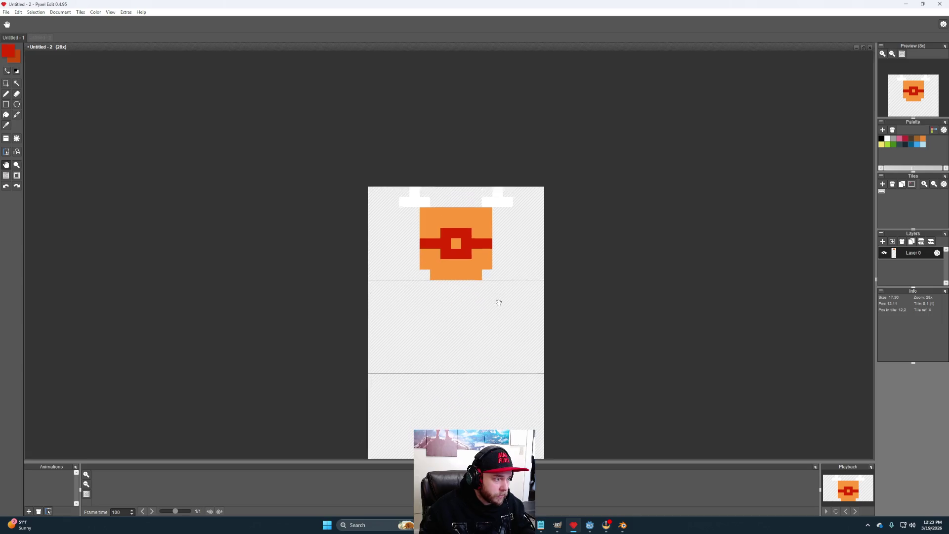
scroll(465, 334, "up", 3)
scroll(469, 296, "down", 2)
Step: Undo a stray pixel in the new tile and sample orange from the body
key("b")
left_click(475, 282)
key("ctrl+z")
left_click(456, 251, "alt")
Step: Draw a white mark in the second tile and shift it up under the orange pixel
left_click(456, 278)
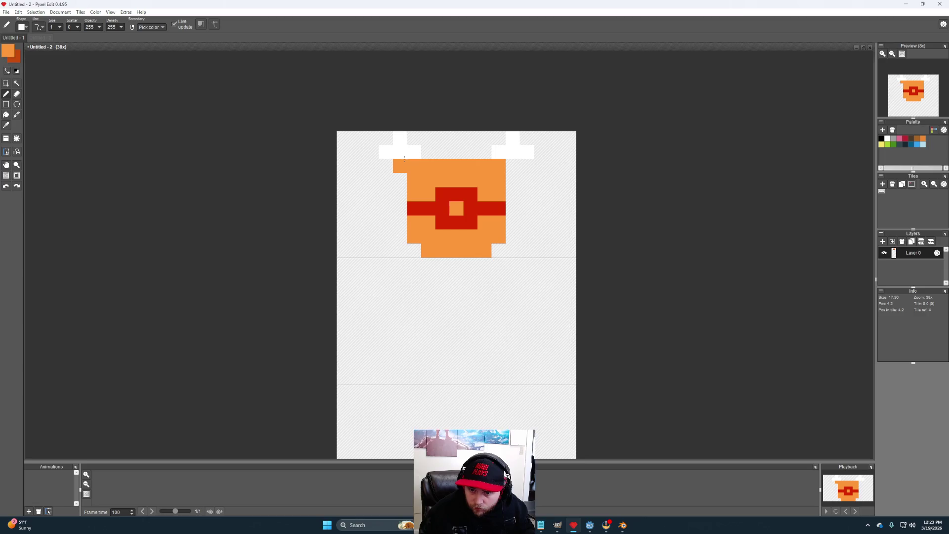
left_click(402, 150, "alt")
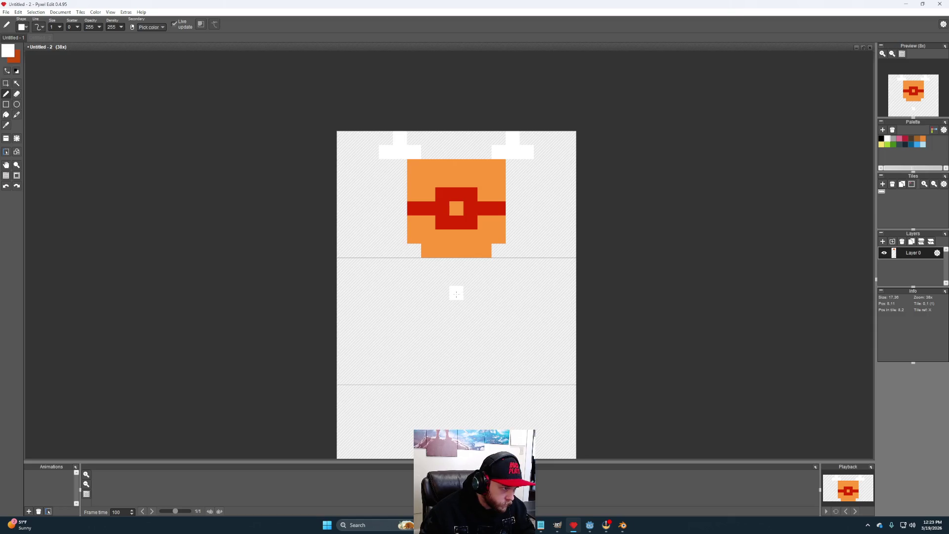
mouse_move(452, 294)
left_mouse_down()
mouse_move(442, 307)
mouse_move(469, 305)
left_mouse_up()
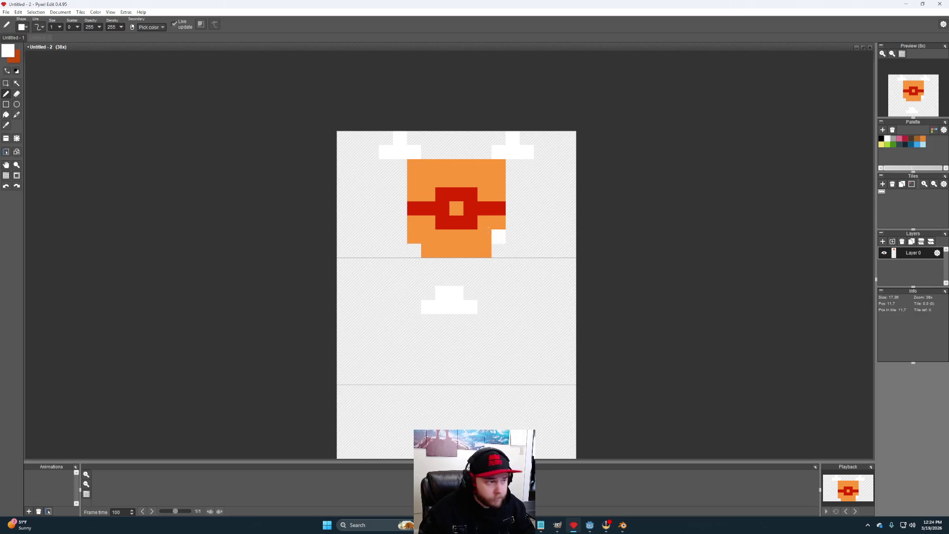
left_click(463, 237, "alt")
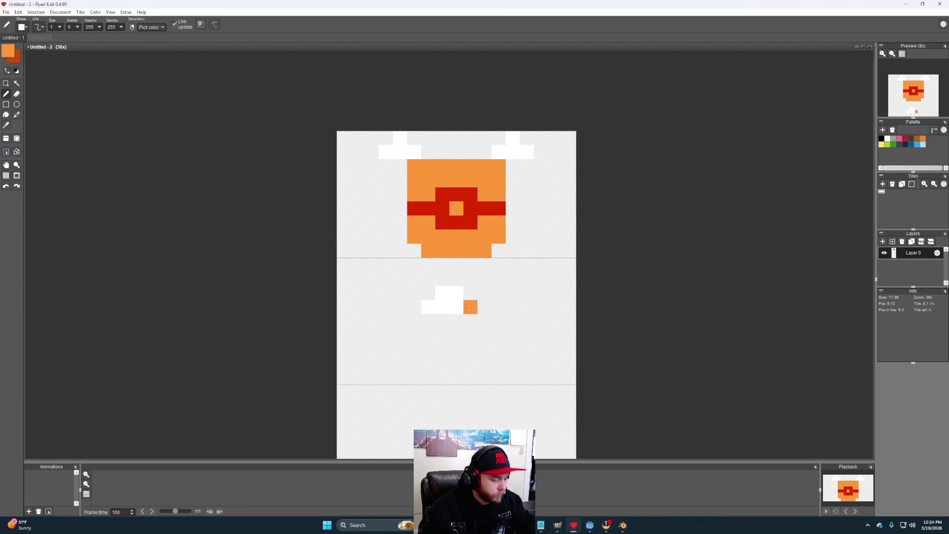
key("m")
left_click_drag(421, 286, 477, 313)
key("Delete")
key("ctrl+v")
key("Up")
key("Up")
key("Return")
Step: Paint the lower cap's orange outline and bucket-fill its interior with orange
key("b")
left_click(437, 292)
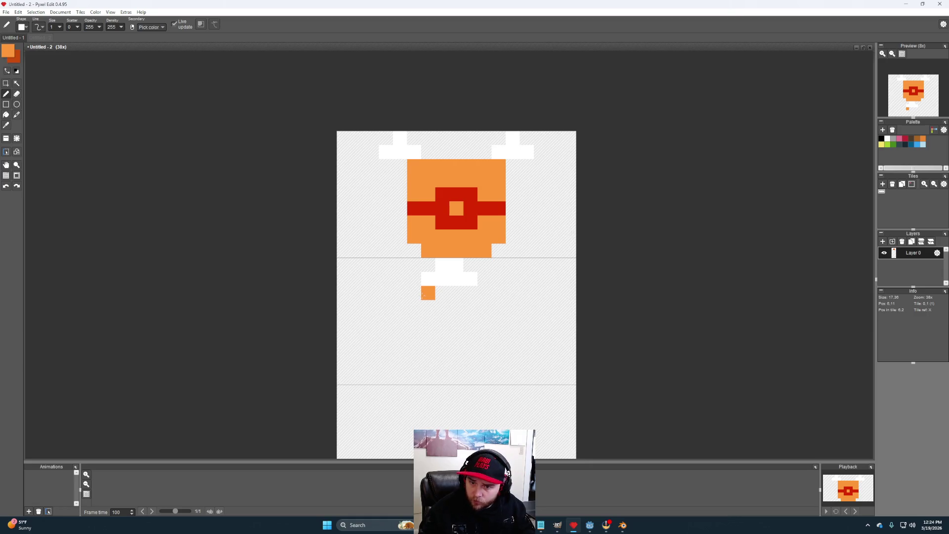
mouse_move(414, 293)
left_mouse_down()
mouse_move(486, 295)
mouse_move(499, 307)
mouse_move(492, 322)
left_mouse_up()
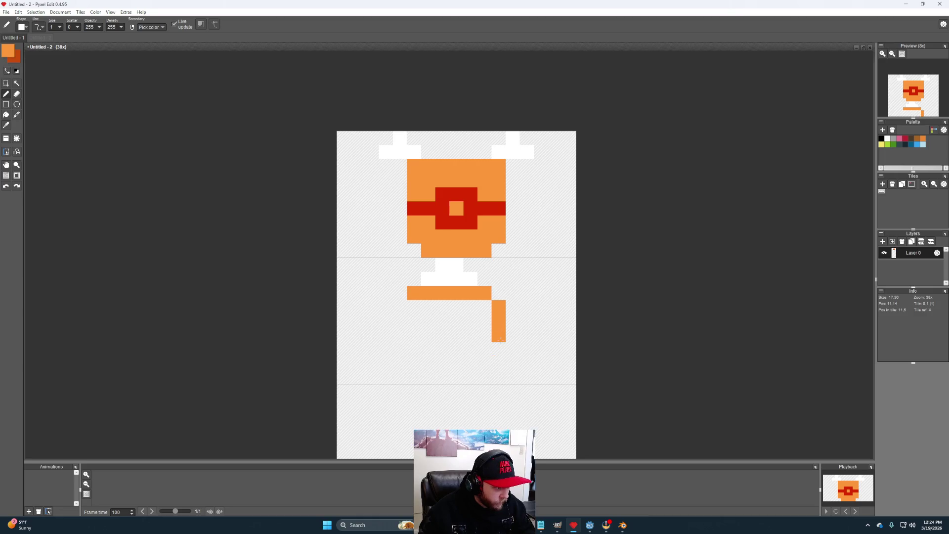
mouse_move(501, 343)
left_mouse_down()
mouse_move(485, 377)
mouse_move(435, 378)
mouse_move(414, 349)
mouse_move(428, 307)
mouse_move(419, 310)
left_mouse_up()
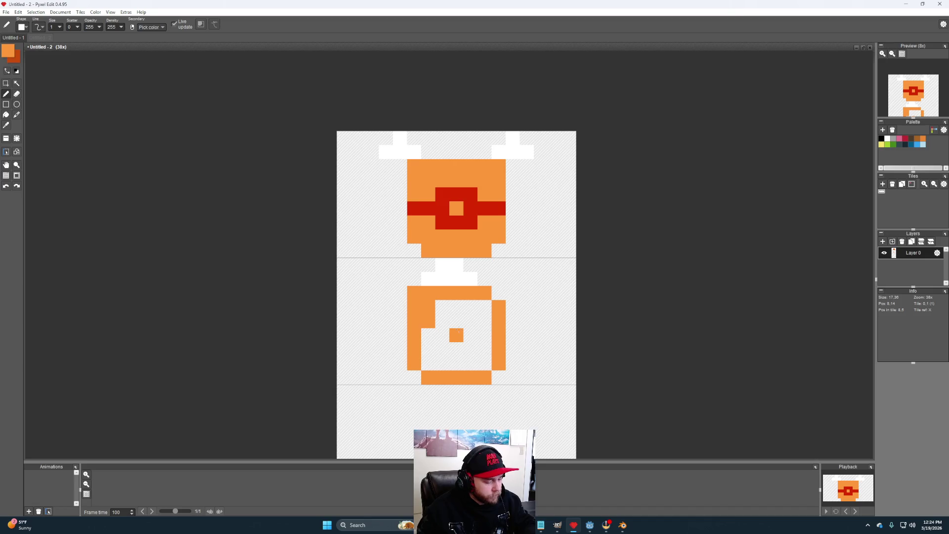
key("f")
left_click(460, 327)
Step: Sample red from the top cap's band and paint the red band and right bracket on the lower cap
key("i")
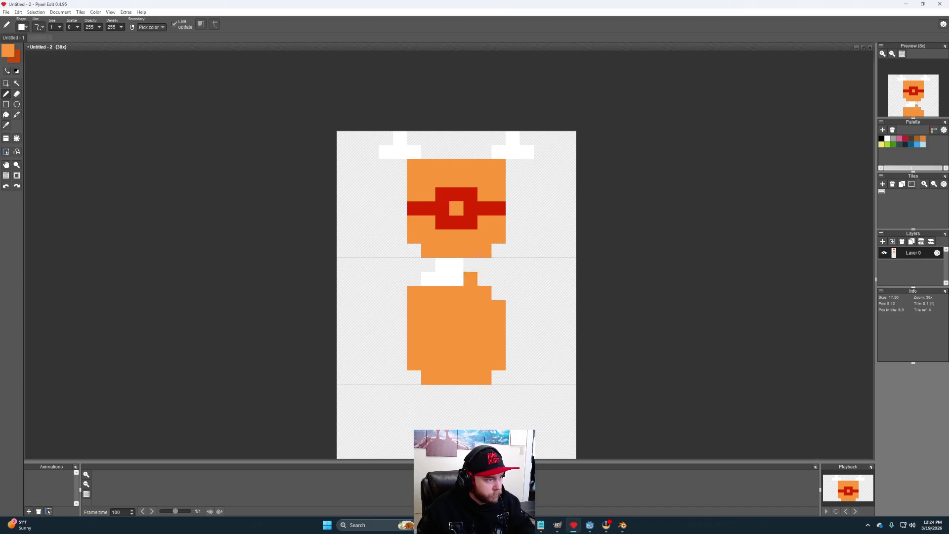
left_click(472, 213)
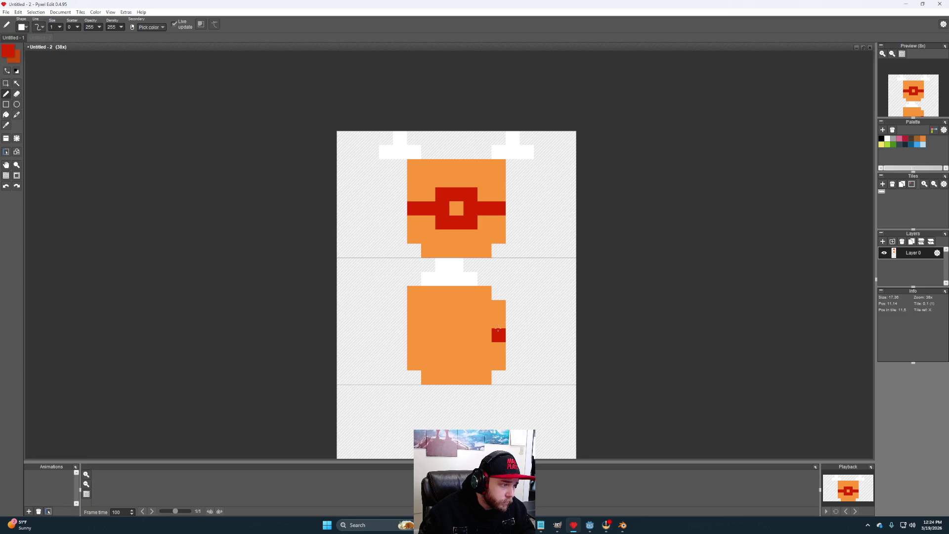
mouse_move(499, 321)
left_mouse_down()
mouse_move(485, 349)
mouse_move(470, 335)
mouse_move(414, 335)
left_mouse_up()
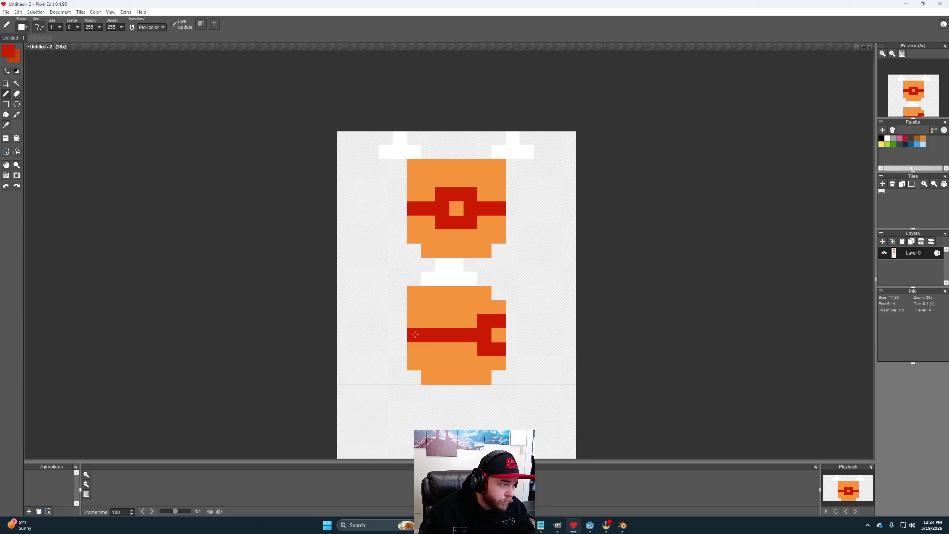
left_click(575, 321)
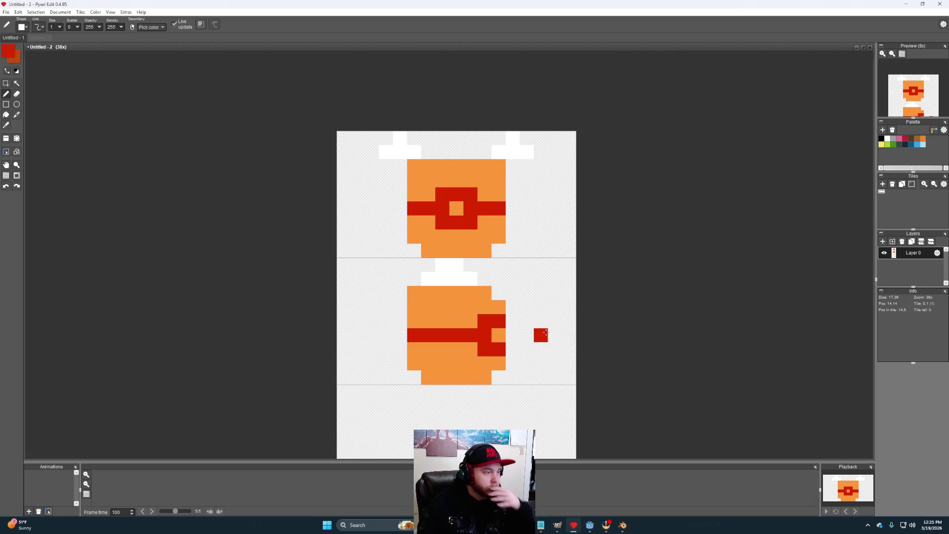
left_click(459, 322)
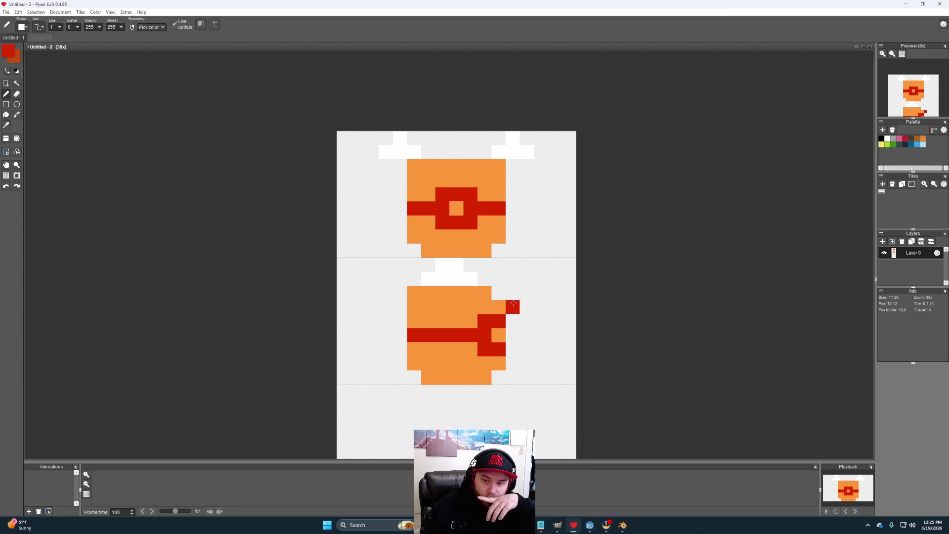
mouse_move(533, 381)
left_mouse_down()
mouse_move(558, 271)
mouse_move(561, 282)
left_mouse_up()
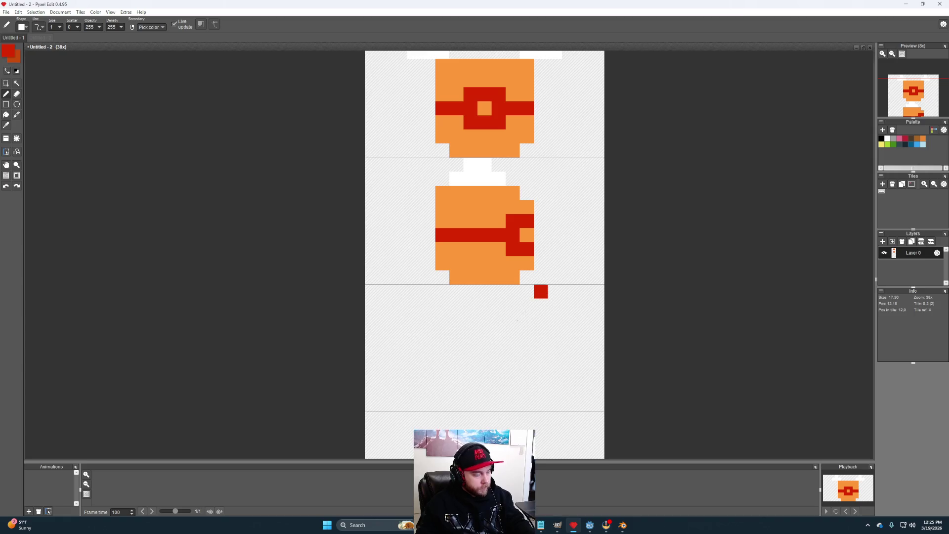
Step: Copy the top cap tile into the third tile
left_click(510, 176)
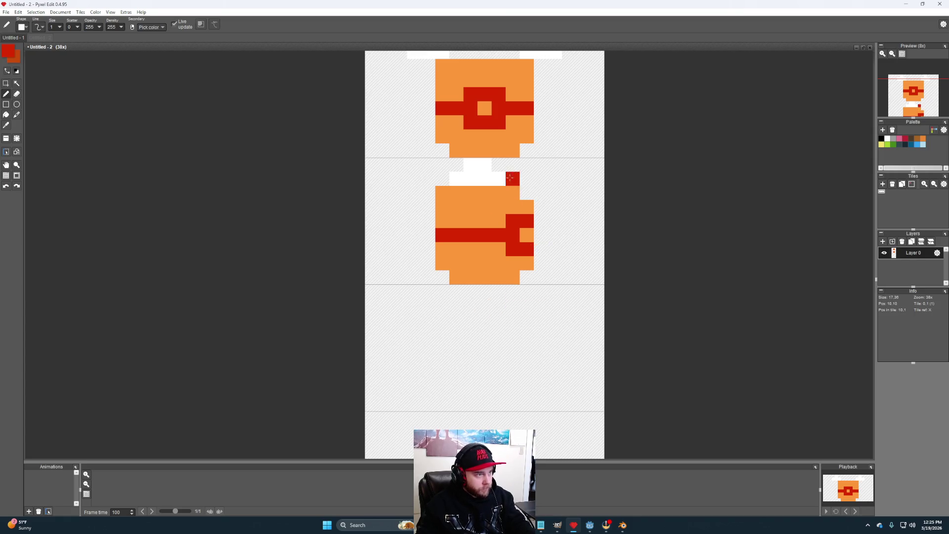
left_click_drag(511, 176, 530, 257)
key("ctrl+z")
mouse_move(622, 229)
left_mouse_down()
mouse_move(441, 170)
mouse_move(388, 118)
left_mouse_up()
scroll(498, 217, "down", 5)
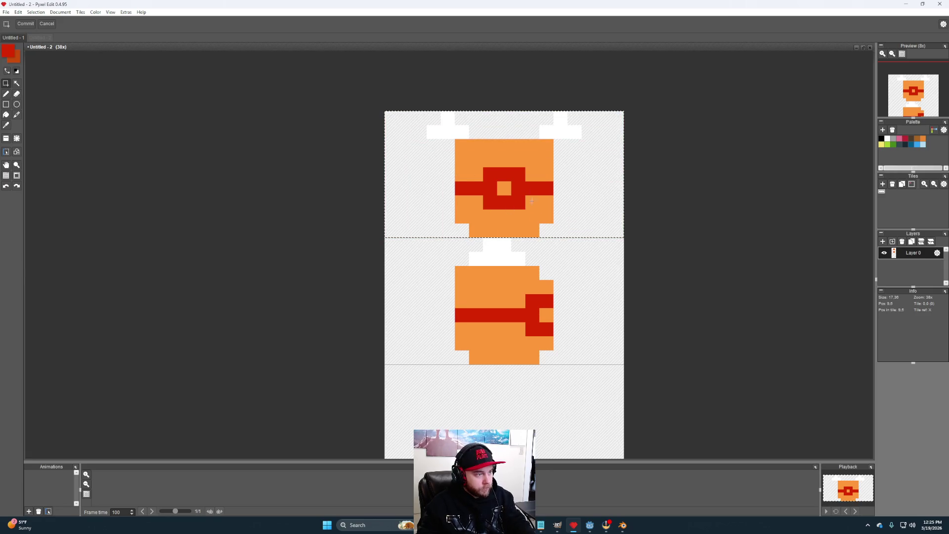
key("ctrl+v")
left_click_drag(533, 300, 523, 294)
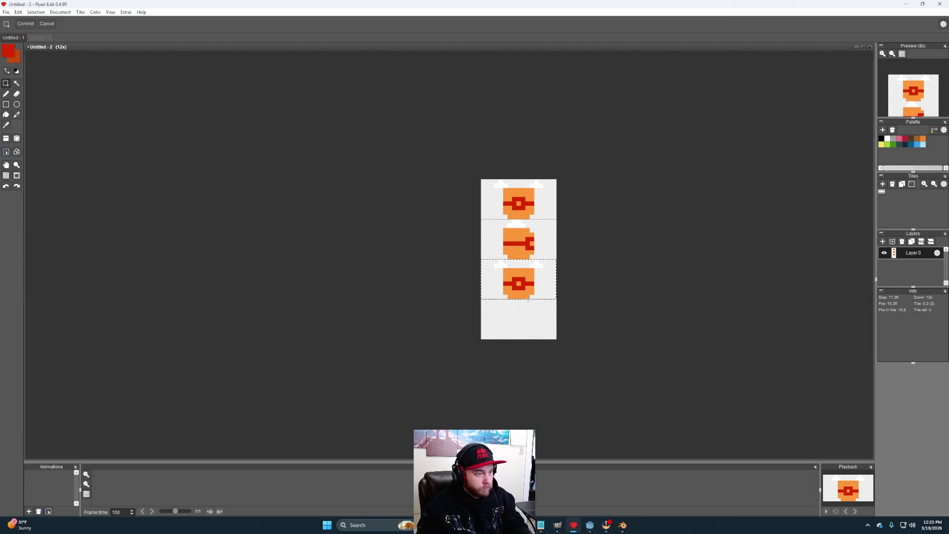
scroll(525, 284, "up", 4)
Step: Repaint the third cap's ring orange and fill the gap into one straight red band
key("b")
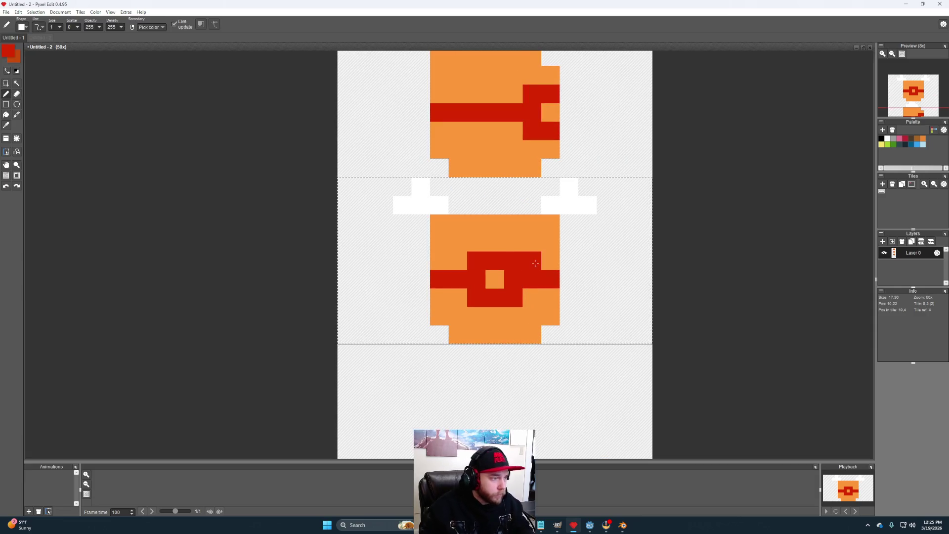
left_click(532, 242, "alt")
left_click_drag(514, 261, 477, 262)
left_click_drag(477, 297, 514, 297)
left_click(514, 279, "alt")
left_click(495, 279)
scroll(549, 273, "down", 1)
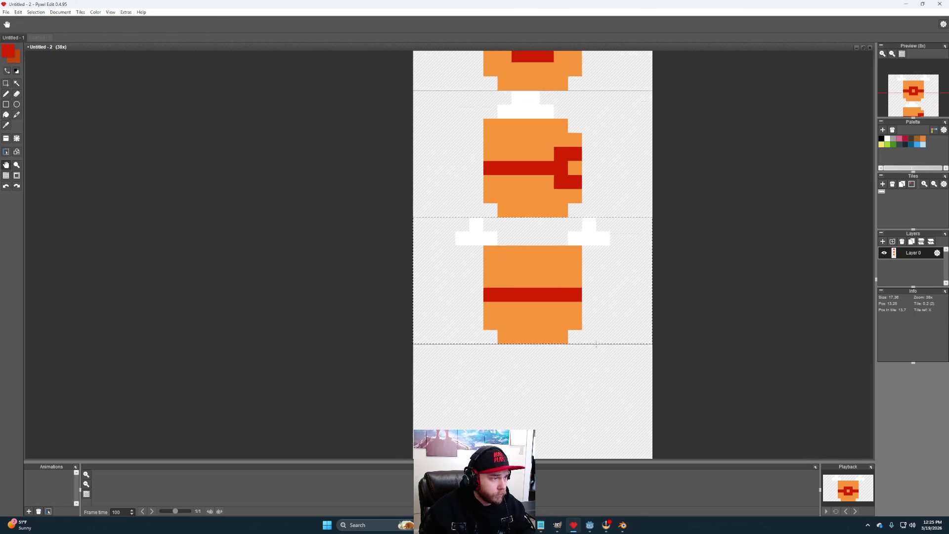
scroll(595, 335, "down", 3)
scroll(568, 296, "up", 3)
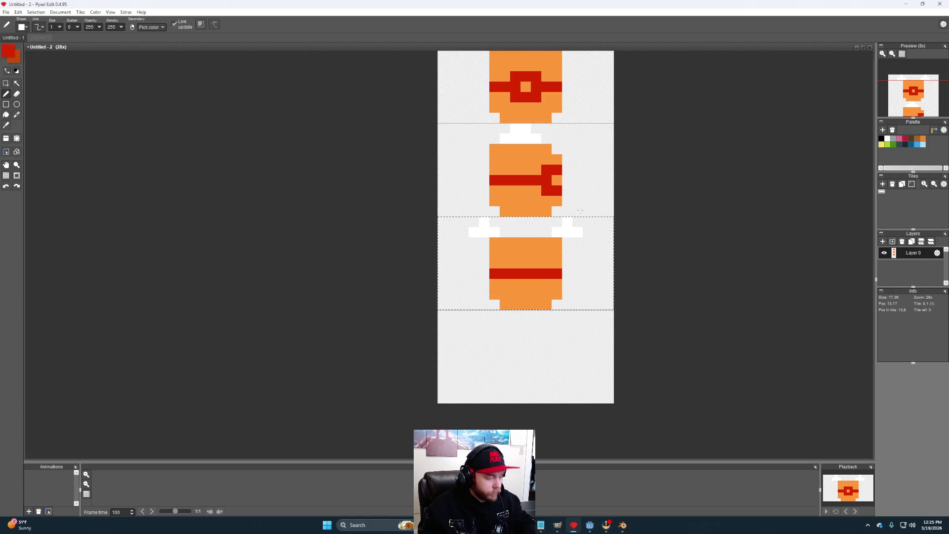
Step: Copy the bracketed second cap into the fourth tile and flip it horizontally
key("m")
left_click_drag(443, 129, 614, 216)
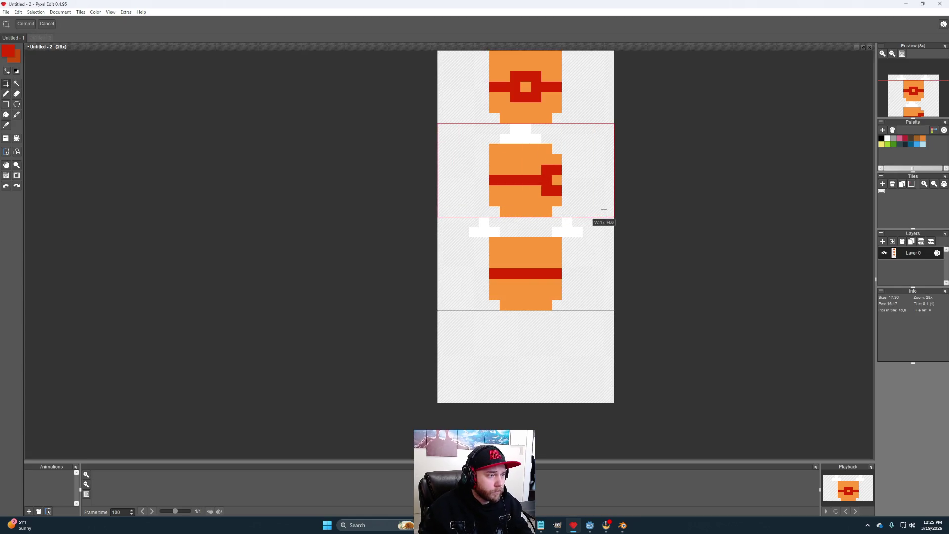
mouse_move(544, 175)
left_mouse_down("ctrl")
mouse_move(564, 384)
mouse_move(544, 363)
left_mouse_up("ctrl")
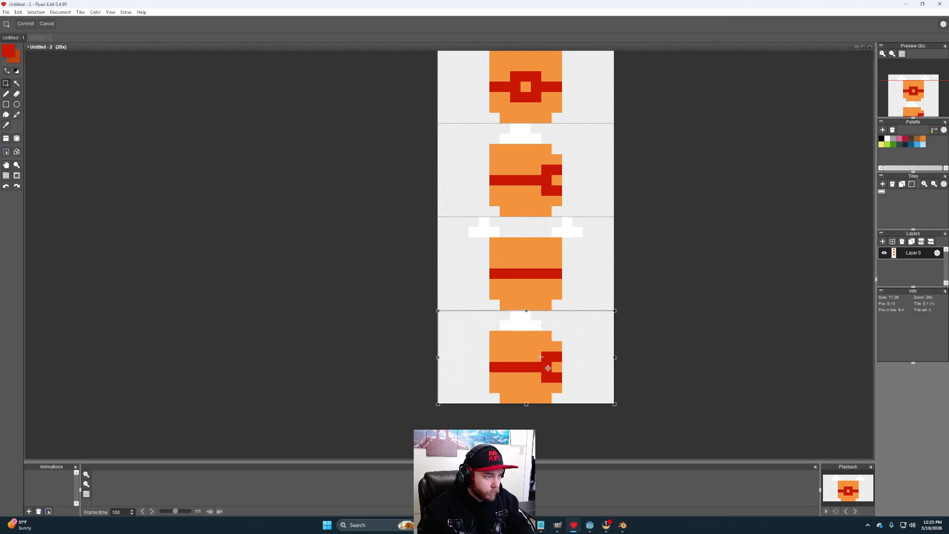
left_click(646, 367)
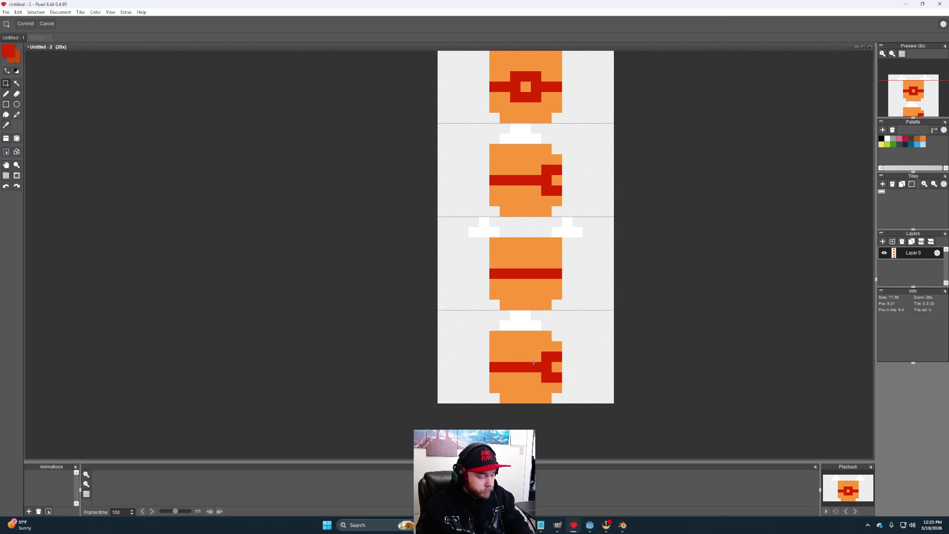
key("h")
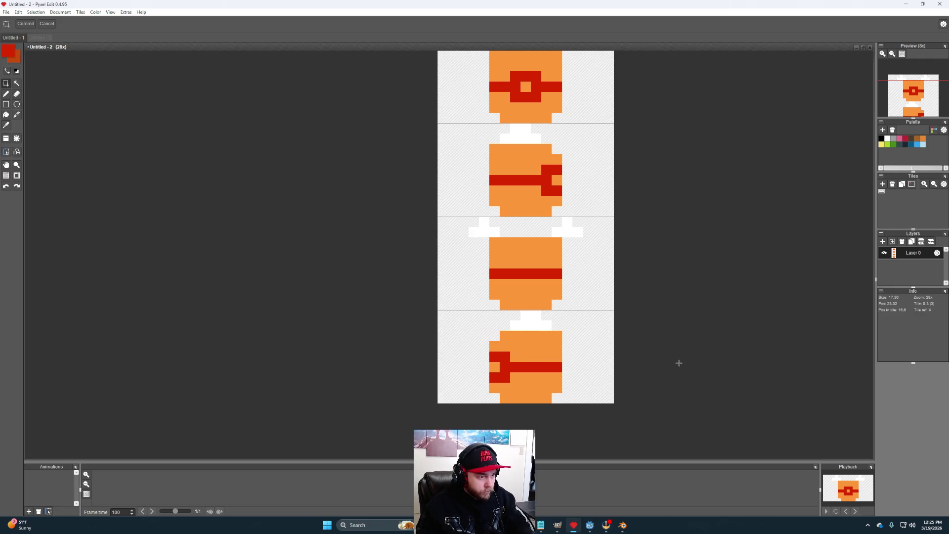
mouse_move(635, 283)
left_mouse_down()
mouse_move(643, 329)
mouse_move(627, 336)
mouse_move(435, 167)
mouse_move(420, 209)
left_mouse_up()
left_click(6, 12)
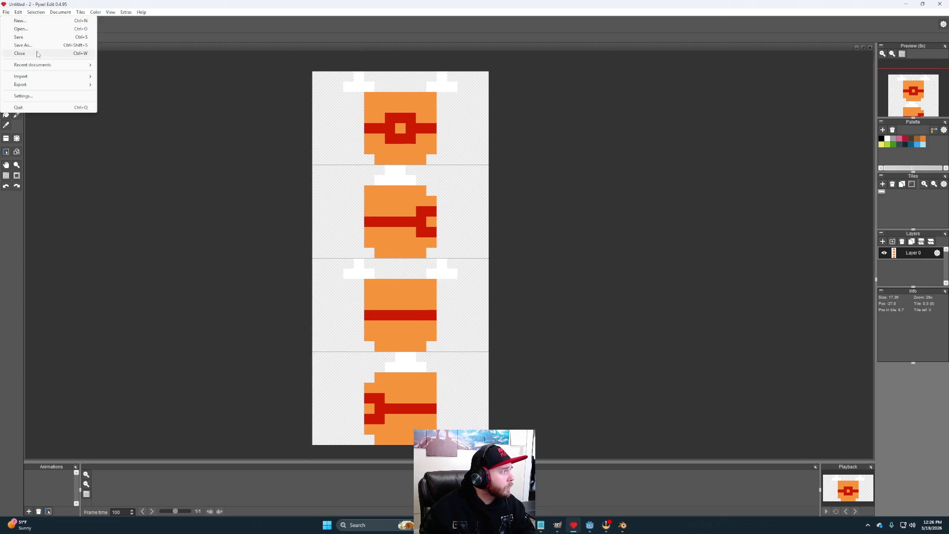
Step: Resize the canvas to 4 tiles wide
left_click(60, 12)
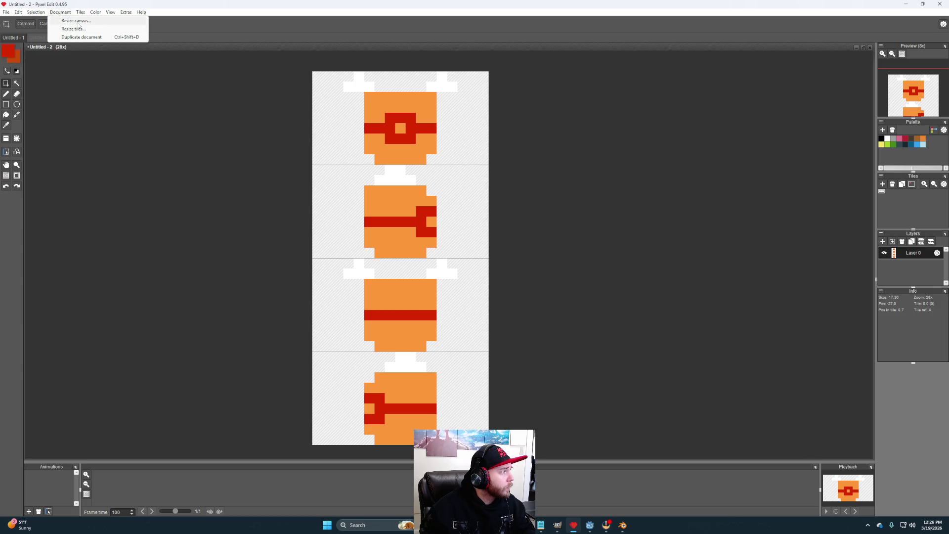
left_click(78, 21)
type("4")
left_click(449, 296)
left_click_drag(524, 219, 456, 234)
scroll(456, 234, "down", 2)
scroll(450, 248, "up", 2)
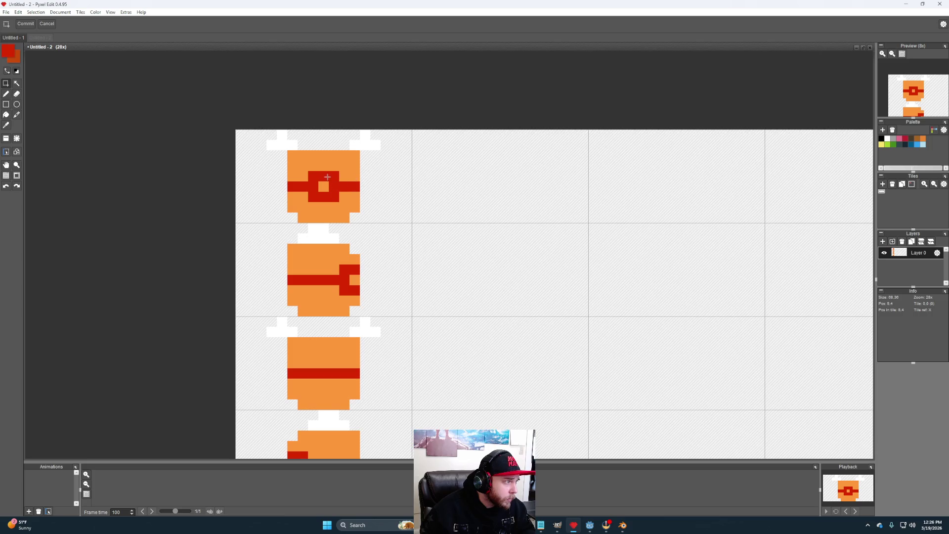
left_click_drag(344, 176, 358, 185)
scroll(390, 225, "down", 4)
scroll(431, 245, "up", 1)
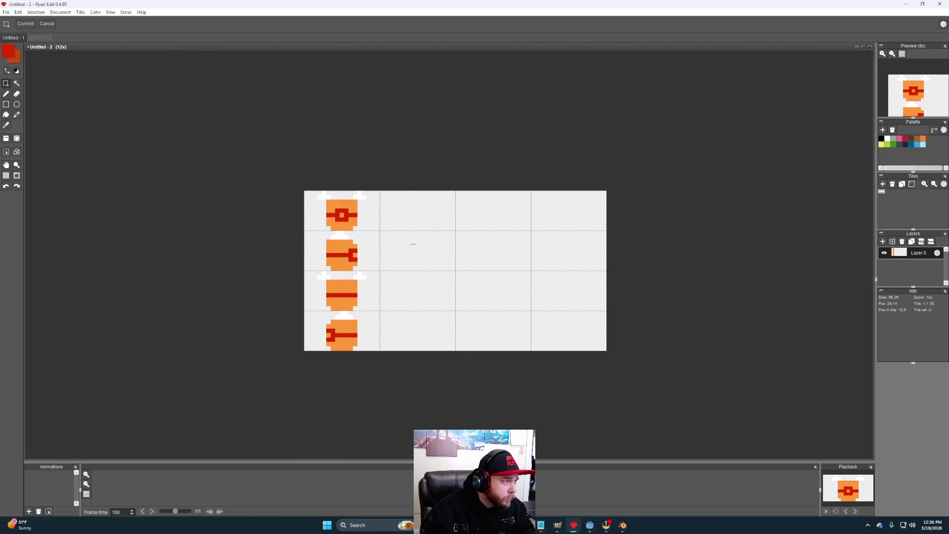
Step: Resize the canvas again to 3 tiles wide, giving a 51×36-pixel sheet
left_click(60, 12)
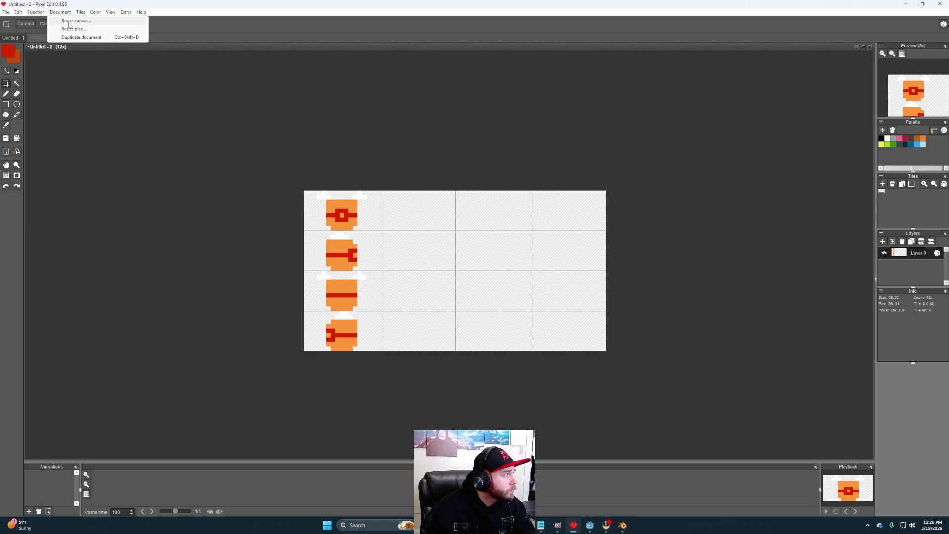
left_click(73, 21)
double_click(463, 264)
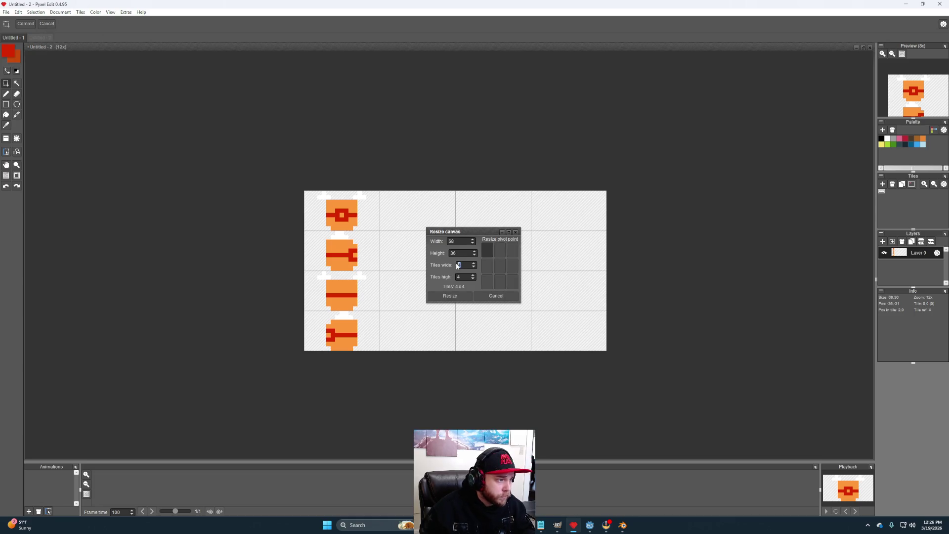
type("3")
left_click(453, 297)
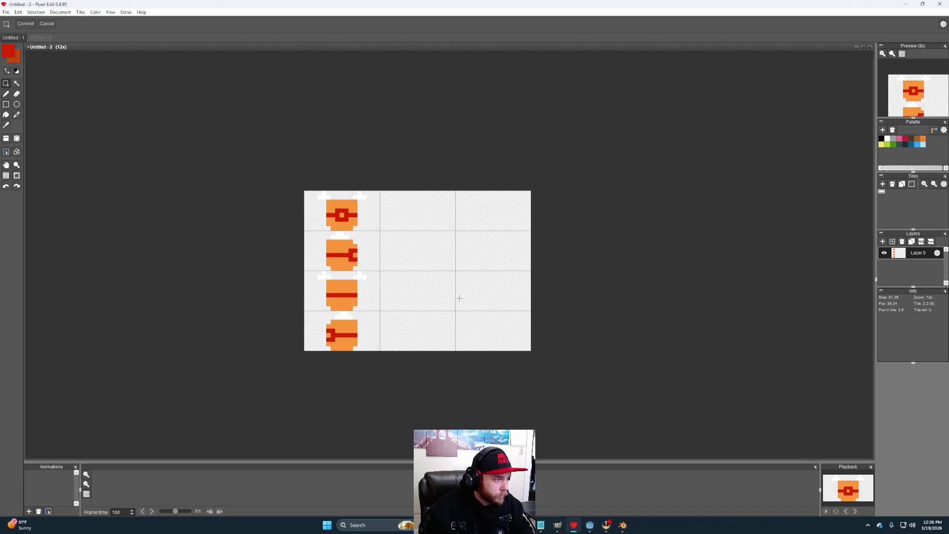
scroll(433, 252, "up", 4)
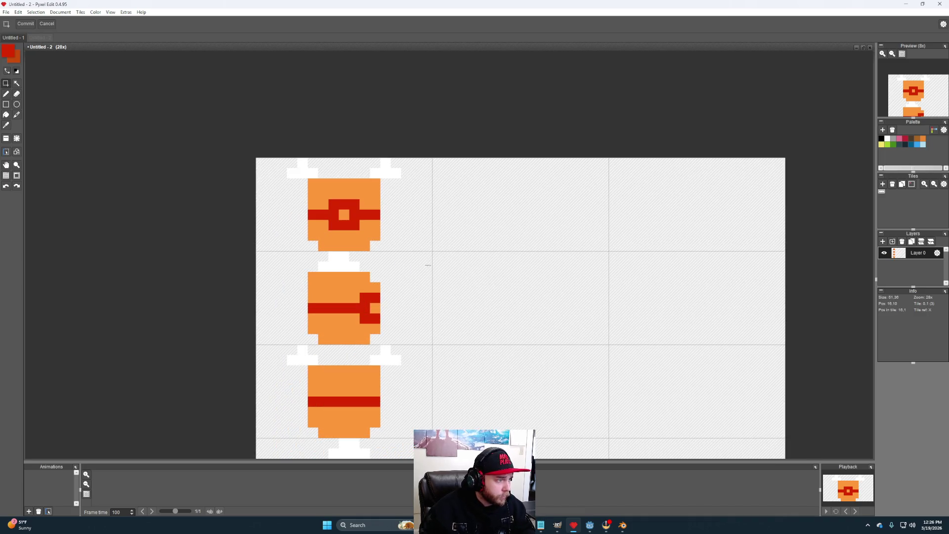
mouse_move(431, 246)
left_mouse_down()
mouse_move(281, 191)
mouse_move(256, 159)
left_mouse_up()
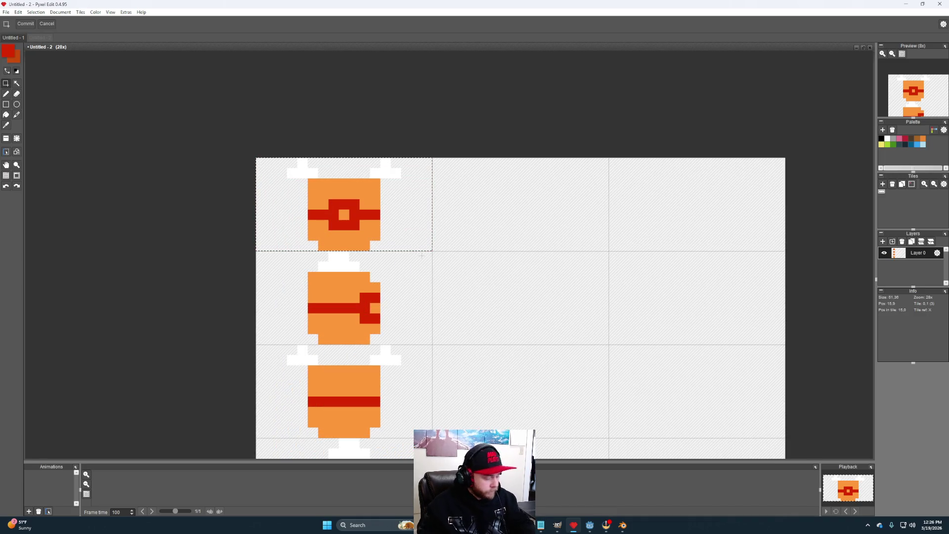
Step: Copy the top-left cap into the top-middle tile
key("ctrl+c")
key("ctrl+v")
left_click_drag(547, 260, 521, 215)
left_click(654, 270)
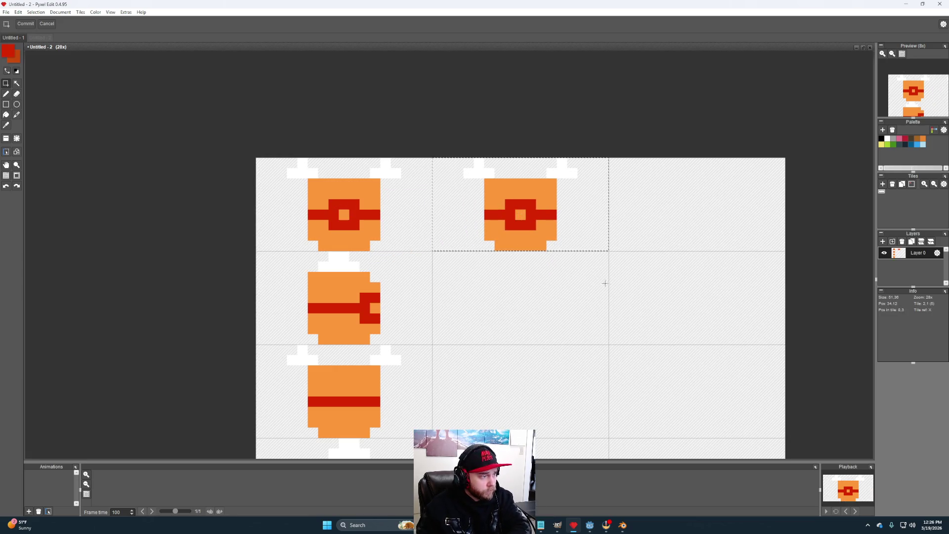
scroll(558, 244, "up", 3)
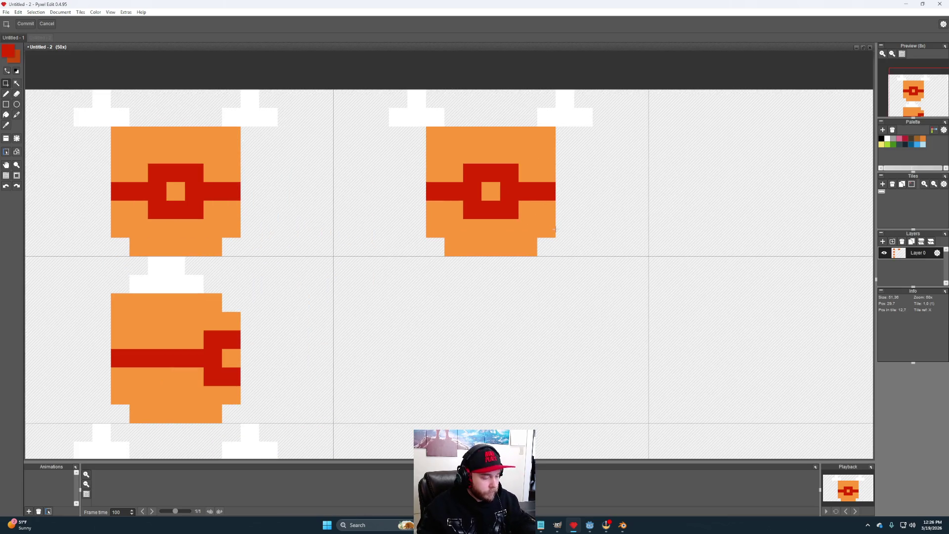
Step: Touch up the copied ring: top-right pixel red, centre and lower-left pixels orange
key("b")
left_click(524, 179)
left_click(491, 193)
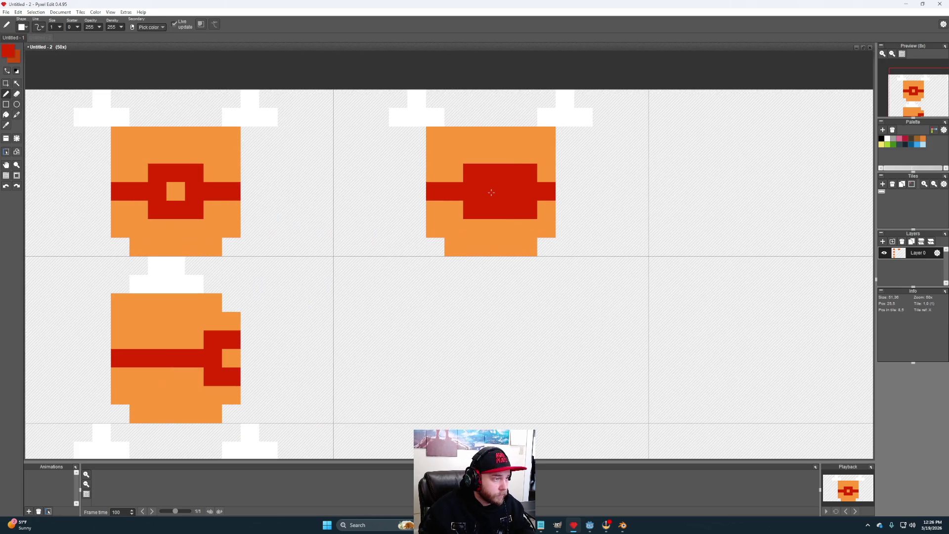
left_click(510, 229, "alt")
left_click(509, 191)
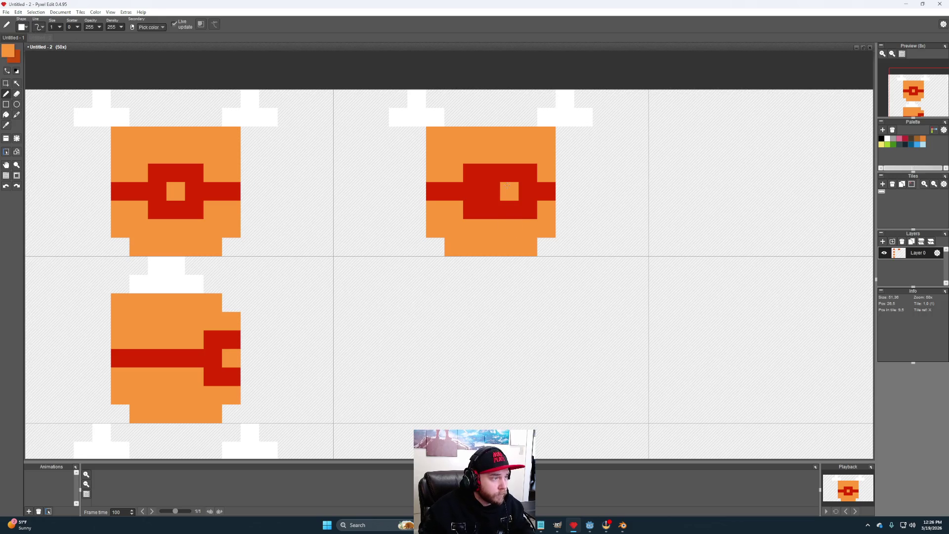
left_click(472, 210)
left_click_drag(512, 173, 541, 232)
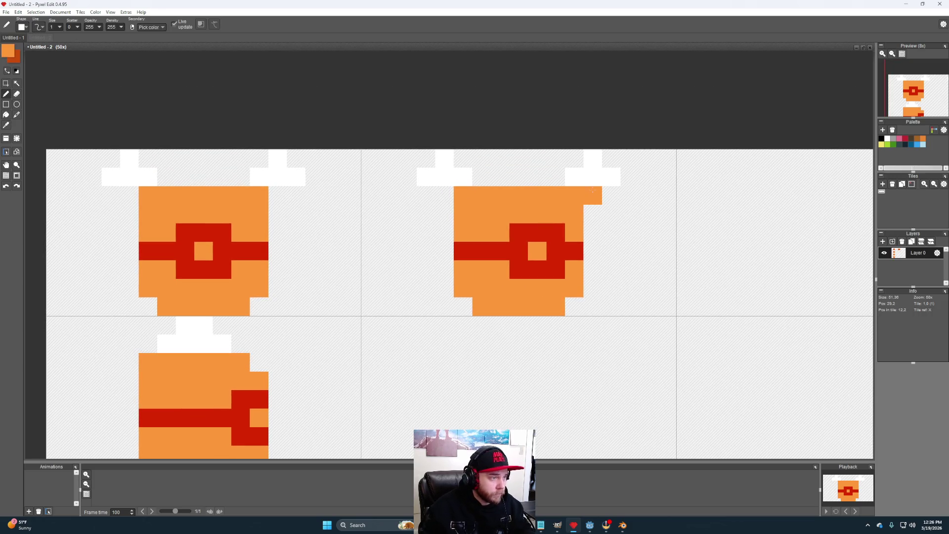
Step: Redraw the second cap's right ear in white and erase stray white pixels on both ears
left_click(593, 176, "alt")
left_click(556, 177)
left_click(574, 158)
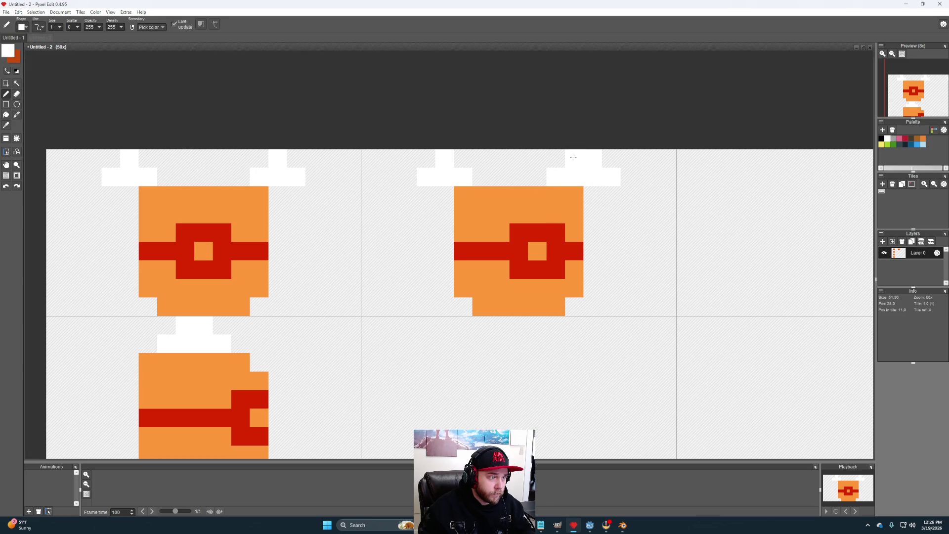
key("e")
left_click(593, 158)
left_click(612, 177)
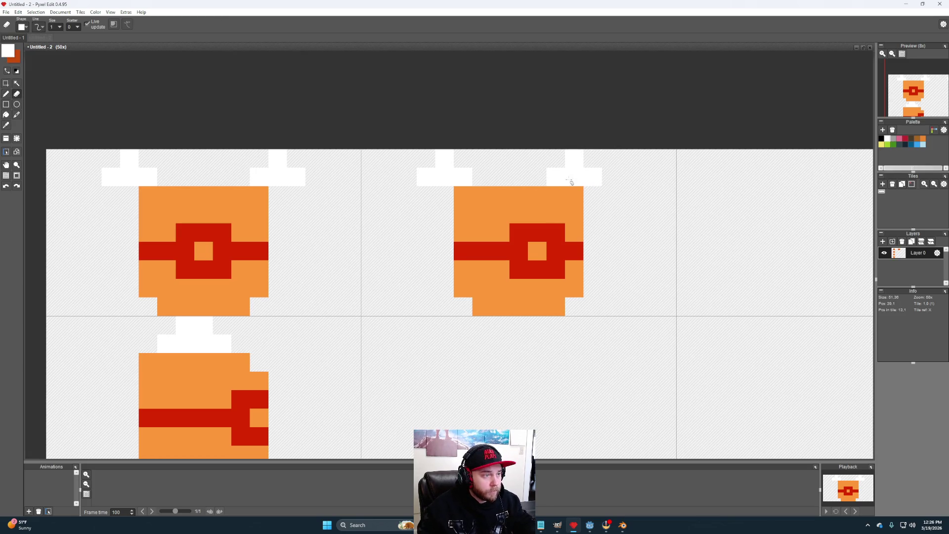
key("b")
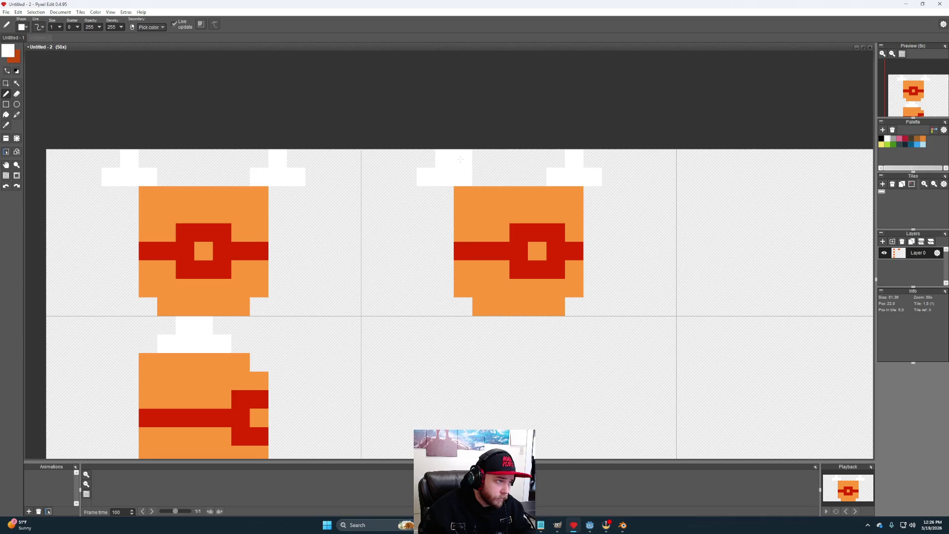
key("e")
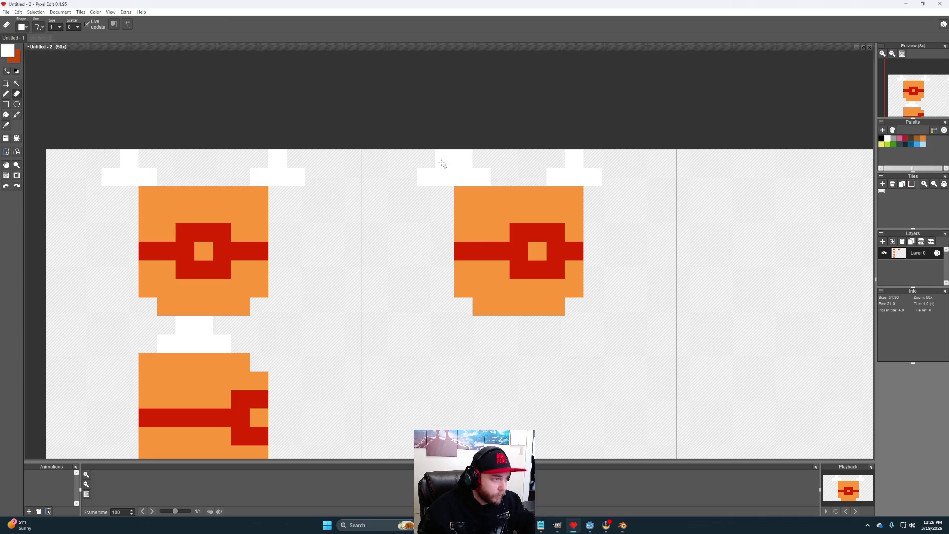
left_click(426, 177)
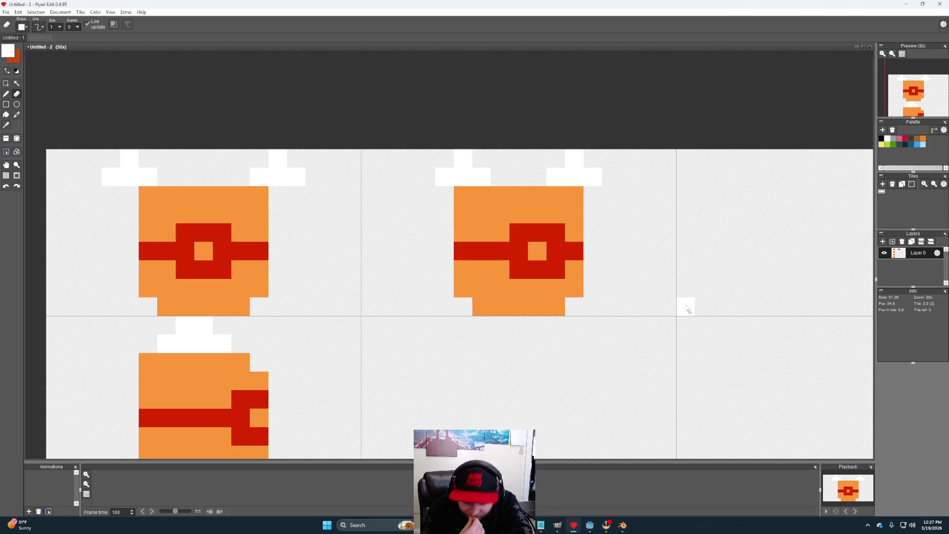
scroll(660, 328, "down", 3)
Step: Delete the white ear pixels atop the first and second tiles
mouse_move(556, 356)
left_mouse_down()
mouse_move(555, 244)
mouse_move(569, 218)
mouse_move(570, 273)
mouse_move(552, 270)
left_mouse_up()
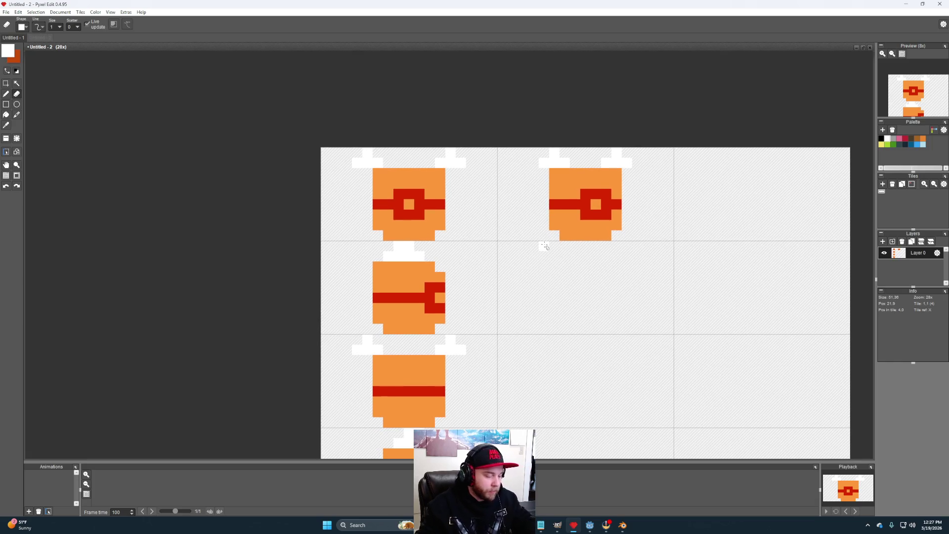
key("ctrl+v")
mouse_move(501, 149)
left_mouse_down()
mouse_move(681, 159)
mouse_move(657, 159)
mouse_move(665, 159)
left_mouse_up()
key("Delete")
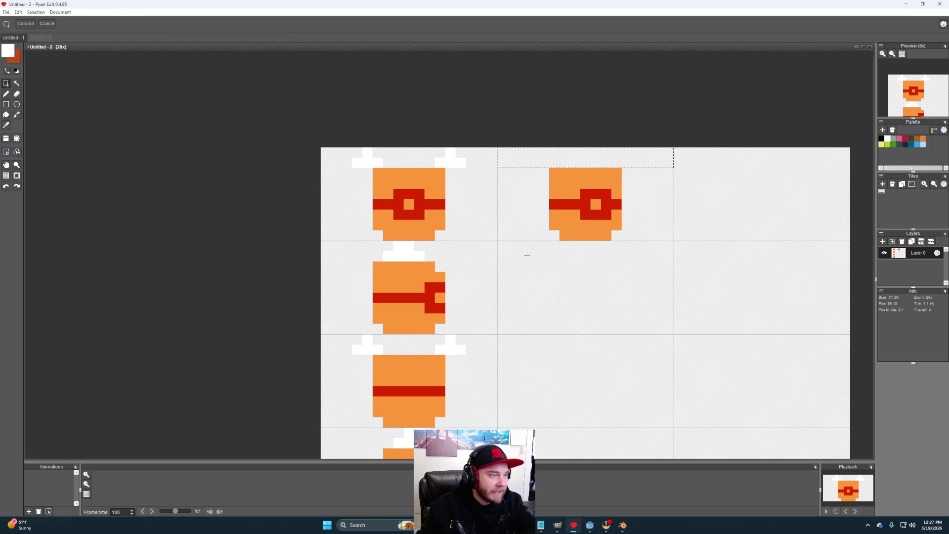
left_click_drag(322, 149, 496, 163)
key("Delete")
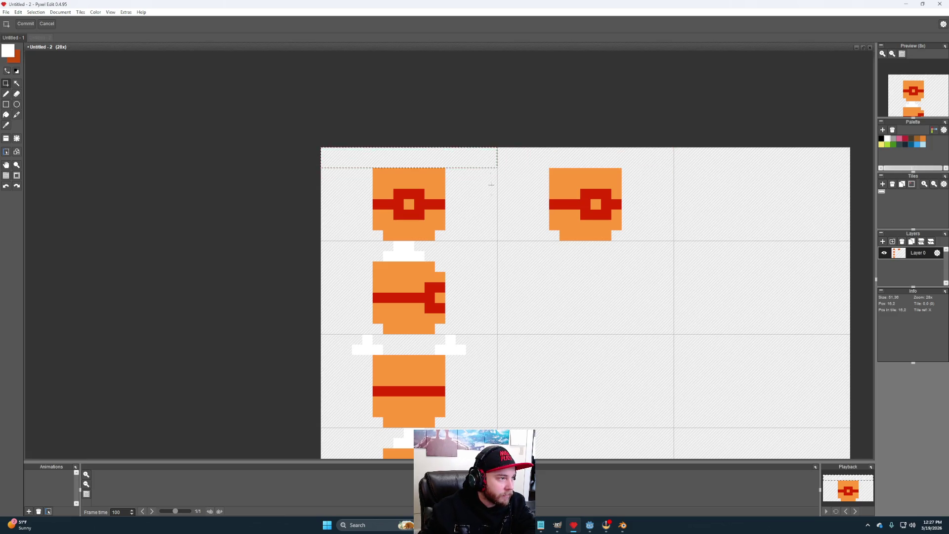
Step: Delete the white neck and shoulder pixels on the second-row, third-row and bottom tiles
mouse_move(324, 242)
left_mouse_down()
mouse_move(504, 253)
mouse_move(497, 262)
left_mouse_up()
key("Delete")
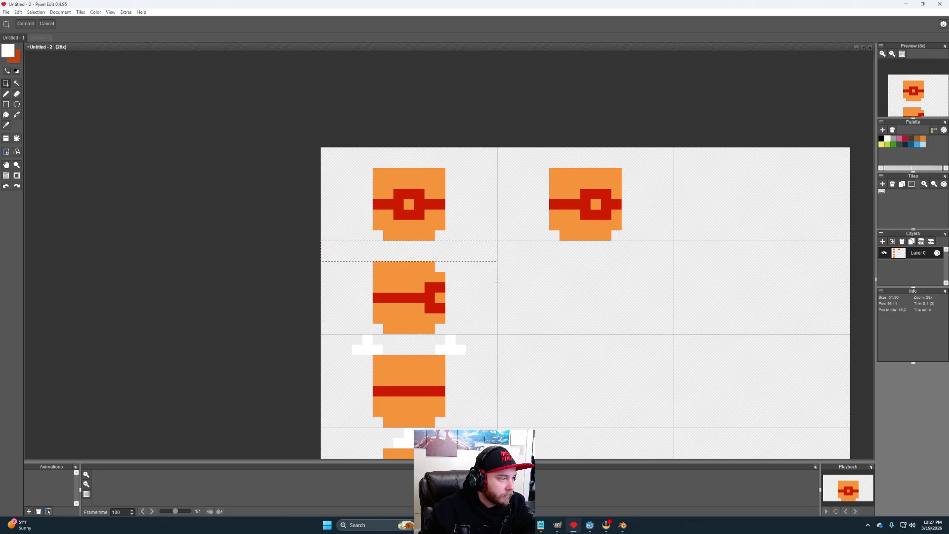
left_click_drag(324, 341, 494, 354)
key("Delete")
scroll(594, 254, "down", 3)
mouse_move(358, 290)
left_mouse_down()
mouse_move(479, 314)
mouse_move(528, 311)
left_mouse_up()
key("Delete")
left_click_drag(610, 210, 608, 216)
scroll(608, 215, "up", 1)
scroll(547, 236, "down", 3)
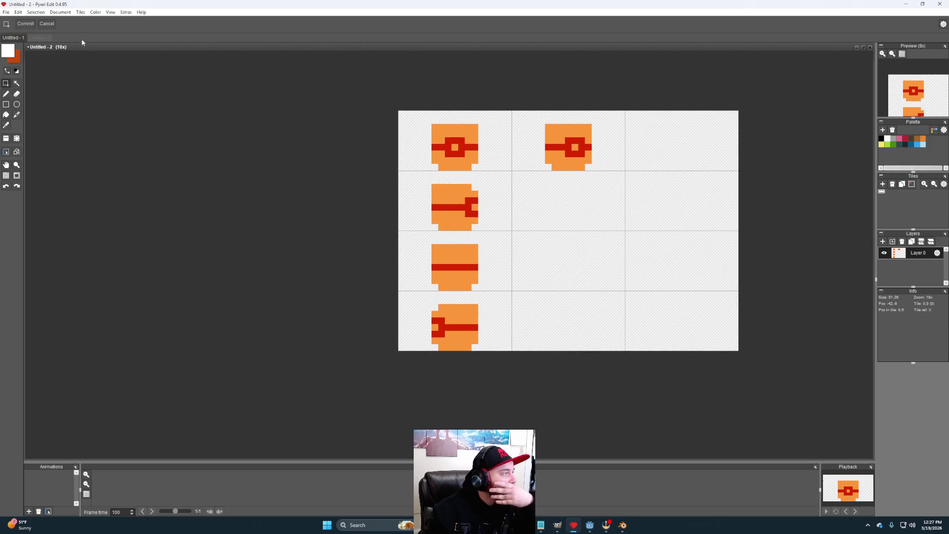
left_click_drag(432, 124, 478, 171)
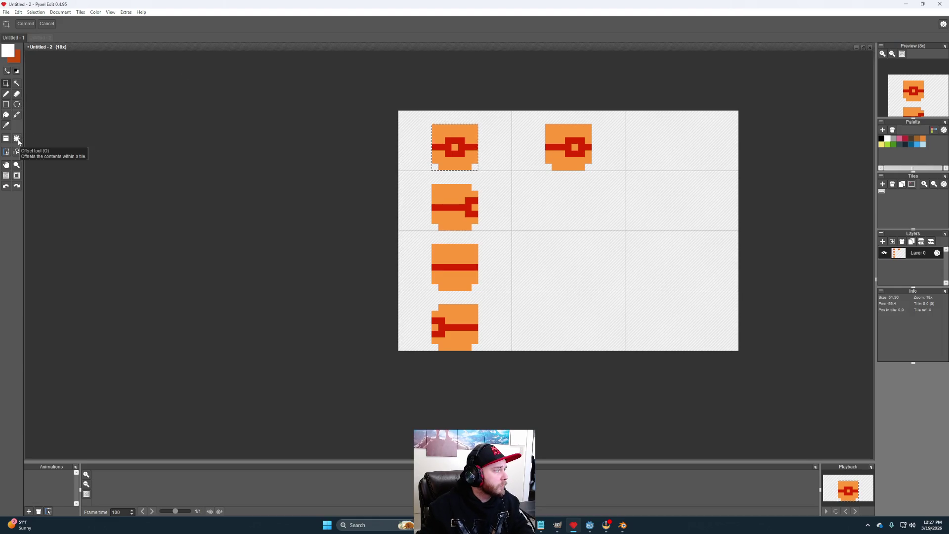
Step: Nudge the top-left, top-middle, second-, third- and fourth-row caps each up one pixel
key("Up")
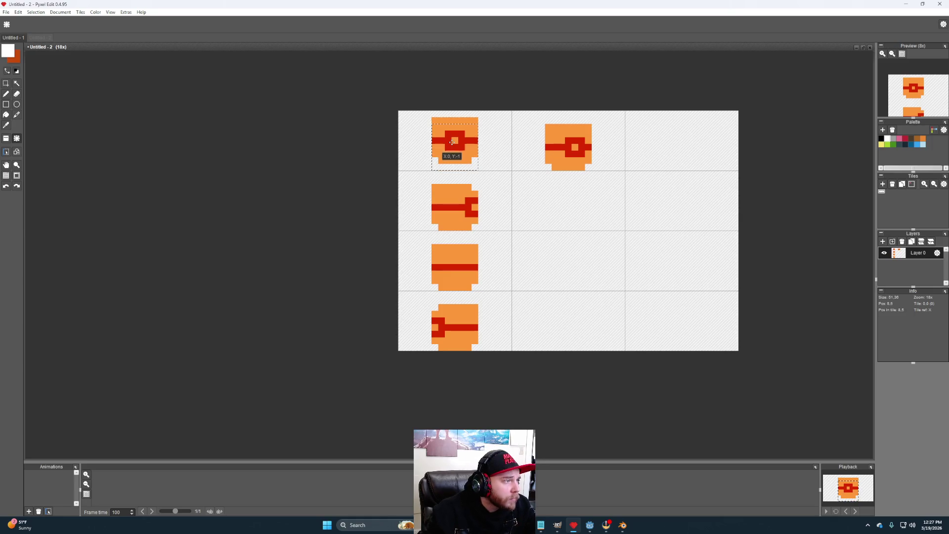
left_click(5, 84)
left_click_drag(544, 124, 592, 171)
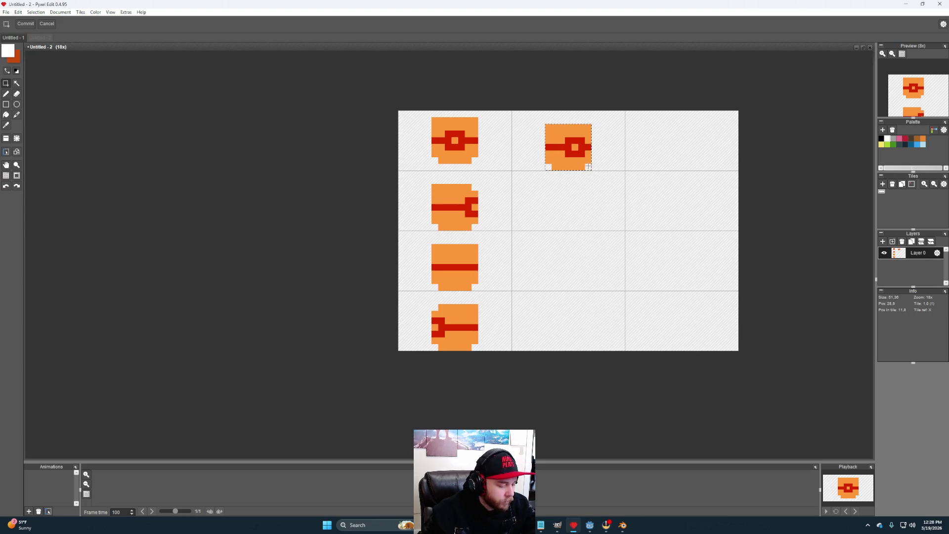
key("Up")
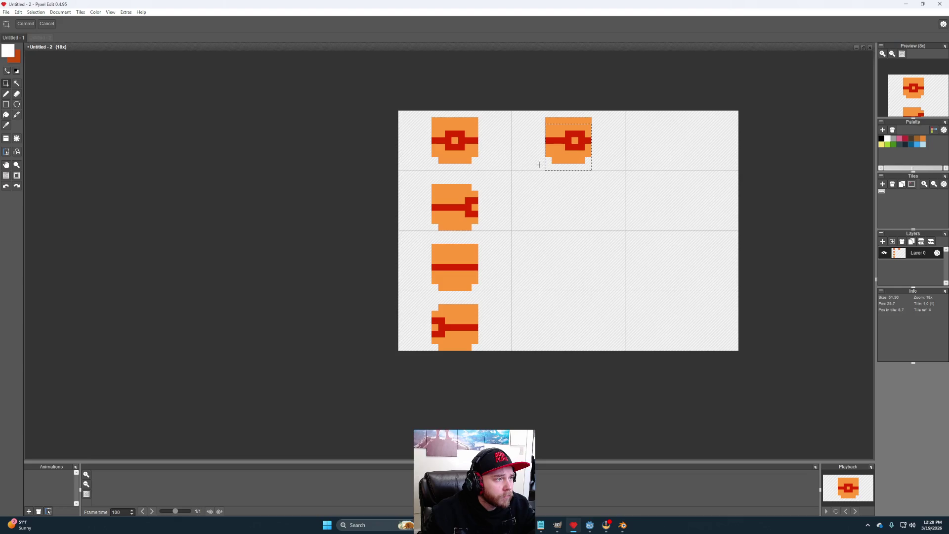
left_click_drag(432, 184, 479, 231)
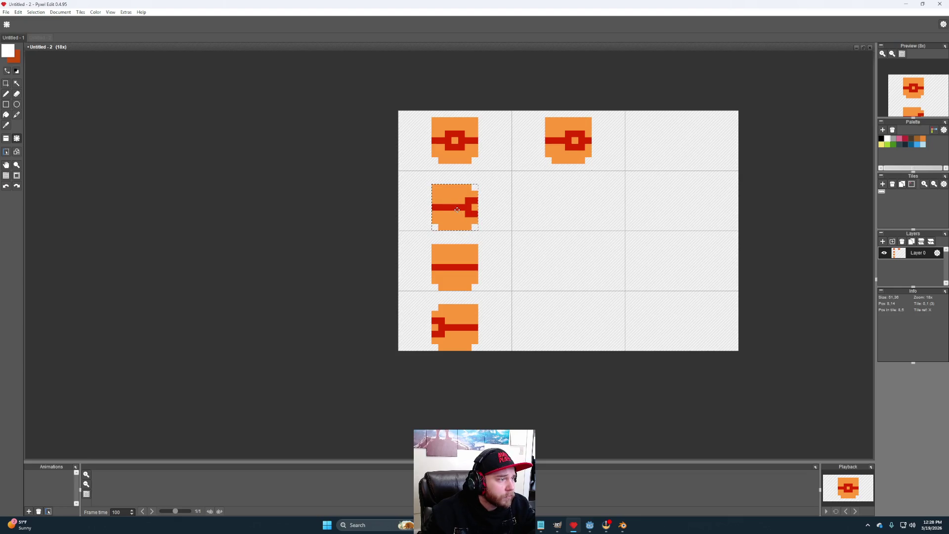
key("Up")
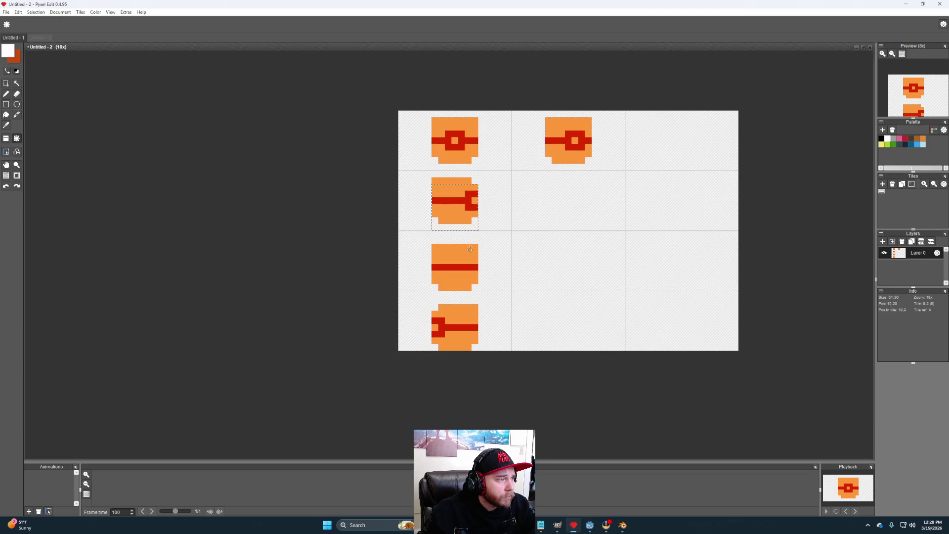
mouse_move(431, 244)
left_mouse_down()
mouse_move(457, 286)
mouse_move(478, 290)
mouse_move(449, 329)
mouse_move(474, 346)
left_mouse_up()
key("Up")
key("Up")
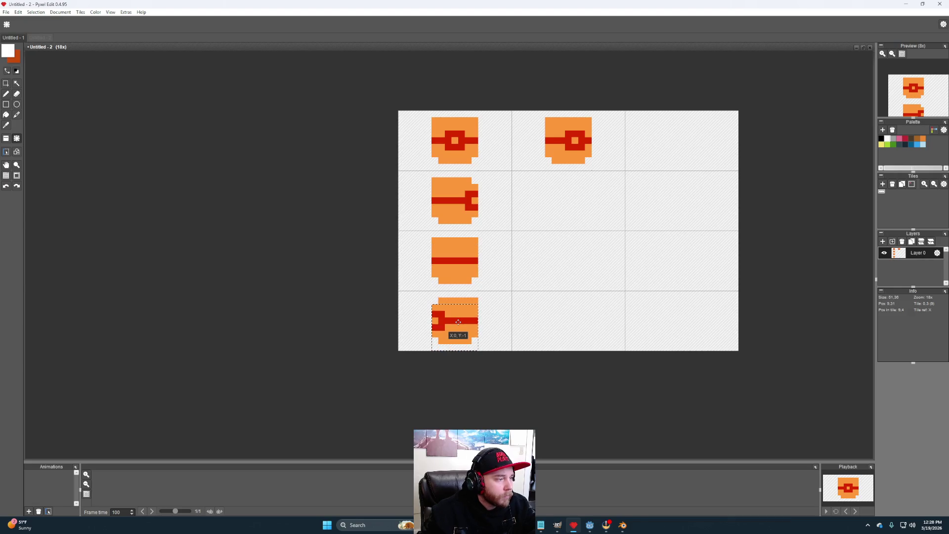
key("Up")
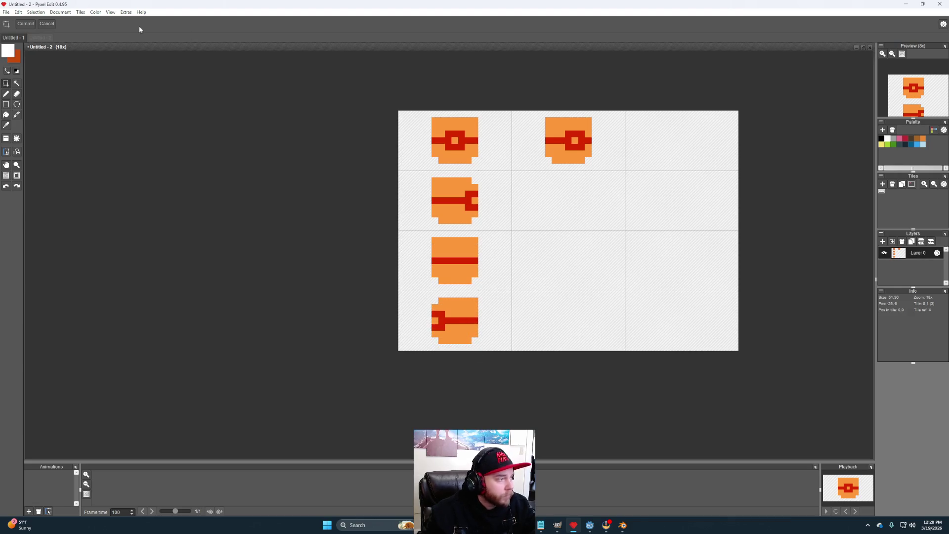
Step: Change the tile height to 7 pixels
left_click(63, 13)
left_click(77, 29)
double_click(475, 268)
type("7")
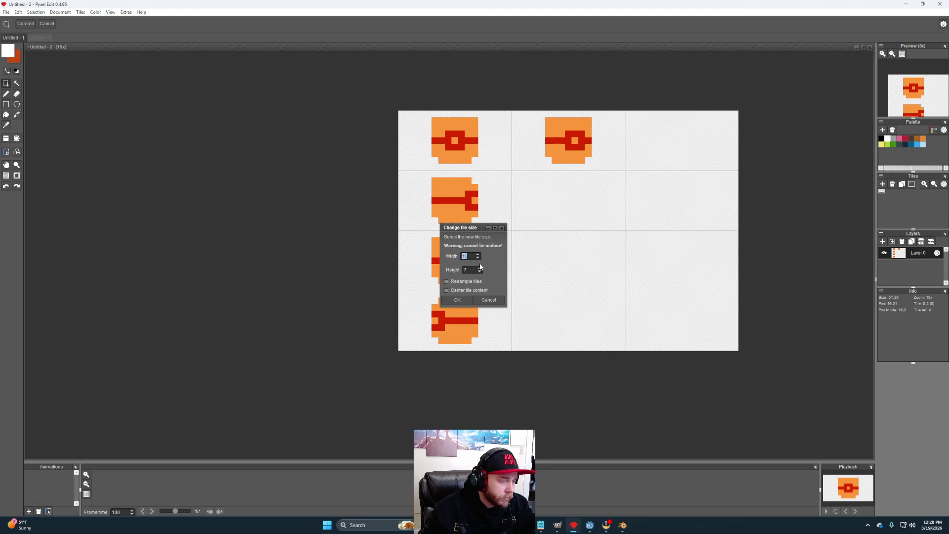
left_click(461, 300)
mouse_move(492, 183)
left_mouse_down()
mouse_move(568, 239)
mouse_move(555, 247)
left_mouse_up()
scroll(554, 247, "up", 2)
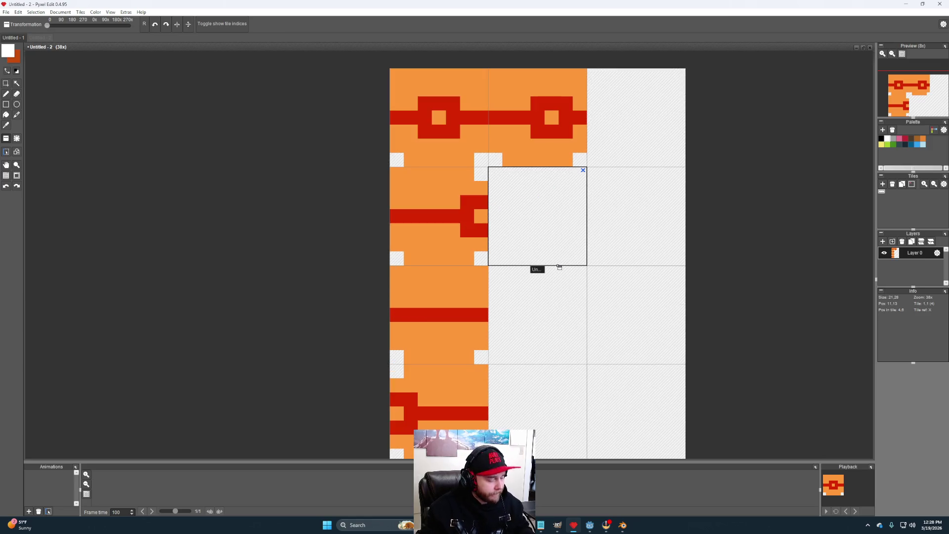
scroll(559, 267, "down", 1)
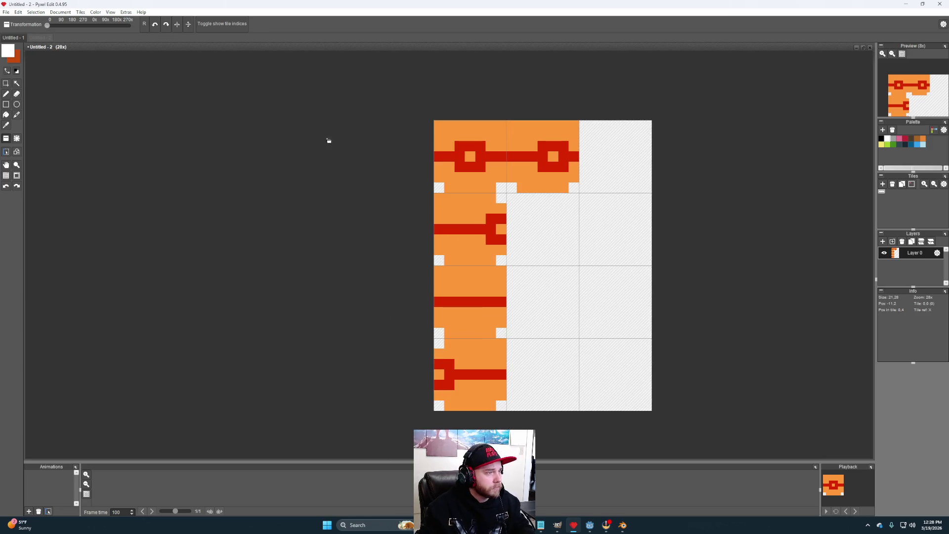
Step: Change the tile size to 9×9 pixels
left_click(60, 12)
left_click(70, 28)
type("9")
key("Tab")
type("9")
left_click(460, 299)
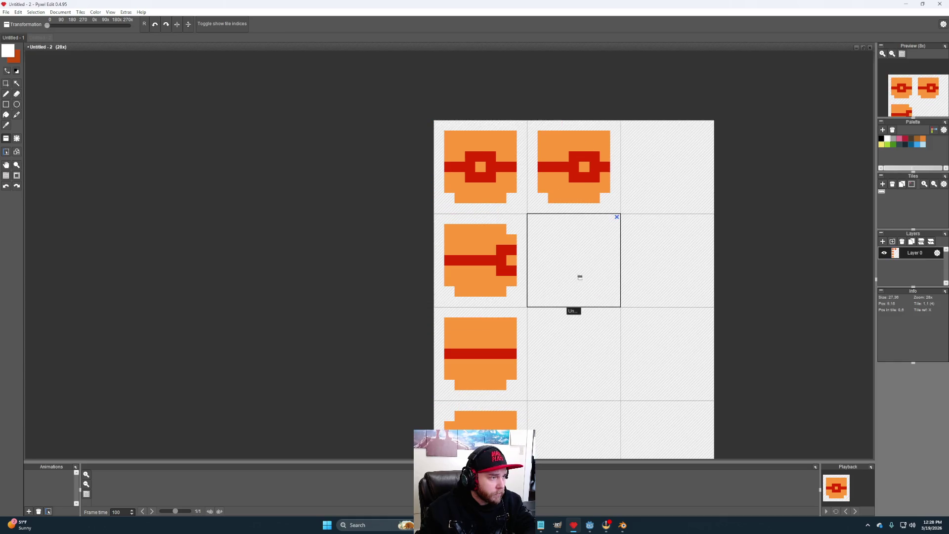
scroll(600, 288, "down", 2)
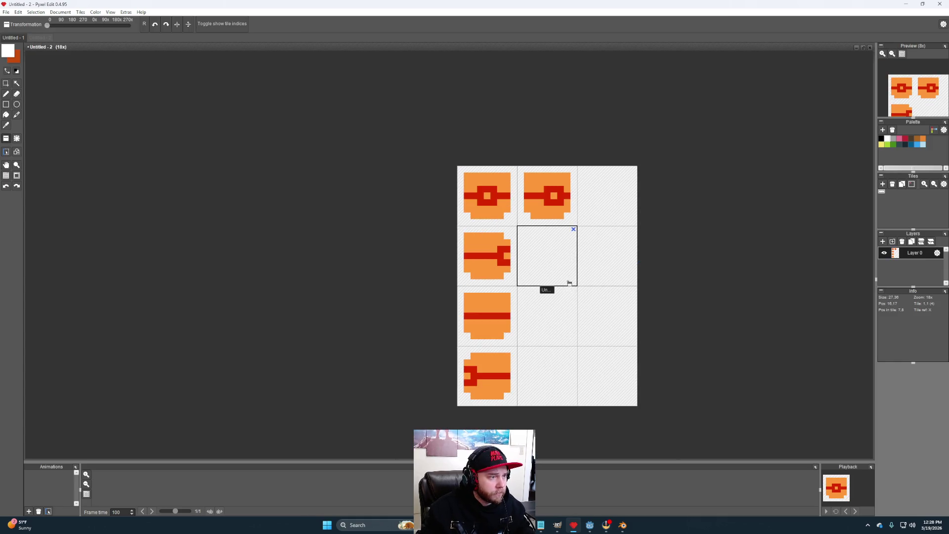
left_click(14, 115)
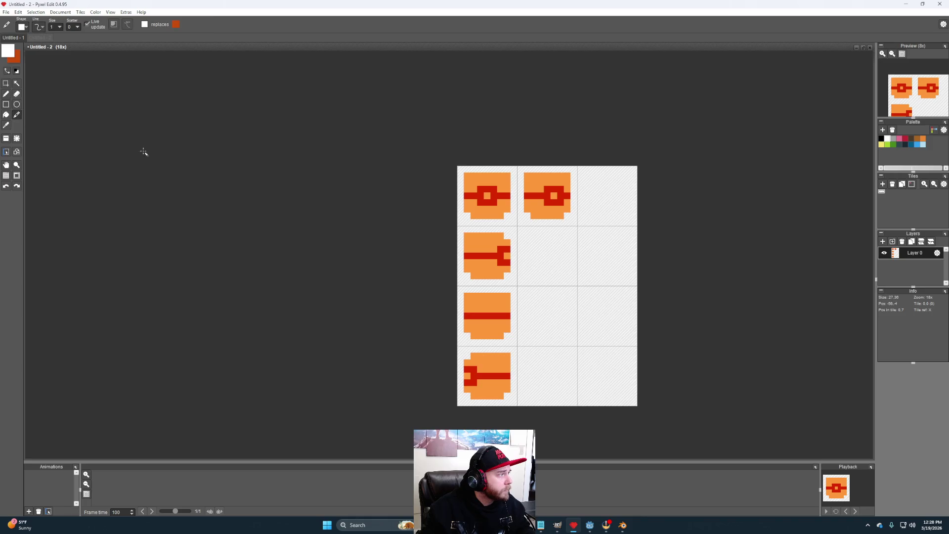
Step: Copy the second top-row cap into the third top tile
left_click(6, 95)
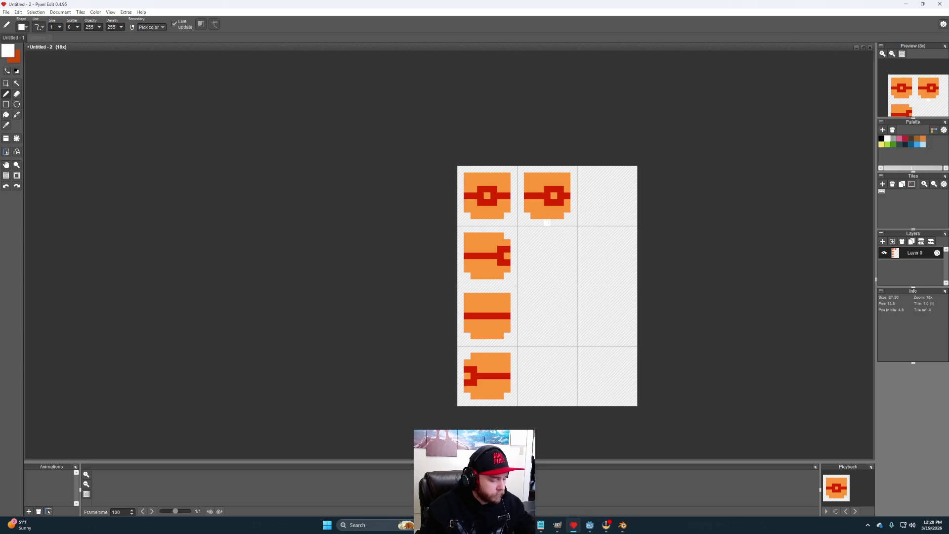
key("s")
mouse_move(575, 223)
left_mouse_down()
mouse_move(520, 191)
mouse_move(517, 166)
left_mouse_up()
mouse_move(550, 212)
left_mouse_down()
mouse_move(615, 218)
mouse_move(613, 208)
left_mouse_up()
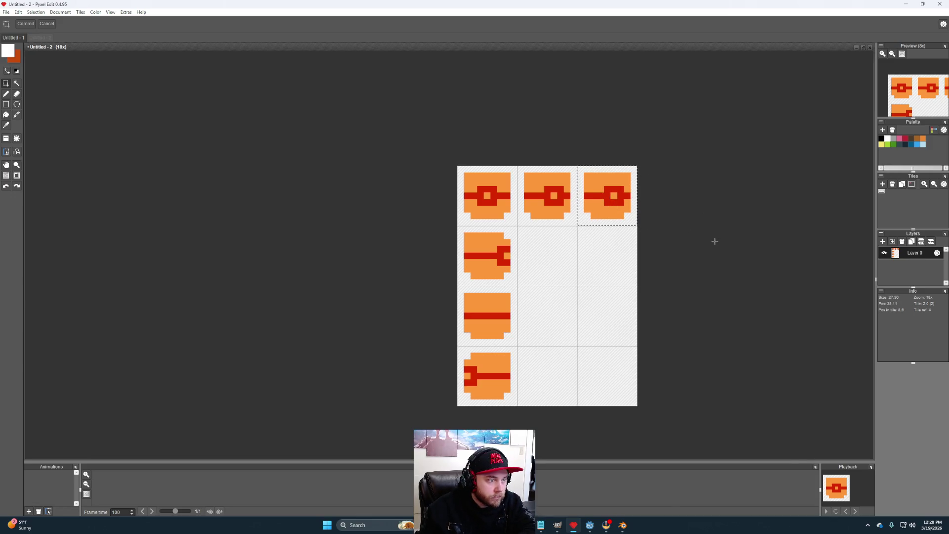
scroll(626, 246, "up", 3)
Step: Repaint the copied cap's ring in orange and red to shift it toward the right edge
key("b")
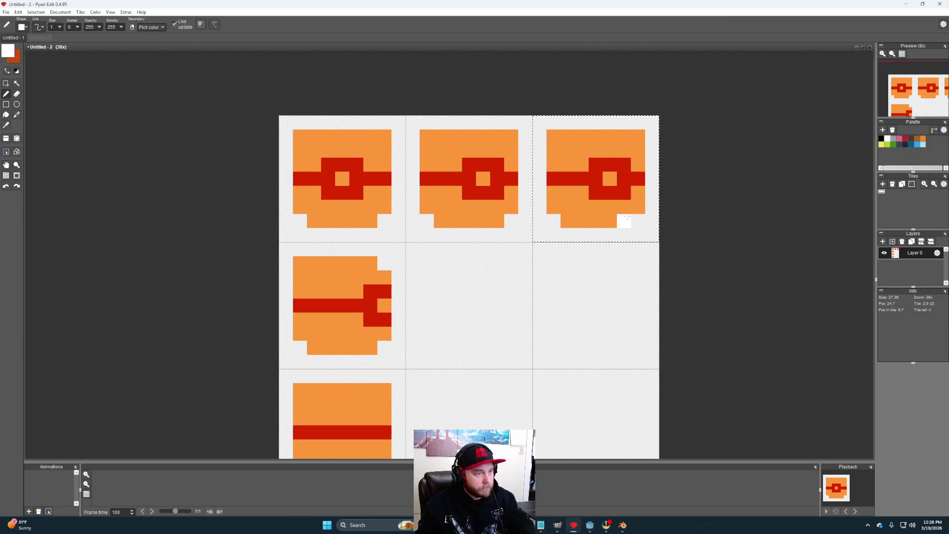
left_click(628, 199, "alt")
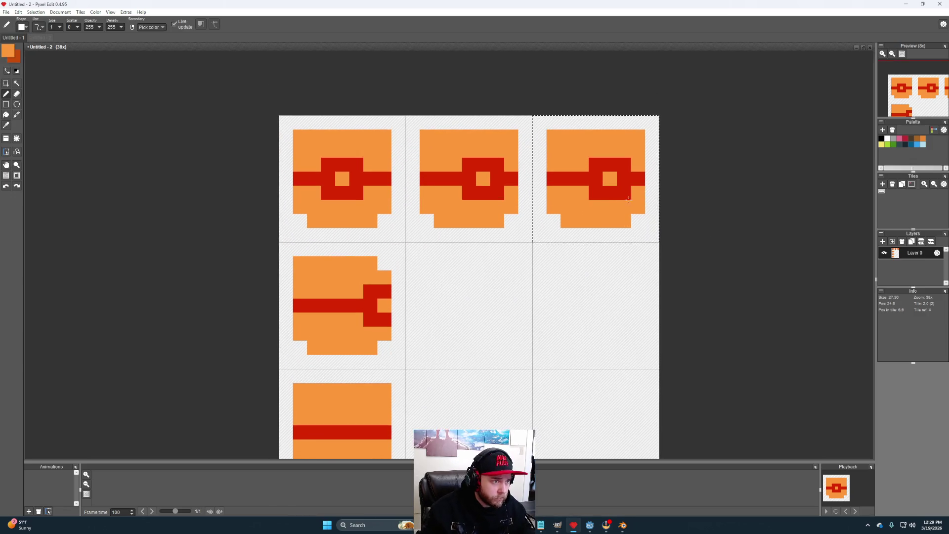
left_click(595, 193)
left_click(596, 164)
left_click(605, 170)
left_click(624, 178)
left_click(624, 193, "alt")
left_click(637, 193)
left_click(637, 164)
left_click(609, 179)
mouse_move(547, 299)
left_mouse_down()
mouse_move(560, 279)
mouse_move(550, 285)
left_mouse_up()
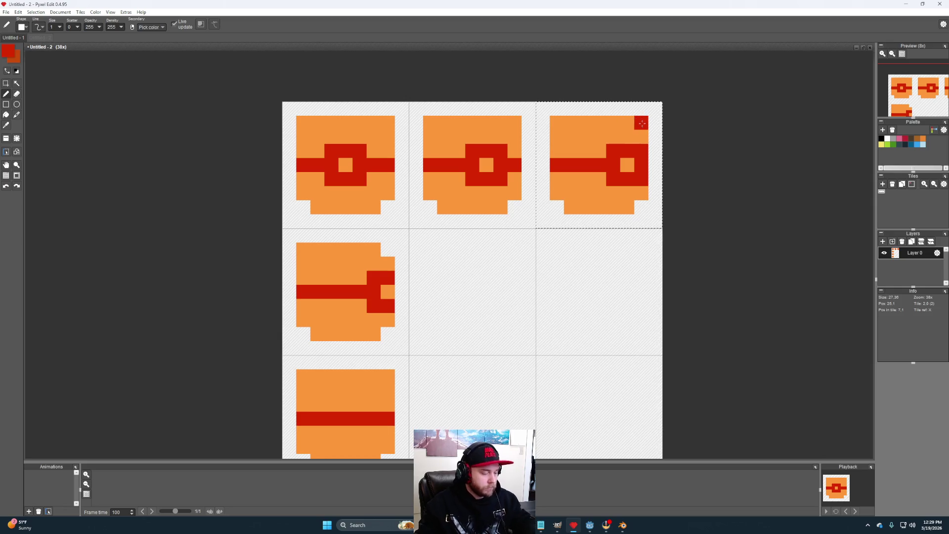
left_click_drag(585, 263, 597, 266)
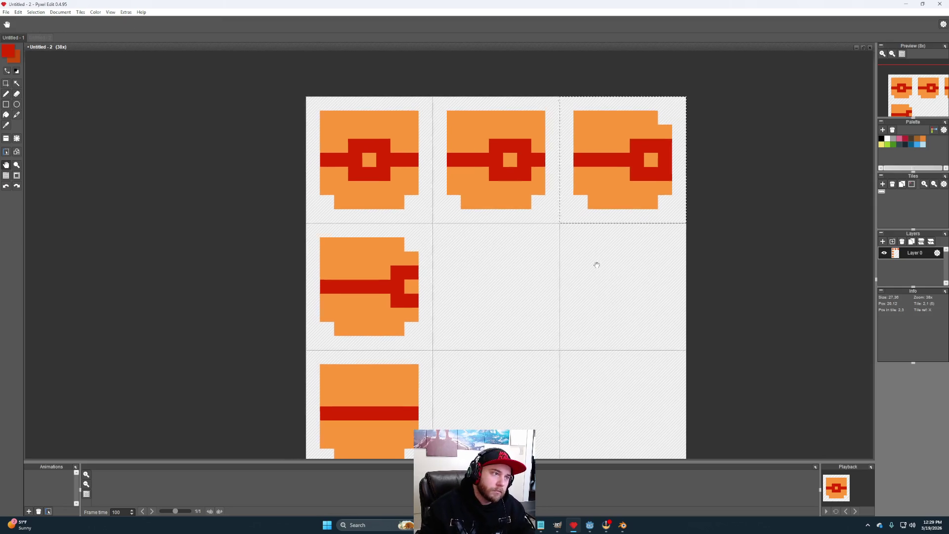
Step: Paste copies of the third top cap into the second row's left and middle tiles, then deselect
key("ctrl+v")
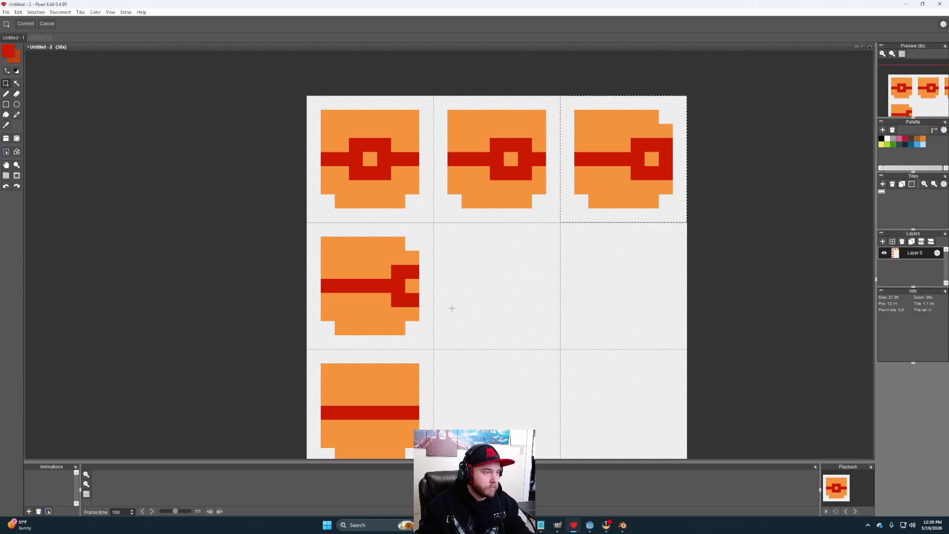
mouse_move(598, 178)
left_mouse_down()
mouse_move(343, 305)
mouse_move(511, 297)
left_mouse_up()
key("ctrl+v")
key("Return")
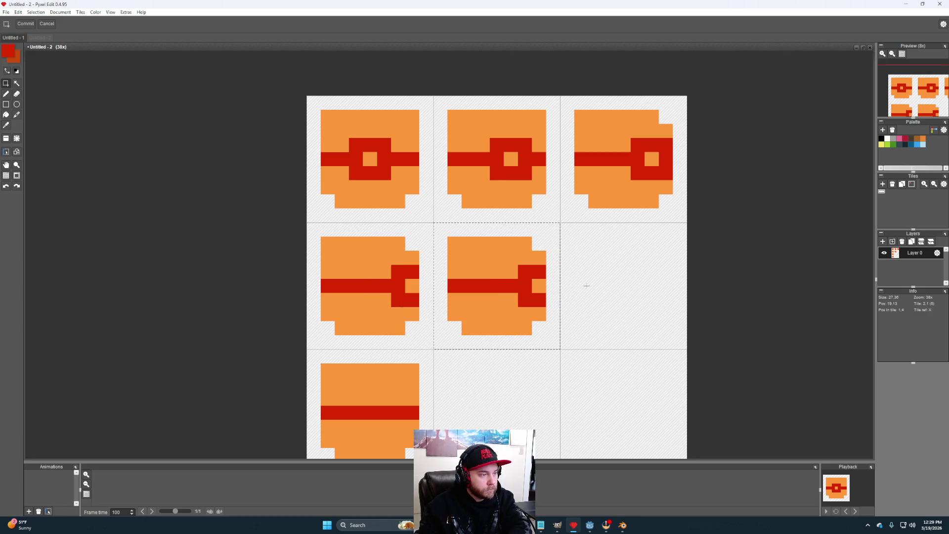
key("b")
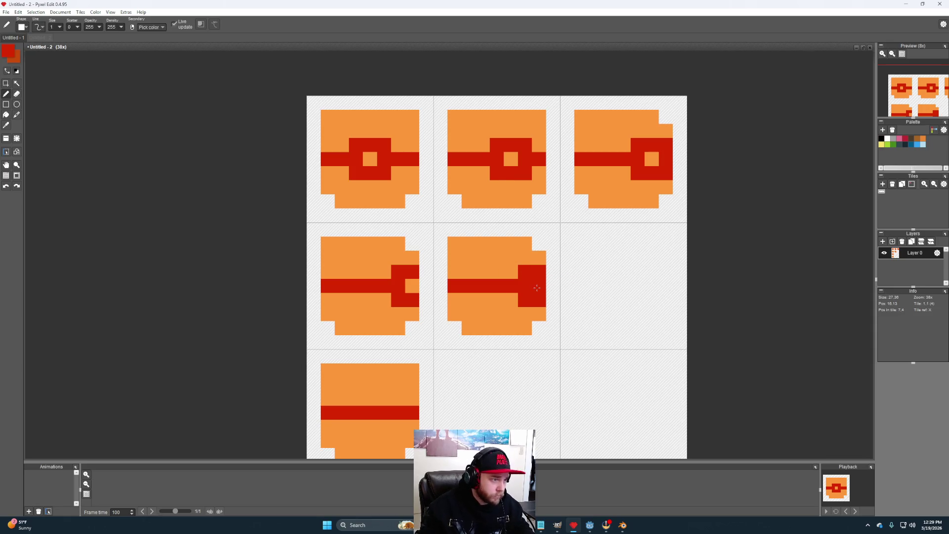
left_click(522, 295, "alt")
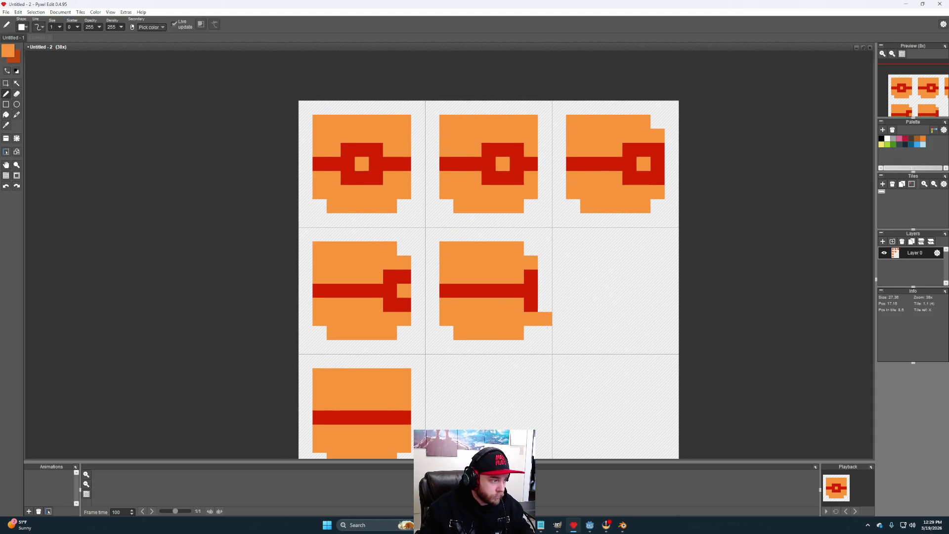
mouse_move(556, 333)
left_mouse_down()
mouse_move(560, 321)
mouse_move(448, 242)
mouse_move(447, 209)
left_mouse_up()
key("m")
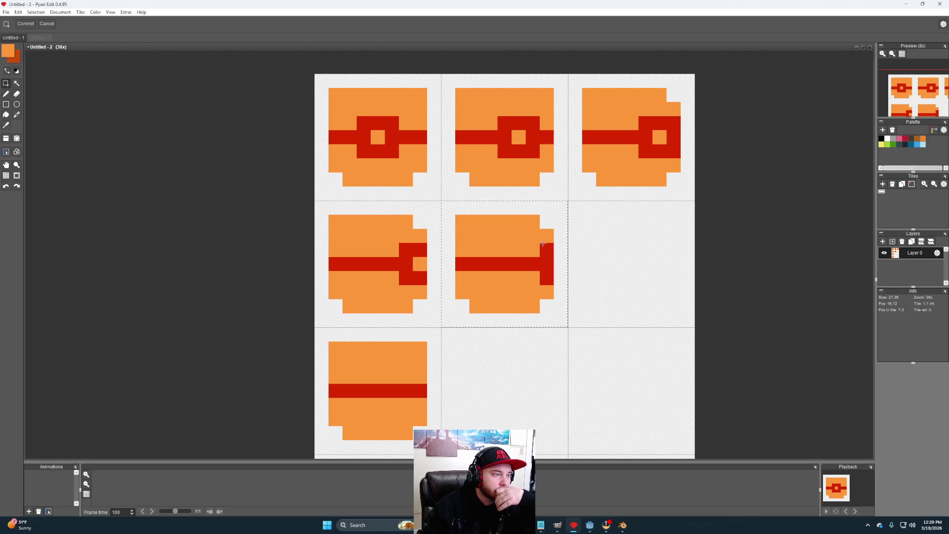
key("ctrl+d")
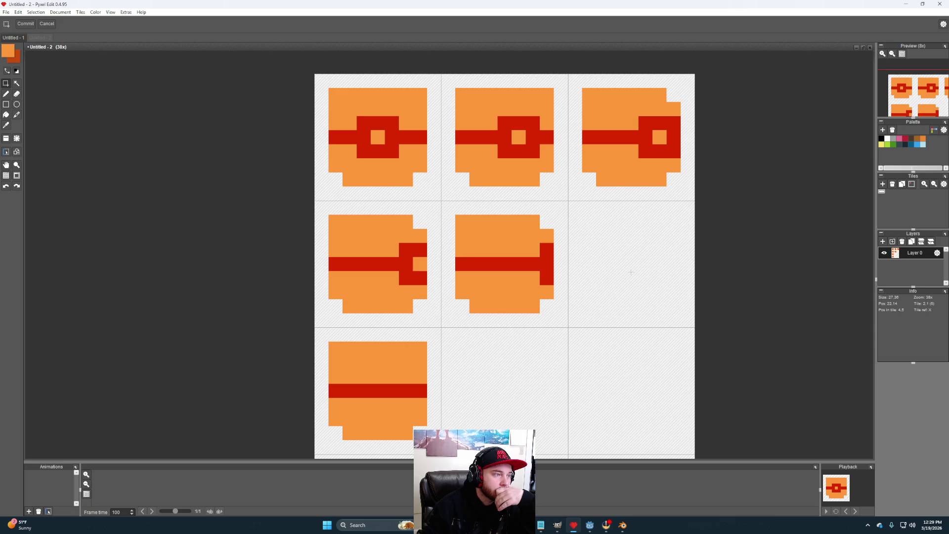
Step: Copy the centre second-row cap into the empty right tile, run its red band straight across, then select the third-row cap
scroll(601, 290, "down", 2)
scroll(593, 284, "up", 3)
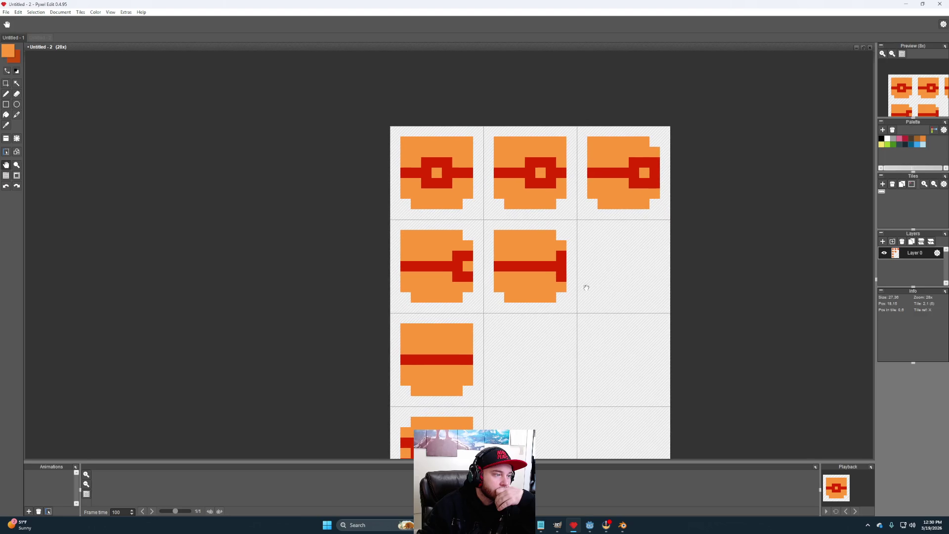
left_click_drag(578, 309, 539, 285)
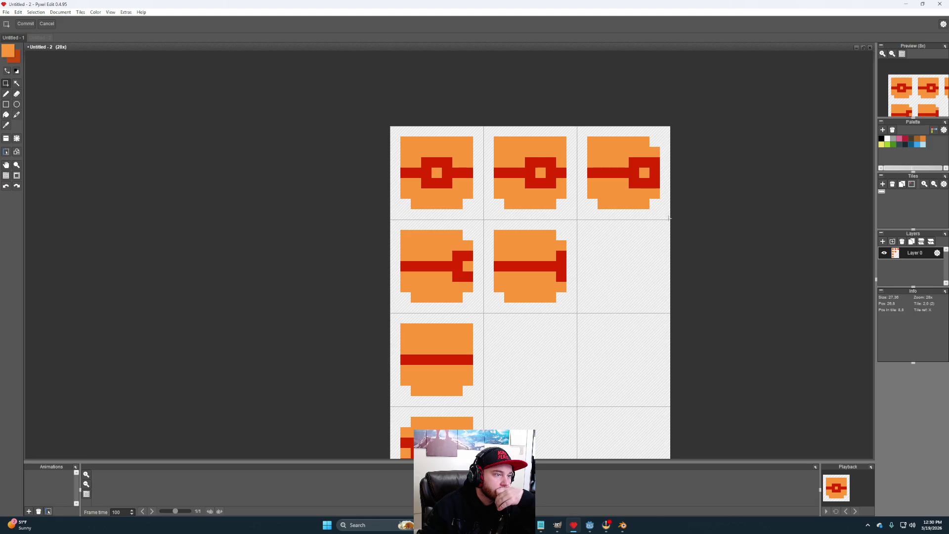
mouse_move(576, 310)
left_mouse_down()
mouse_move(488, 267)
mouse_move(484, 220)
left_mouse_up()
left_click_drag(544, 275, 638, 274)
left_click(618, 359)
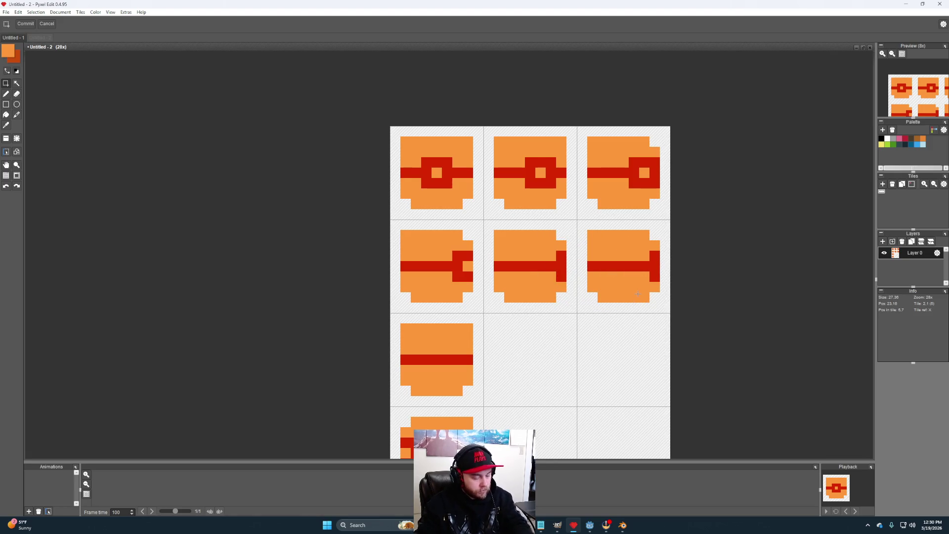
key("b")
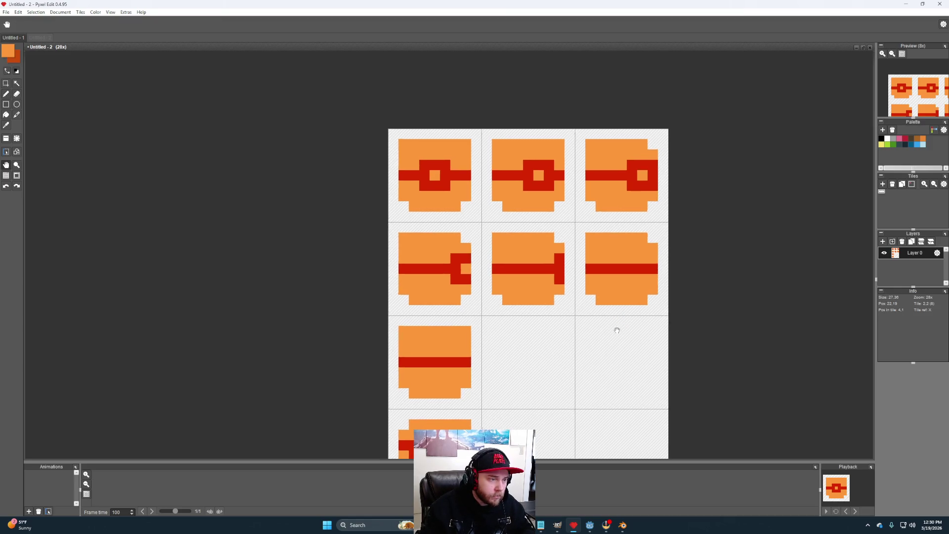
left_click_drag(622, 326, 614, 333)
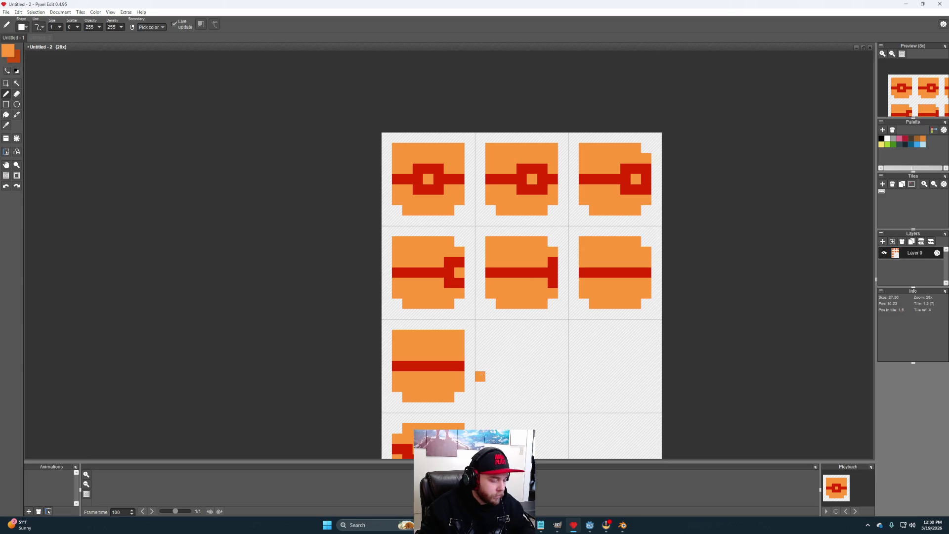
key("s")
mouse_move(469, 407)
left_mouse_down()
mouse_move(393, 319)
mouse_move(382, 320)
left_mouse_up()
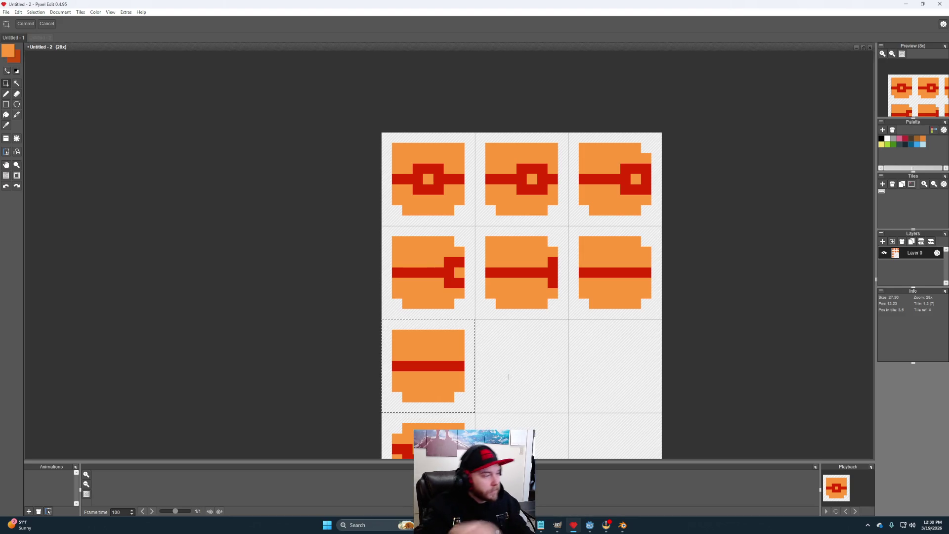
Step: Resize the canvas to 7 tiles wide, keeping it 4 tiles high
scroll(509, 376, "down", 4)
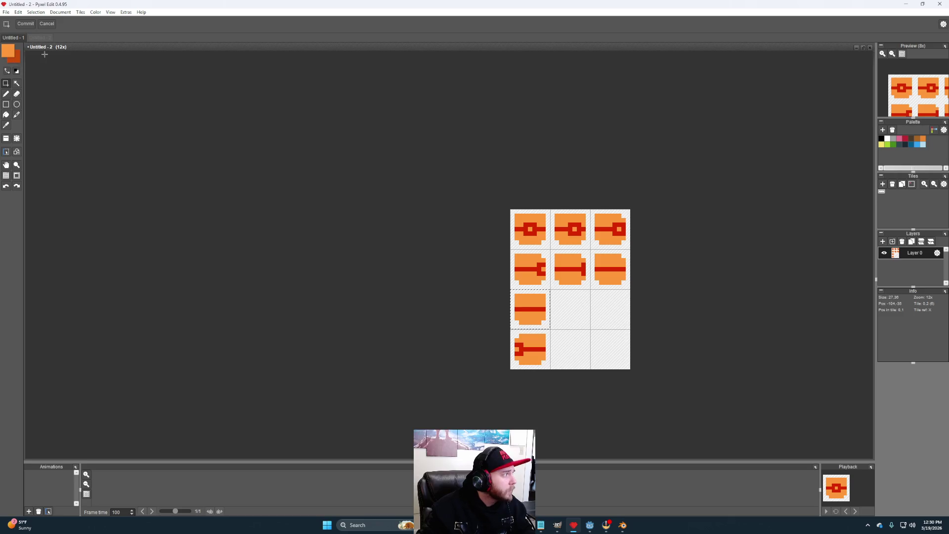
left_click(60, 12)
left_click(77, 23)
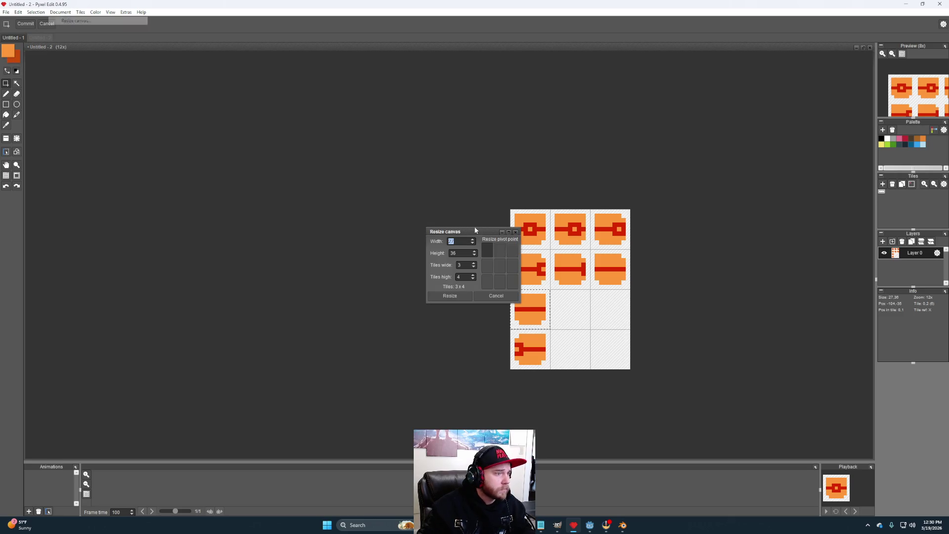
left_click(466, 268)
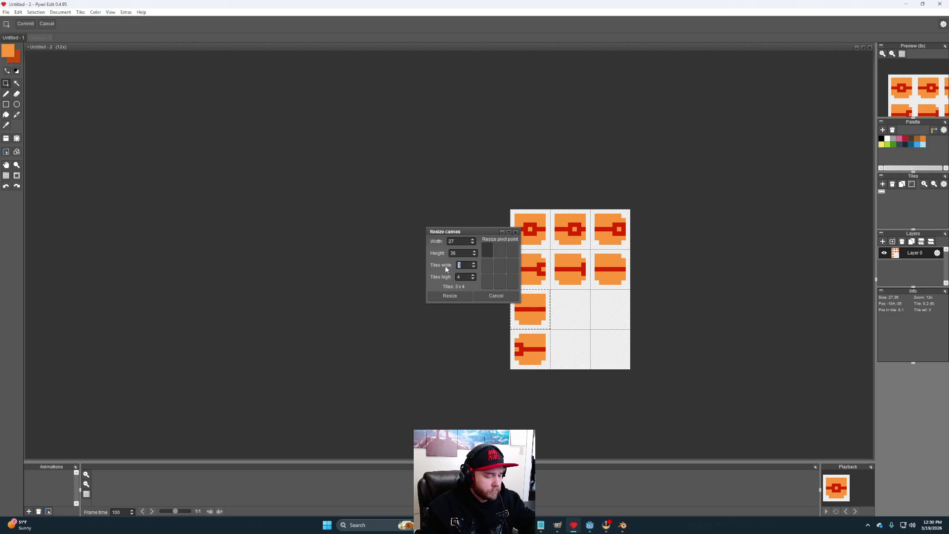
type("7")
left_click(458, 295)
scroll(645, 286, "up", 4)
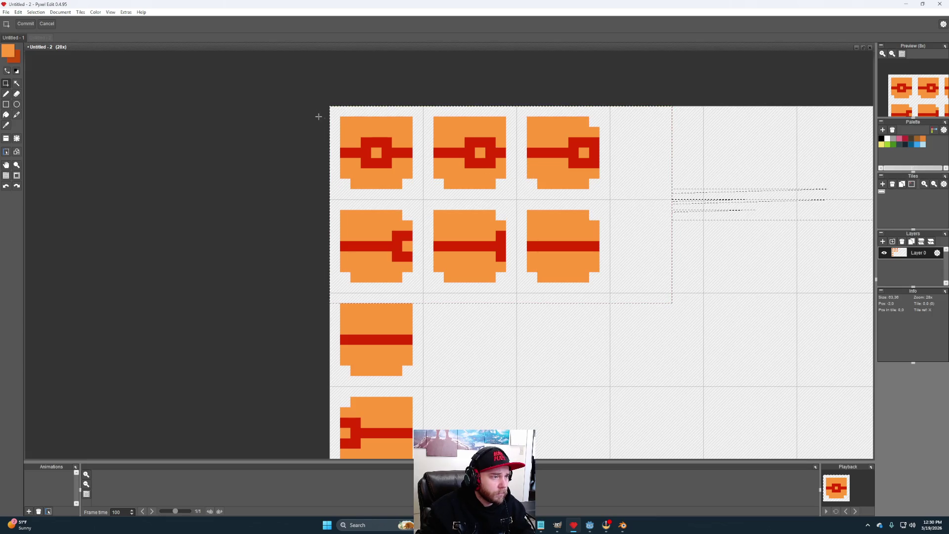
Step: Select the three caps in the second row
scroll(681, 279, "down", 6)
scroll(532, 185, "up", 5)
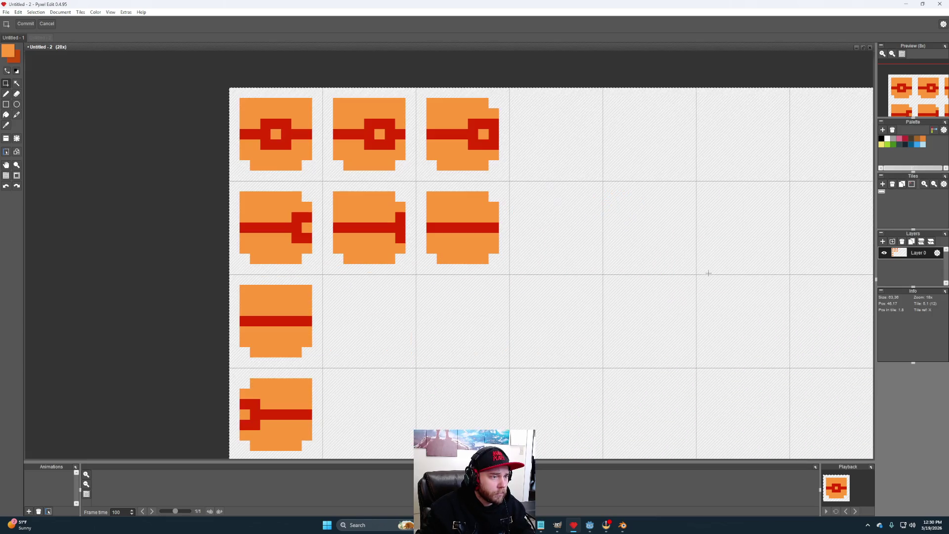
left_click_drag(532, 184, 554, 219)
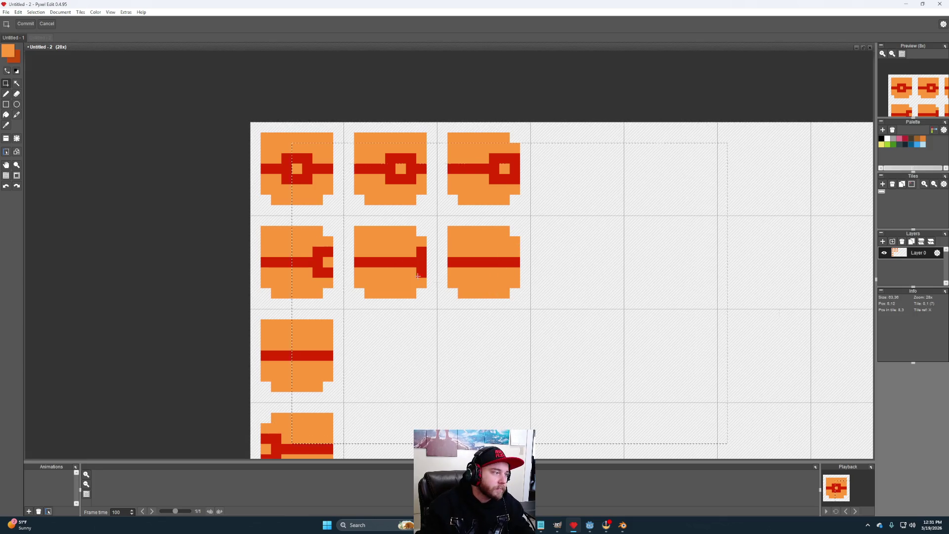
mouse_move(513, 298)
left_mouse_down()
mouse_move(508, 312)
mouse_move(313, 254)
mouse_move(252, 216)
left_mouse_up()
scroll(549, 277, "down", 5)
Step: Move the three second-row caps into top-row tiles 4–6
scroll(505, 286, "up", 5)
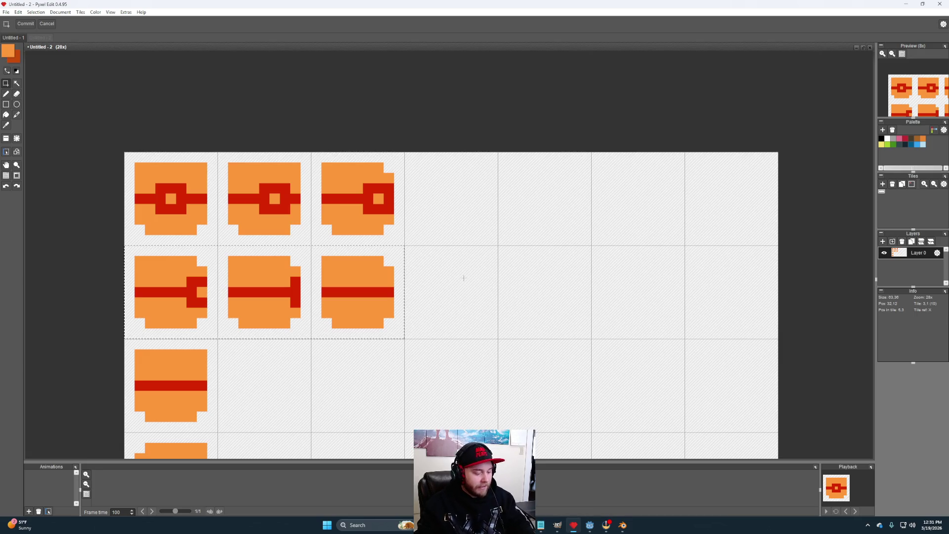
key("Delete")
key("ctrl+v")
mouse_move(348, 297)
left_mouse_down()
mouse_move(628, 213)
mouse_move(628, 203)
left_mouse_up()
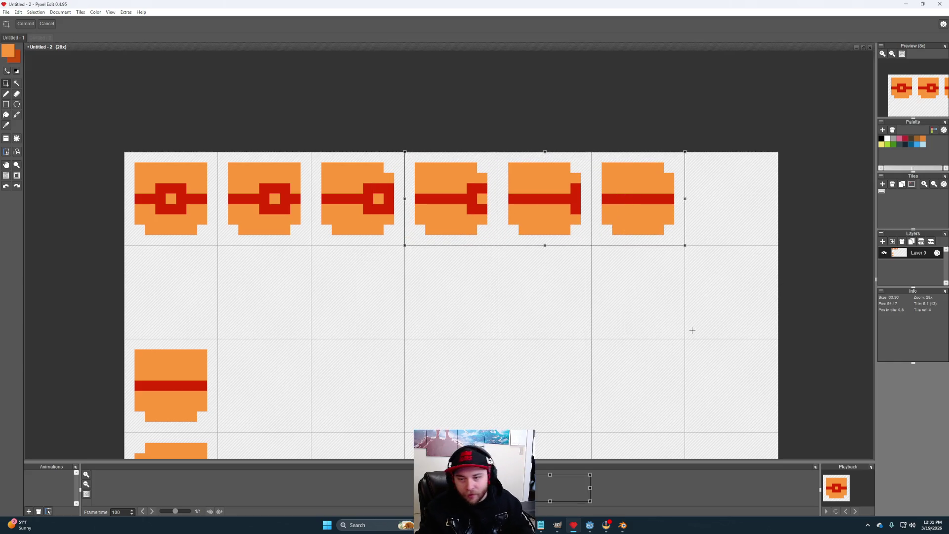
left_click(303, 408)
Step: Move the lone third-row cap to top tile 7 and copy it into row 2's first tile
mouse_move(220, 431)
left_mouse_down()
mouse_move(131, 360)
mouse_move(126, 342)
left_mouse_up()
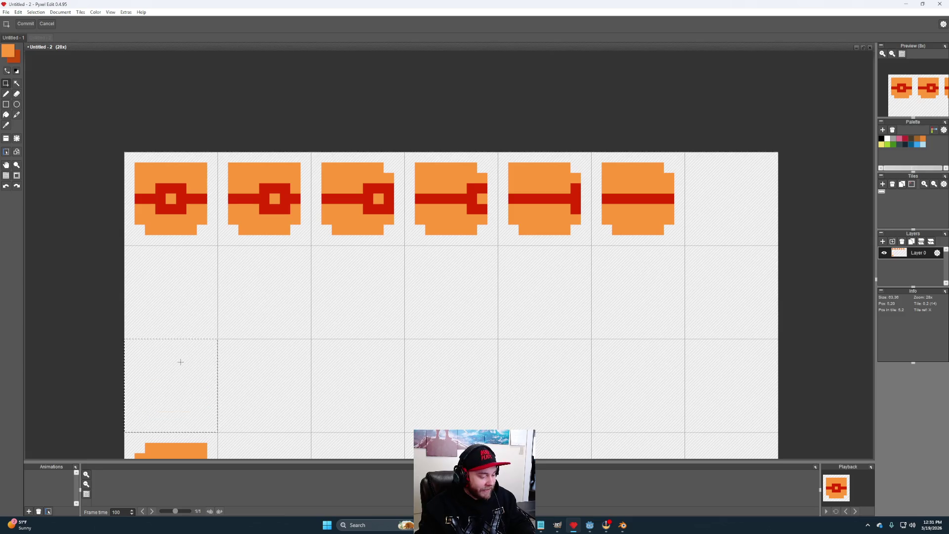
mouse_move(163, 397)
left_mouse_down()
mouse_move(703, 302)
mouse_move(727, 206)
left_mouse_up()
left_click(691, 293)
mouse_move(775, 244)
left_mouse_down()
mouse_move(730, 220)
mouse_move(686, 154)
left_mouse_up()
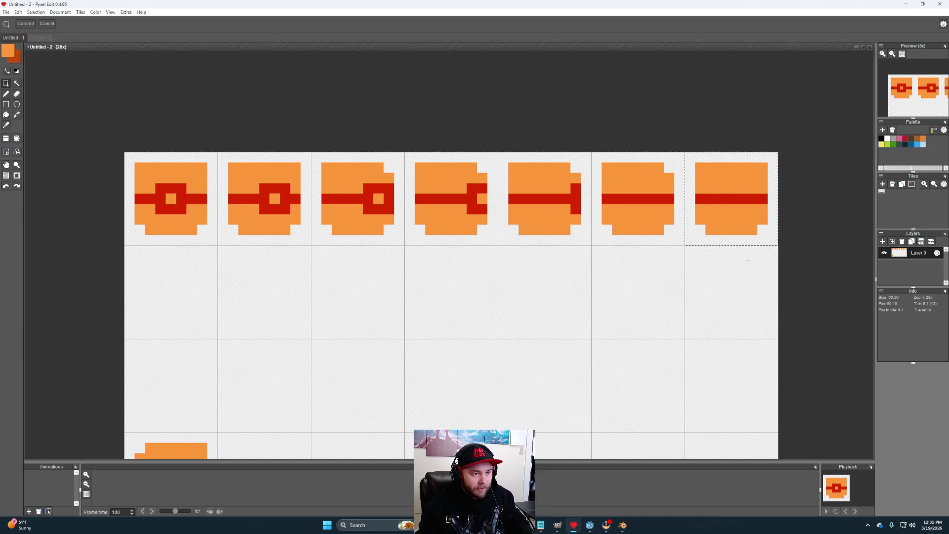
mouse_move(735, 215)
left_mouse_down()
mouse_move(720, 237)
mouse_move(285, 307)
mouse_move(175, 307)
left_mouse_up()
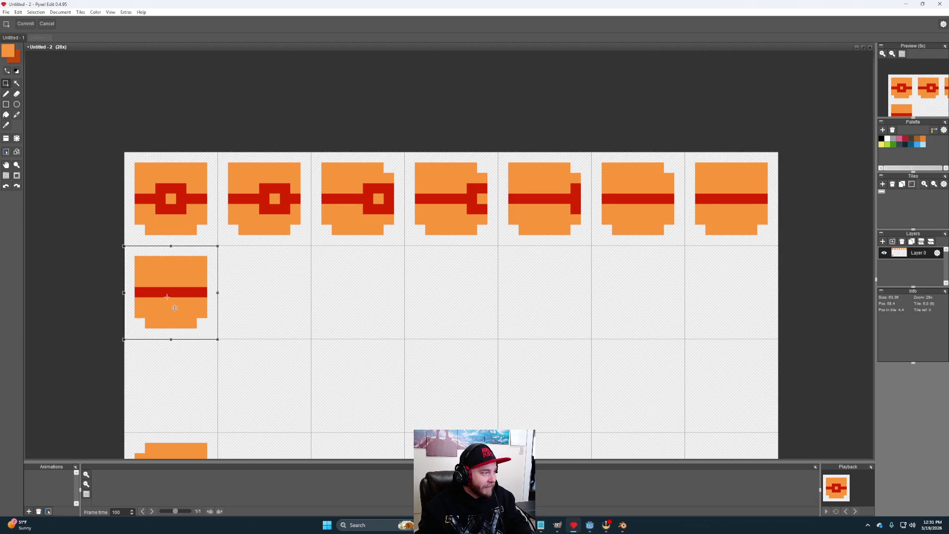
left_click(239, 294)
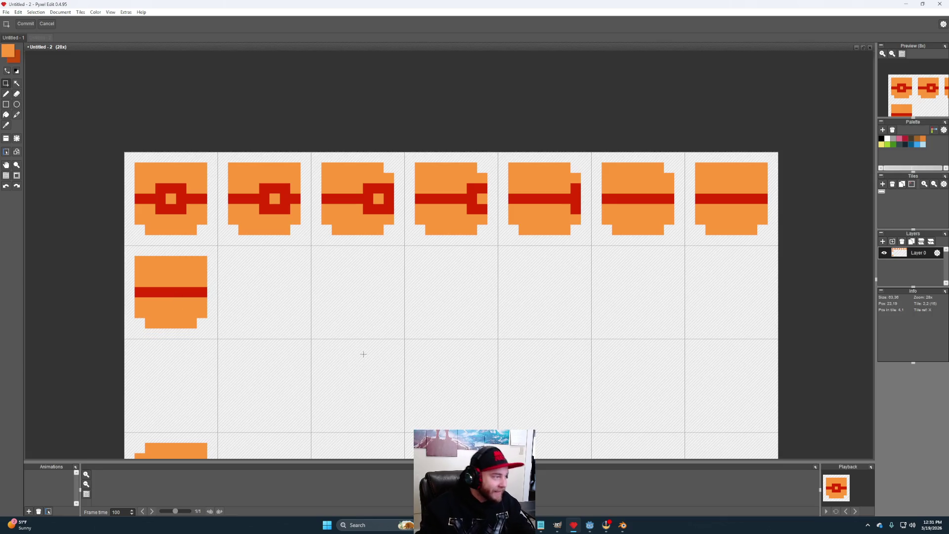
Step: Copy top-row tiles 2–7 into row 2 and mirror them horizontally
mouse_move(777, 244)
left_mouse_down()
mouse_move(424, 176)
mouse_move(239, 168)
mouse_move(219, 156)
left_mouse_up()
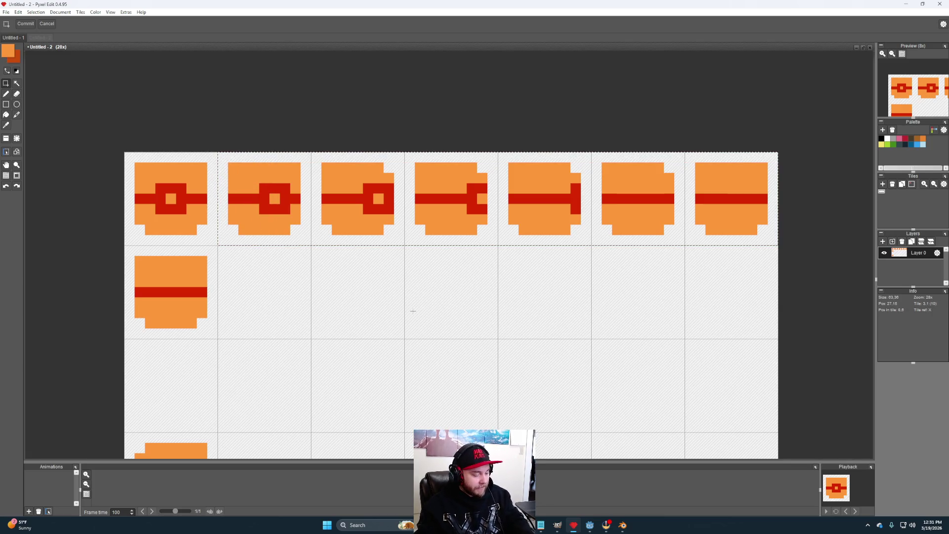
key("ctrl+c")
key("ctrl+v")
left_click_drag(356, 212, 363, 306)
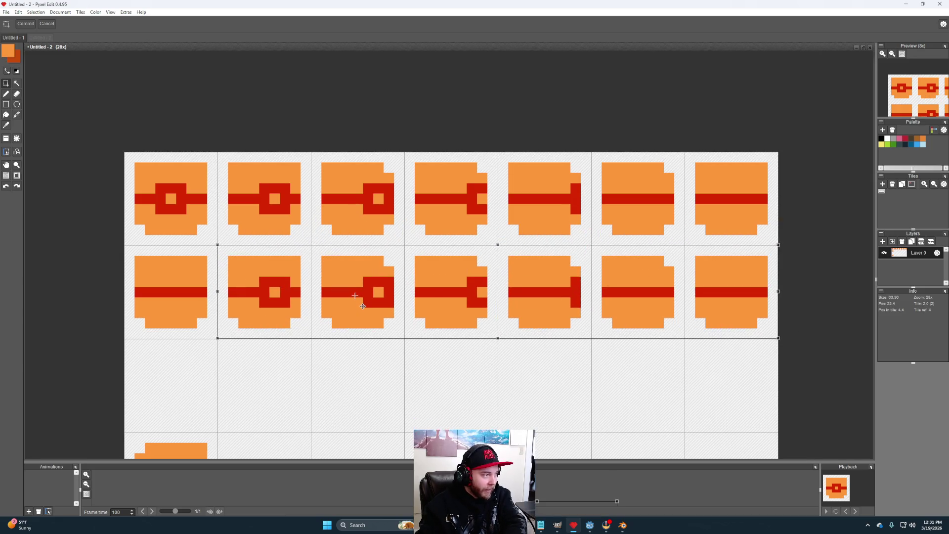
key("Return")
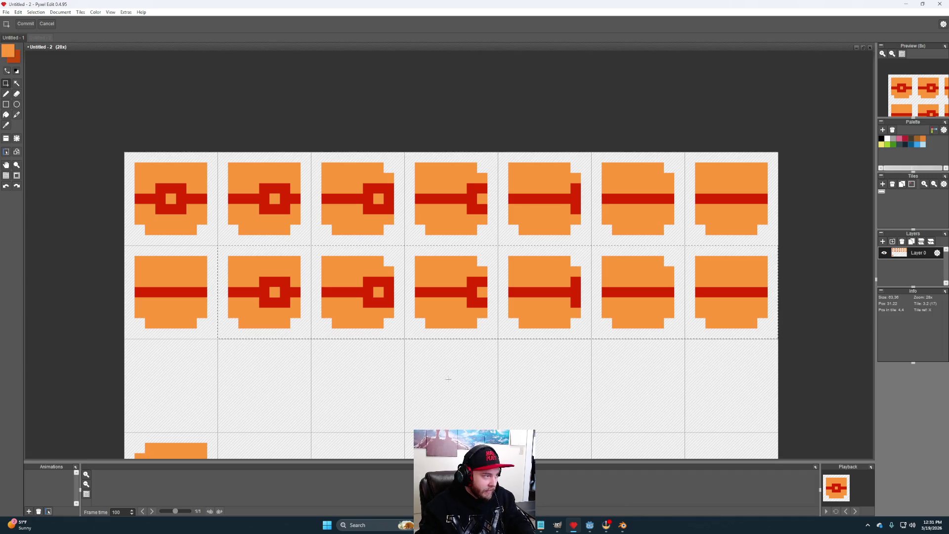
key("h")
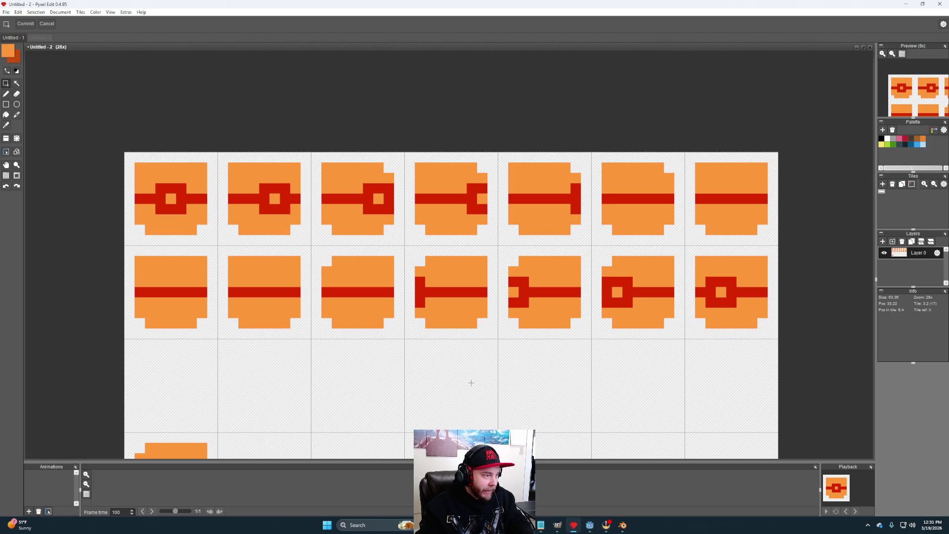
Step: Erase the leftover cap in the bottom-left tile
scroll(462, 415, "down", 4)
mouse_move(372, 439)
left_mouse_down()
mouse_move(312, 410)
mouse_move(312, 399)
left_mouse_up()
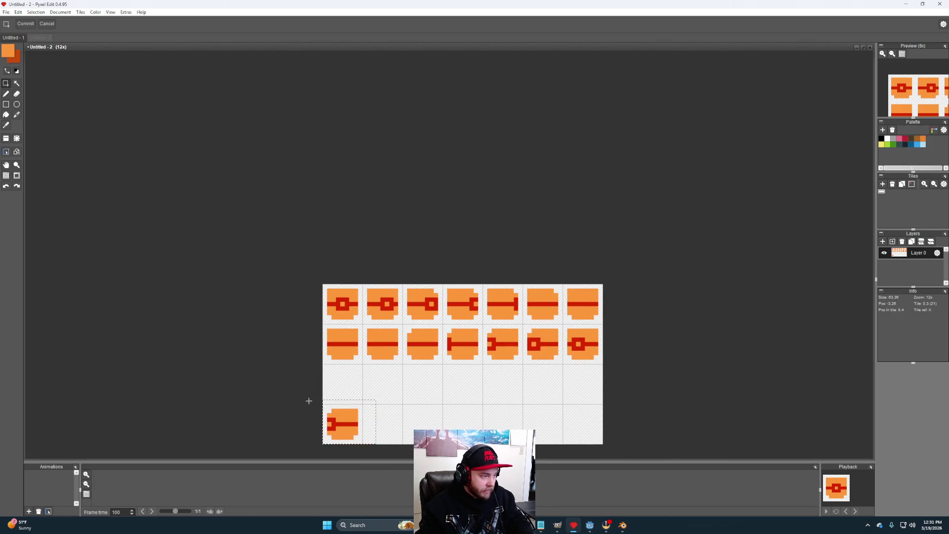
key("Delete")
left_click(441, 408)
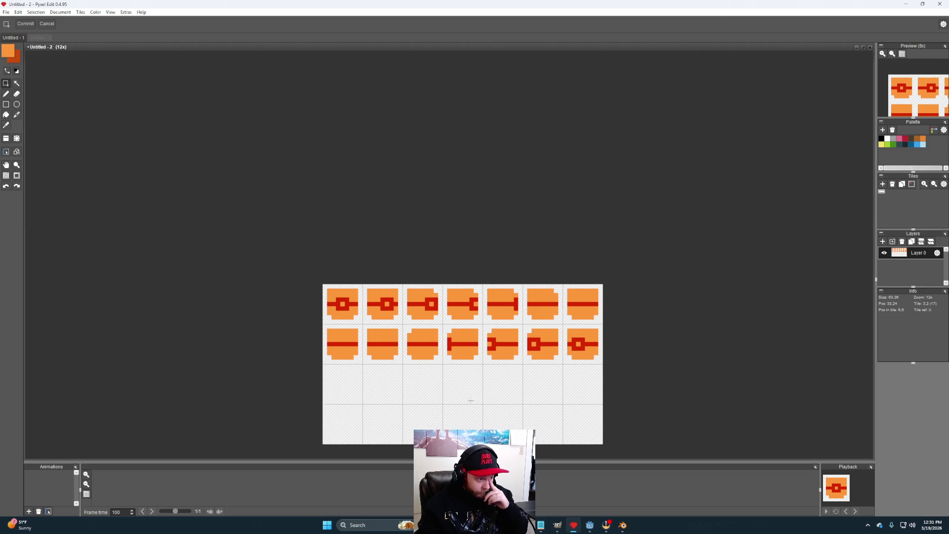
scroll(472, 399, "up", 2)
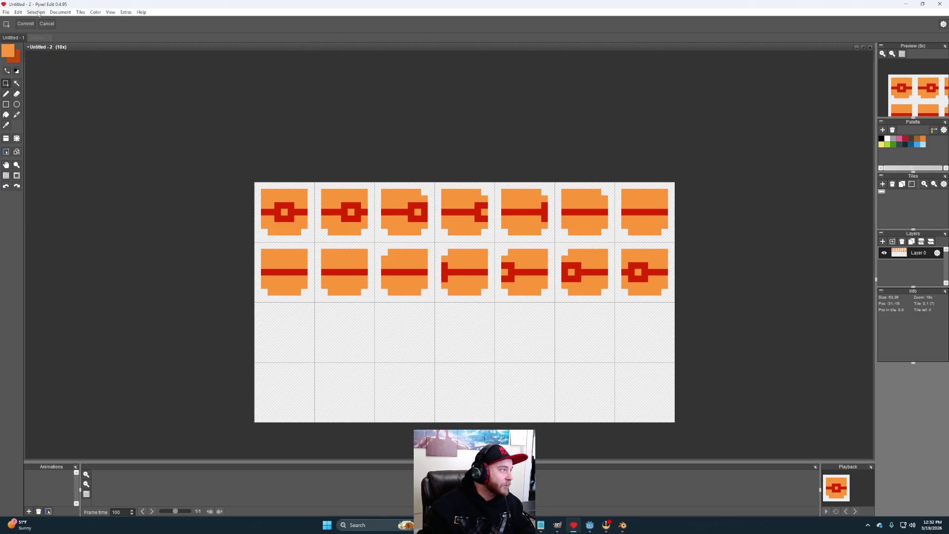
left_click(60, 12)
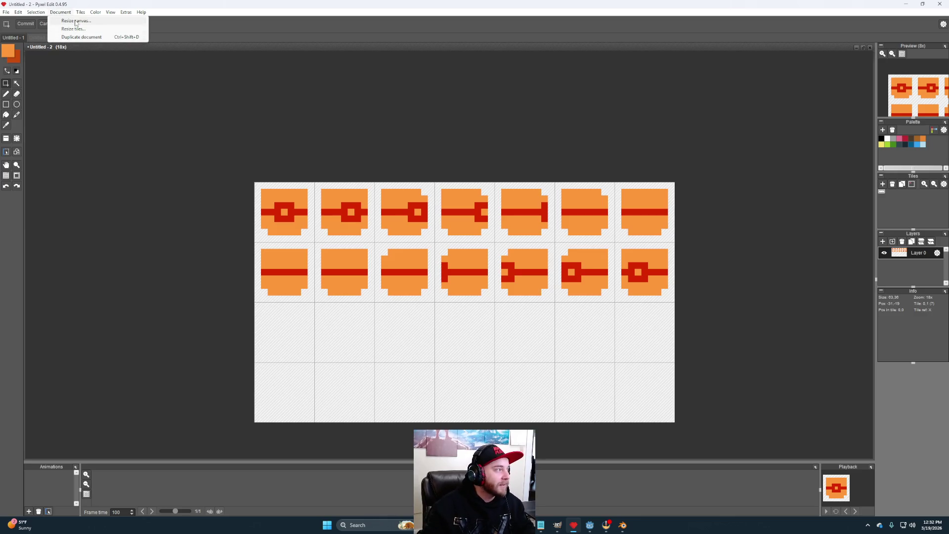
Step: Trim the canvas to 7 tiles wide by 2 tiles high
left_click(76, 21)
left_click(465, 276)
key("BackSpace")
type("2")
left_click(450, 295)
Step: Save the trimmed cap sheet as Untitled - 2.pxel
scroll(483, 255, "up", 3)
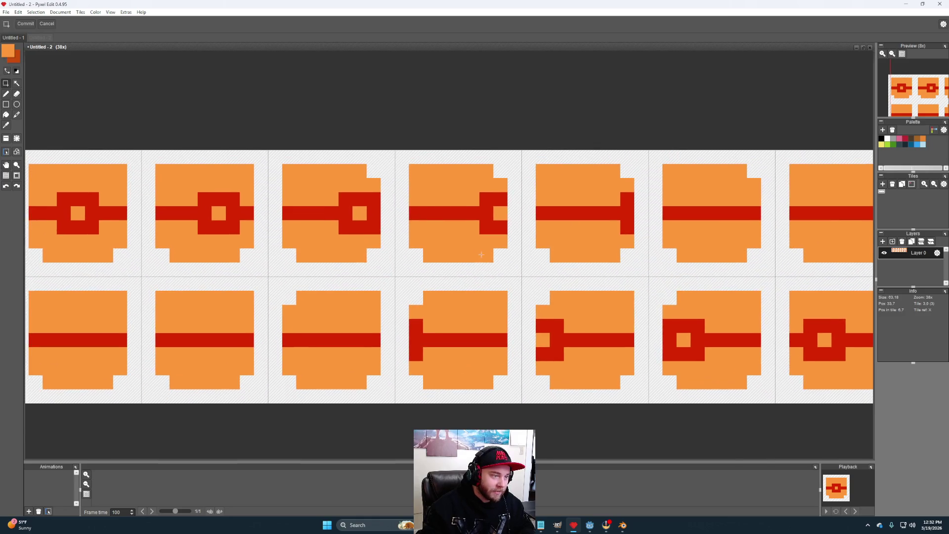
scroll(483, 254, "down", 2)
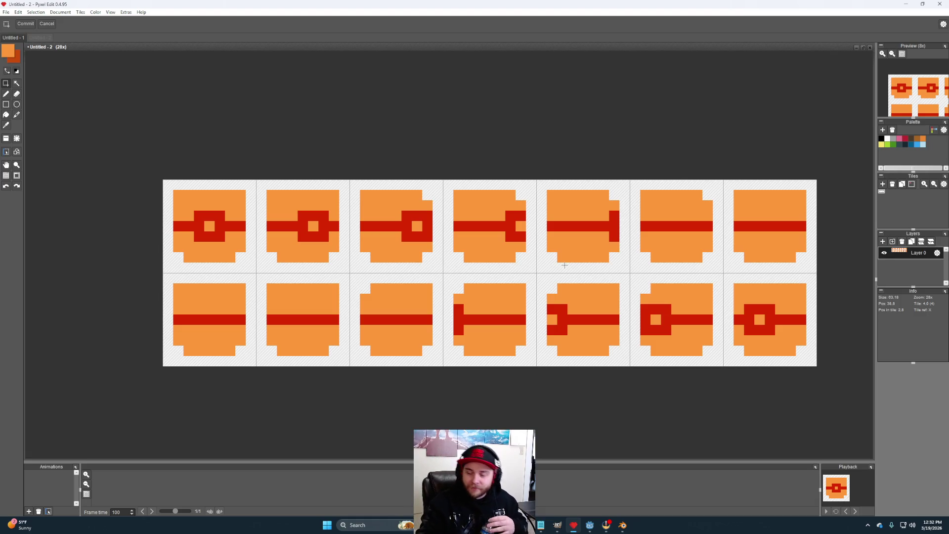
scroll(505, 281, "down", 2)
scroll(502, 287, "up", 2)
key("ctrl+s")
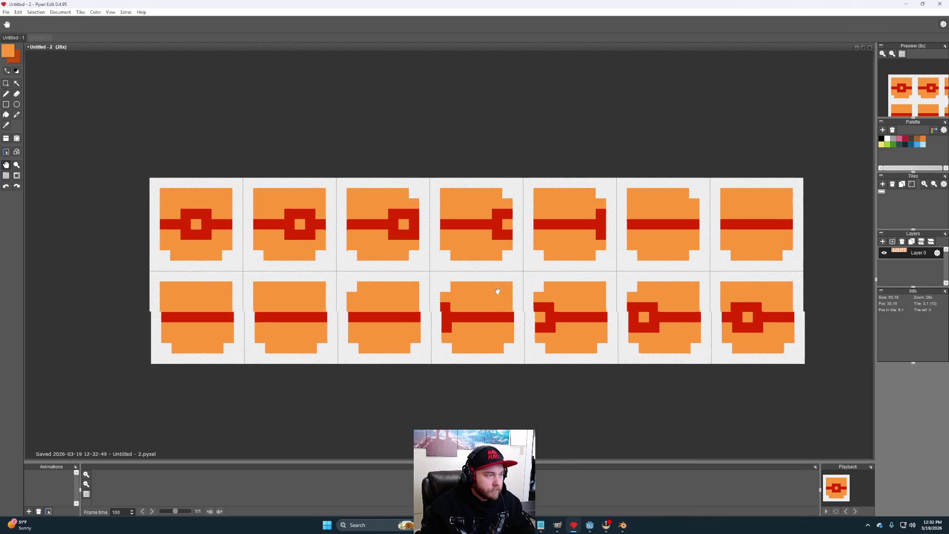
left_click(5, 11)
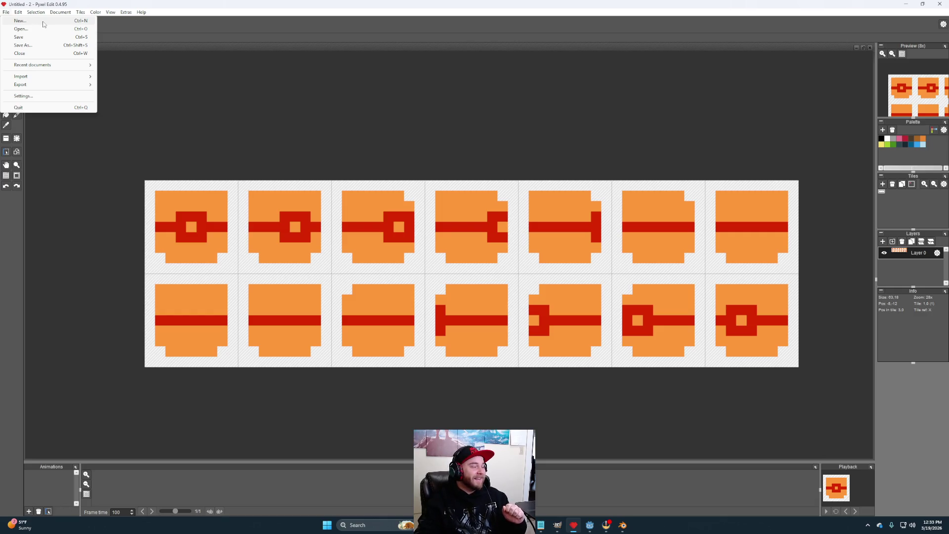
Step: Create a new document with 5-pixel-wide tiles and pick white for the Pencil
left_click(43, 22)
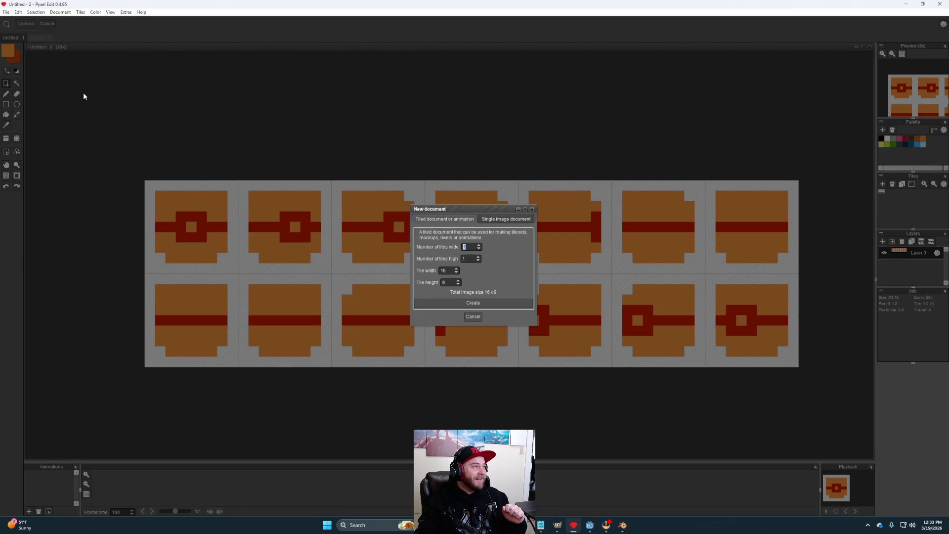
double_click(452, 271)
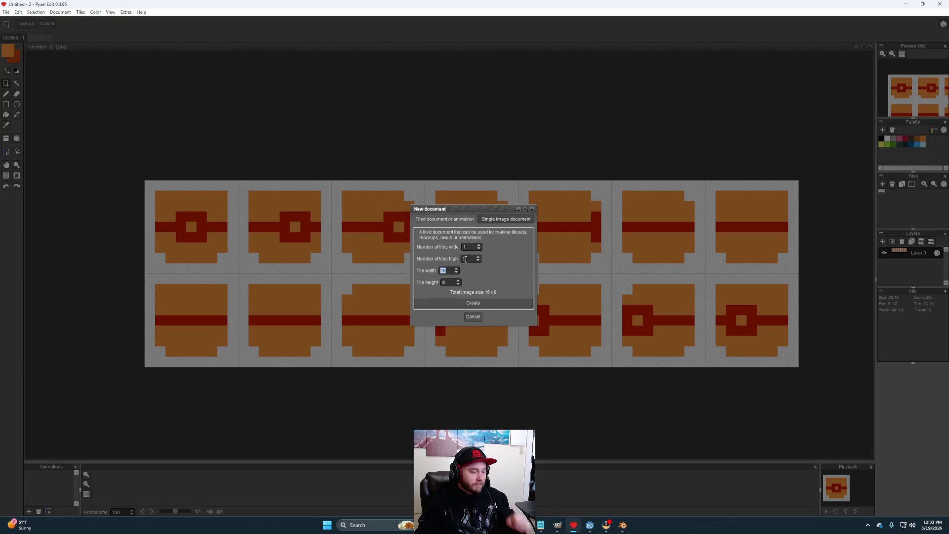
type("5")
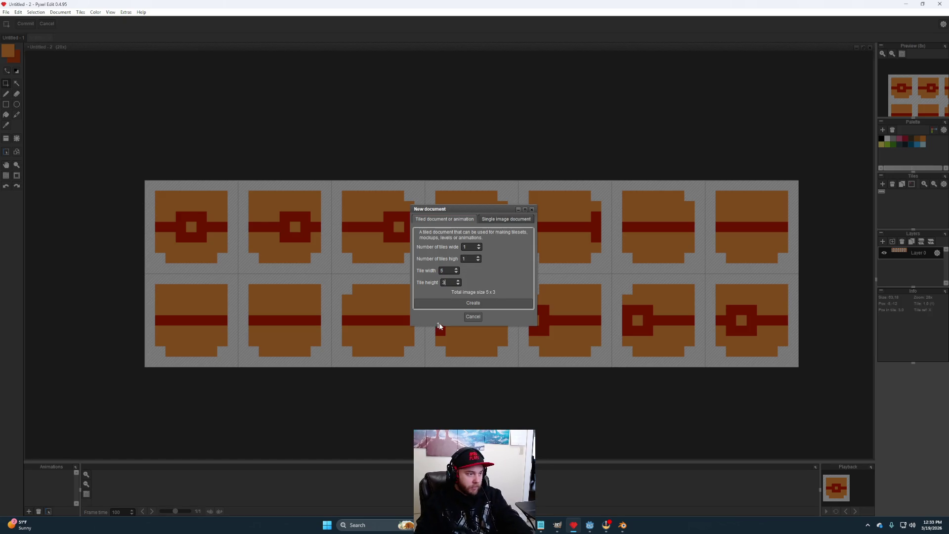
left_click(454, 304)
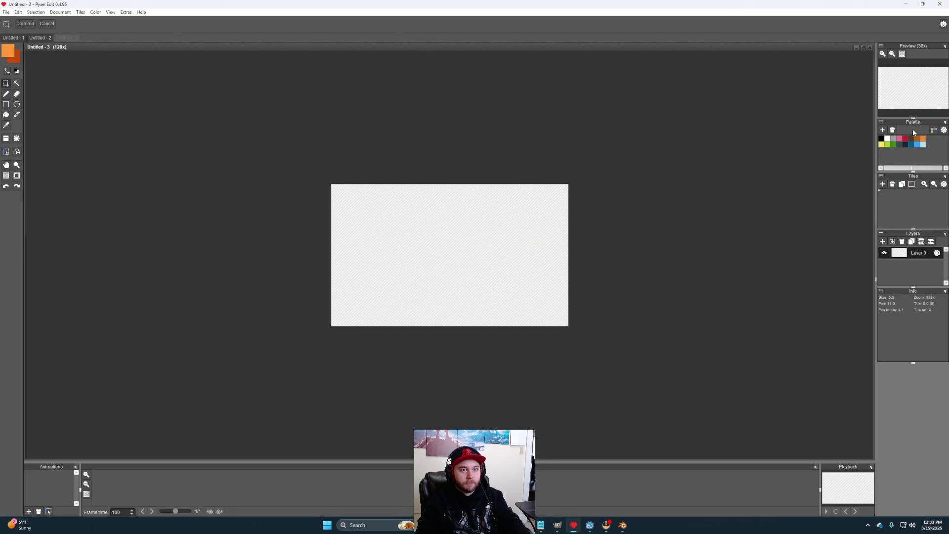
left_click(888, 139)
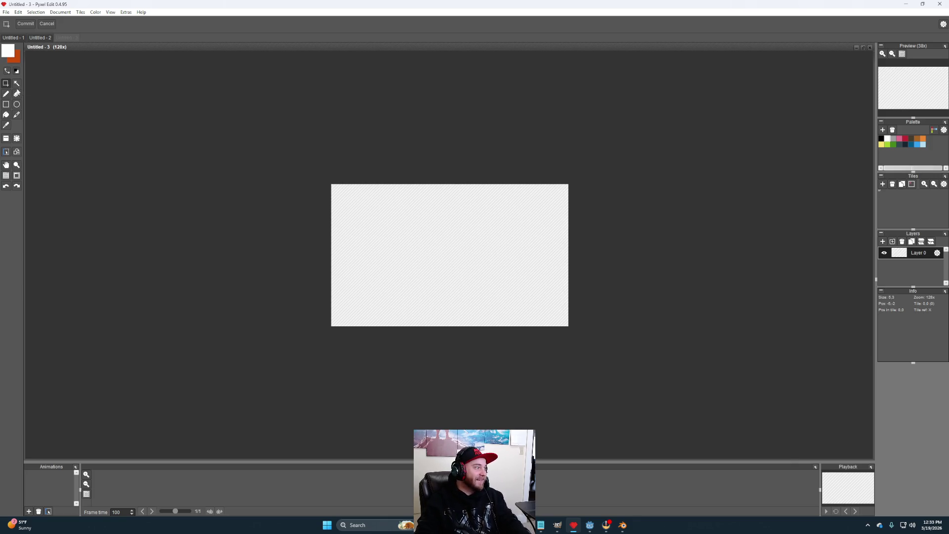
left_click(5, 94)
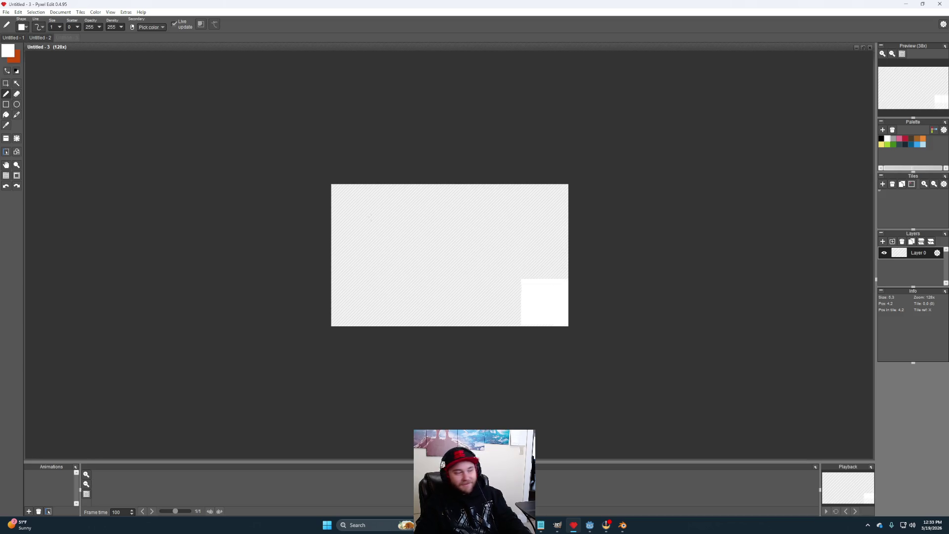
Step: Change the tile size to 5 by 2 pixels
left_click(6, 11)
mouse_move(60, 12)
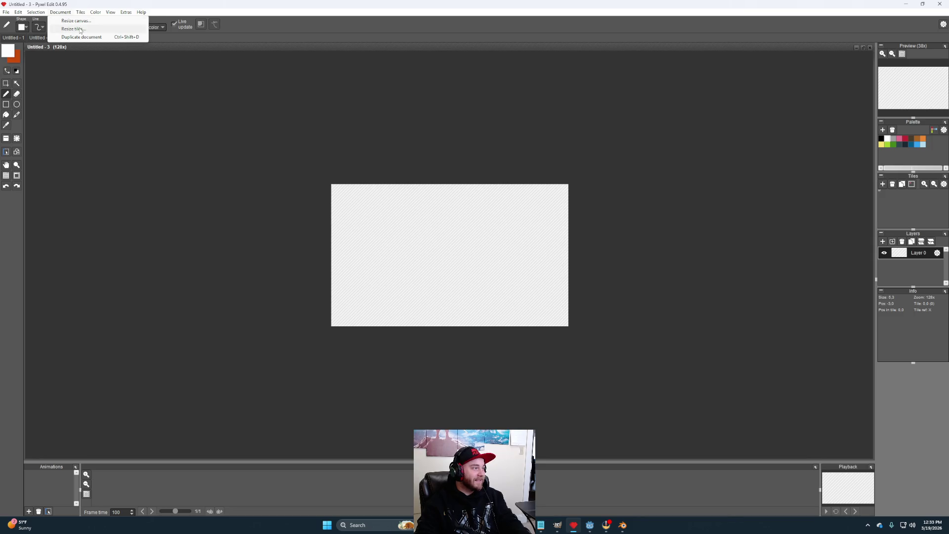
left_click(80, 29)
left_click(470, 268)
key("BackSpace")
type("2")
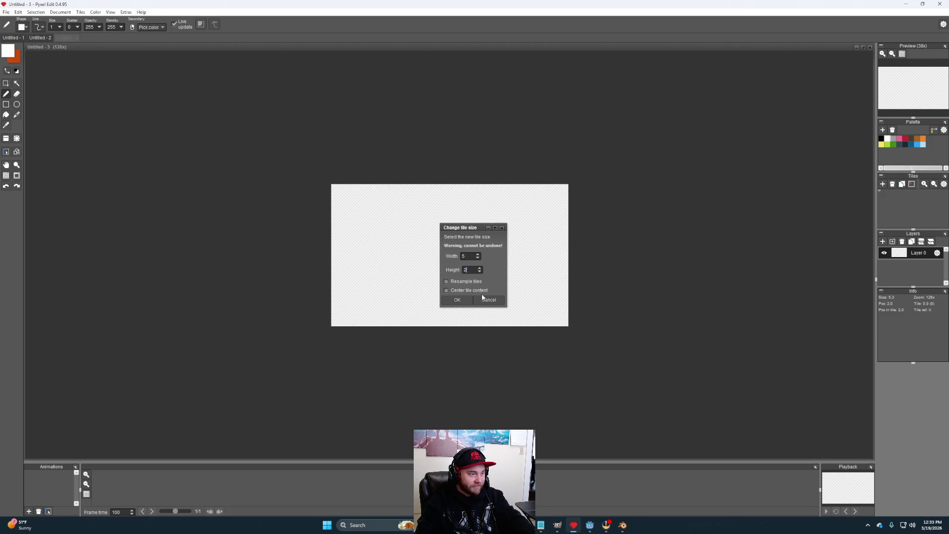
left_click(461, 301)
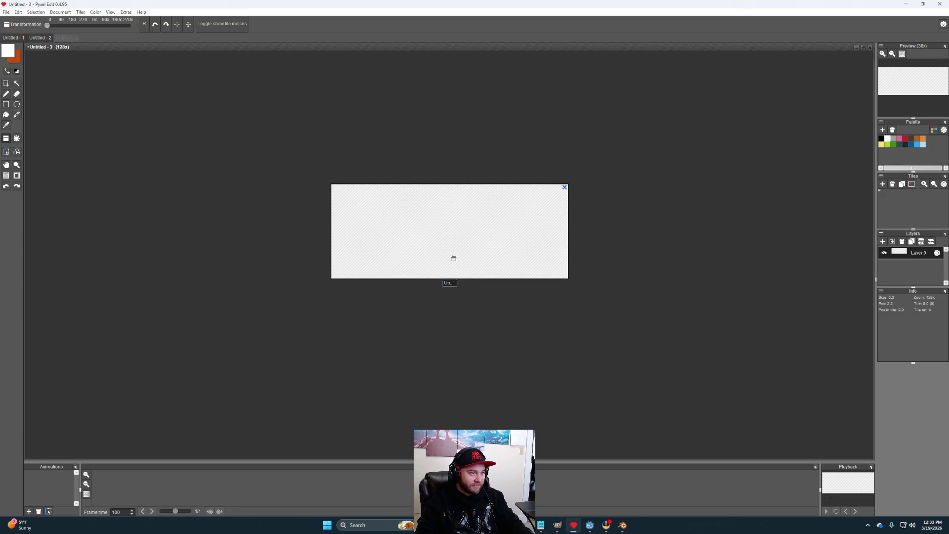
Step: Paint a white T-shaped block across the tile
left_click(6, 94)
mouse_move(449, 256)
left_mouse_down()
mouse_move(495, 256)
mouse_move(443, 216)
left_mouse_up()
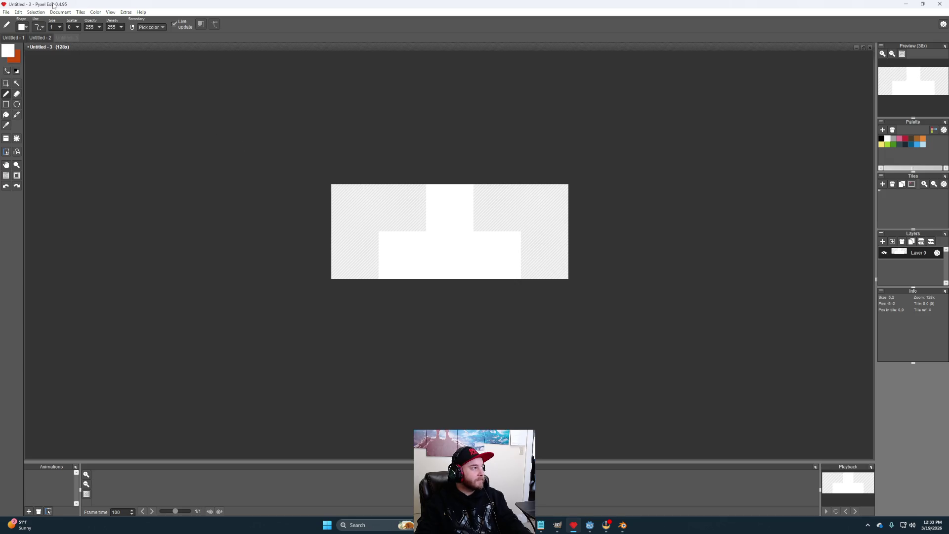
left_click(96, 12)
mouse_move(81, 12)
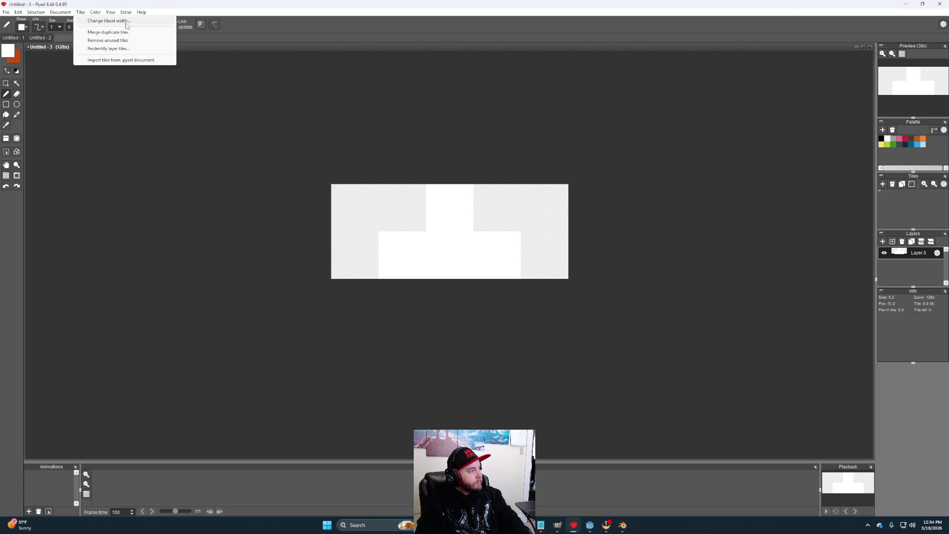
Step: Resize the canvas to 2 tiles wide by 2 tiles high
left_click(68, 21)
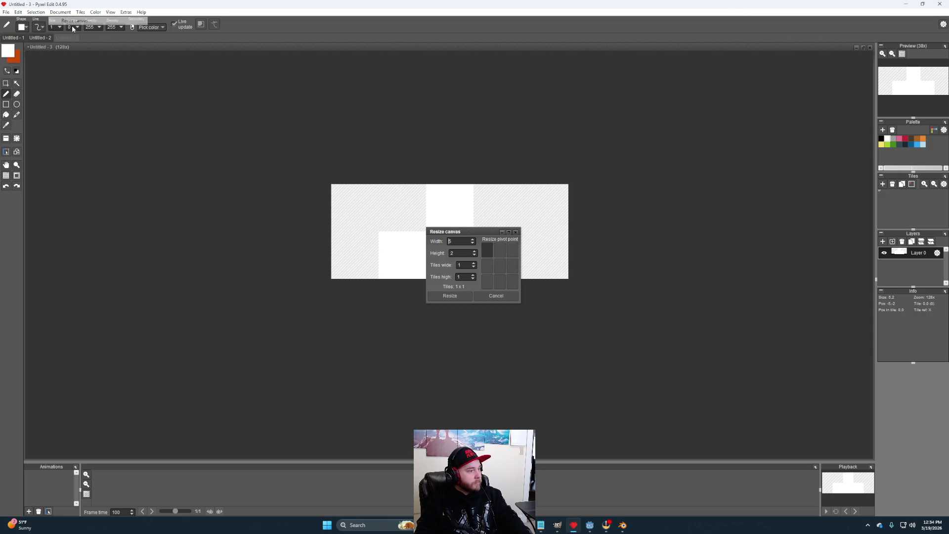
double_click(463, 266)
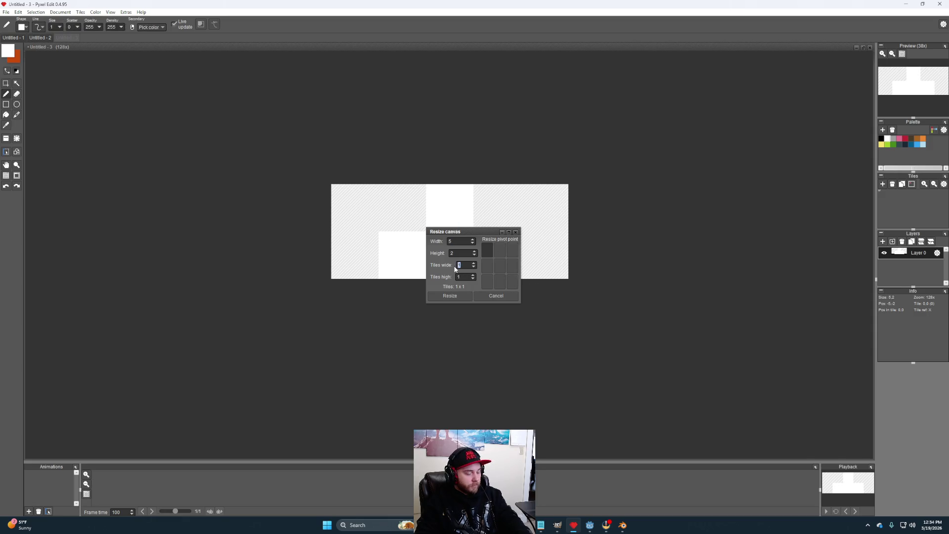
type("2")
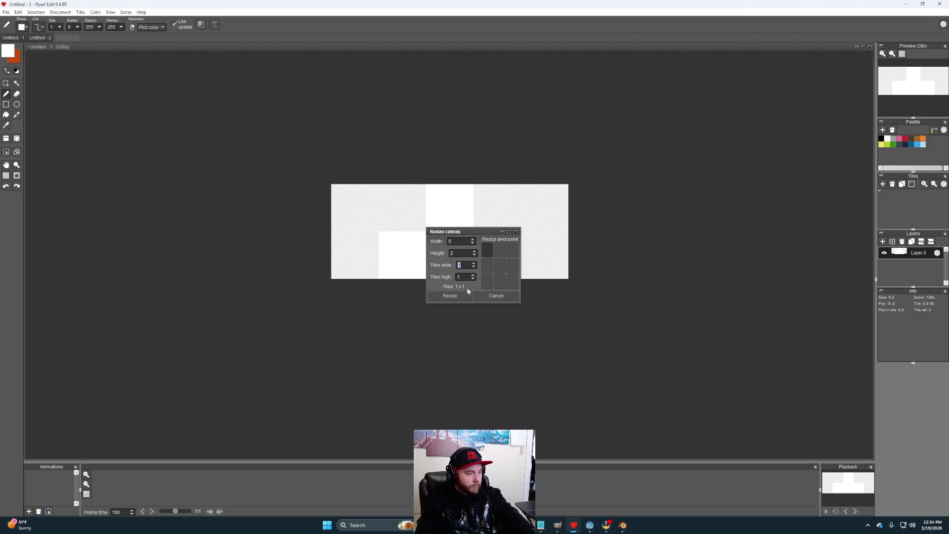
left_click(463, 278)
type("2")
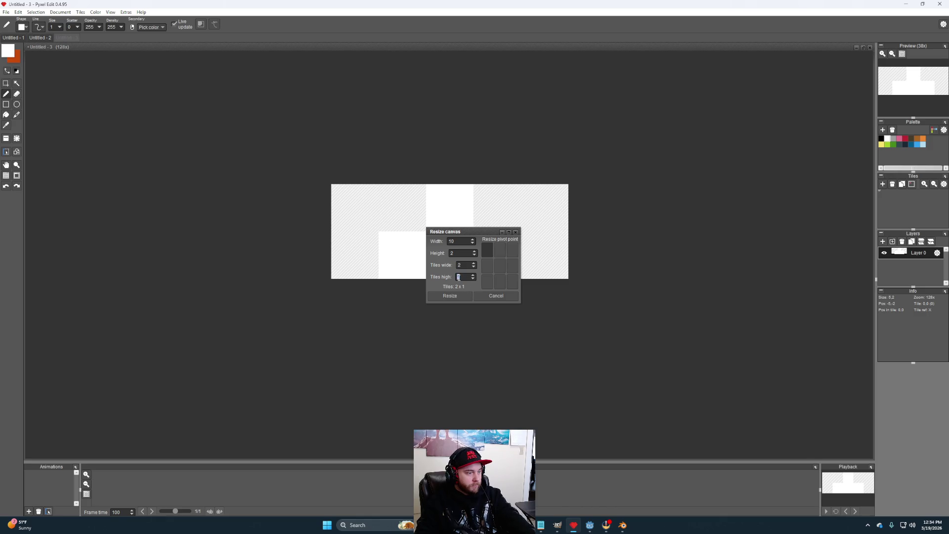
left_click(461, 297)
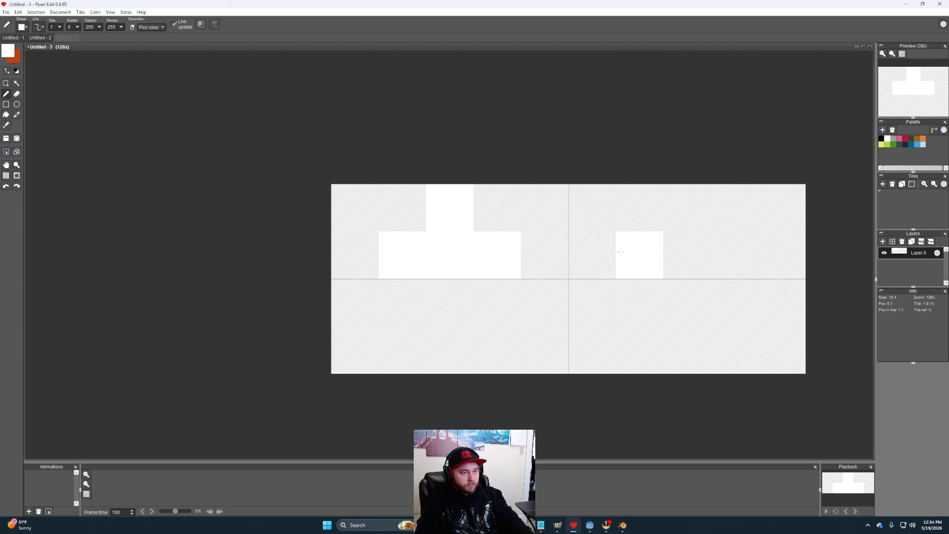
Step: Paint the same white shape in the top-right, bottom-left and bottom-right tiles
mouse_move(625, 253)
left_mouse_down()
mouse_move(734, 255)
mouse_move(687, 208)
mouse_move(640, 208)
left_mouse_up()
mouse_move(400, 349)
left_mouse_down()
mouse_move(495, 349)
mouse_move(450, 302)
left_mouse_up()
mouse_move(635, 355)
left_mouse_down()
mouse_move(781, 350)
mouse_move(693, 304)
left_mouse_up()
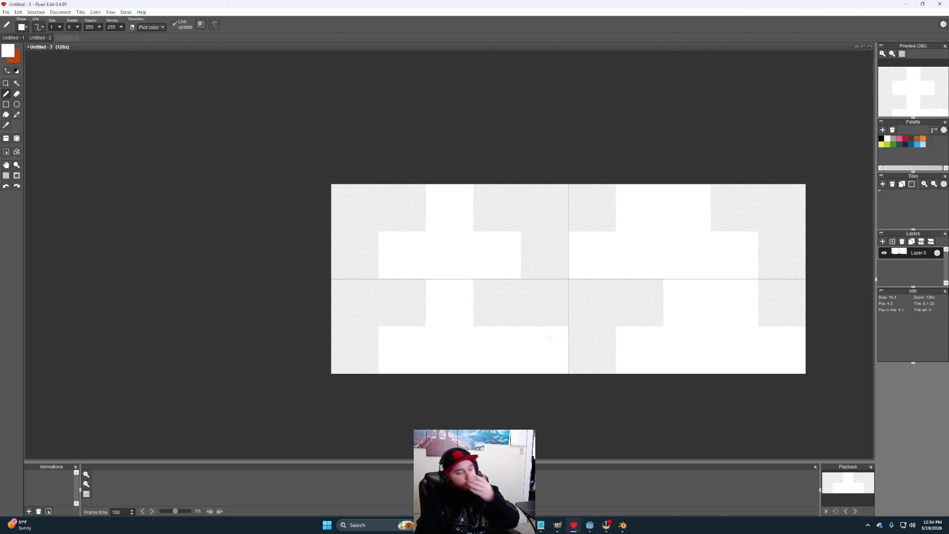
scroll(613, 368, "down", 3)
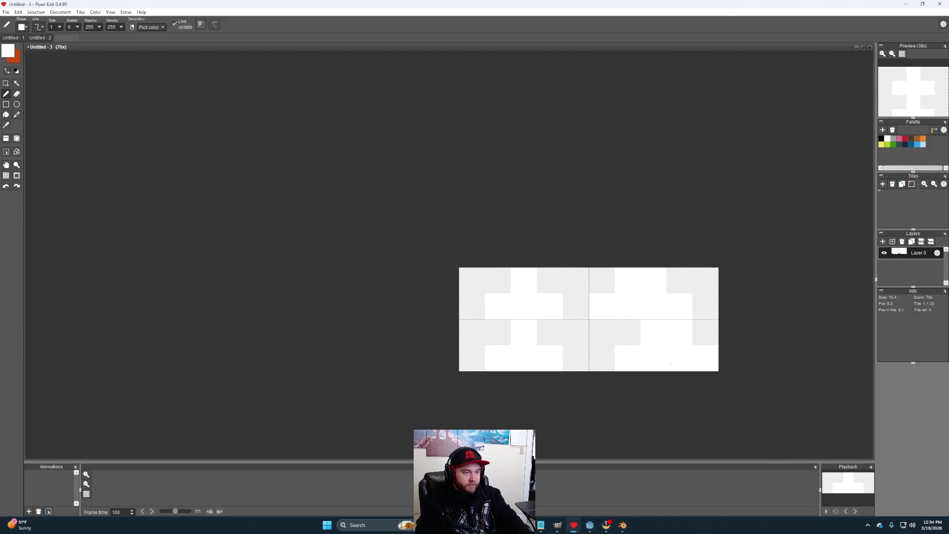
left_click(6, 12)
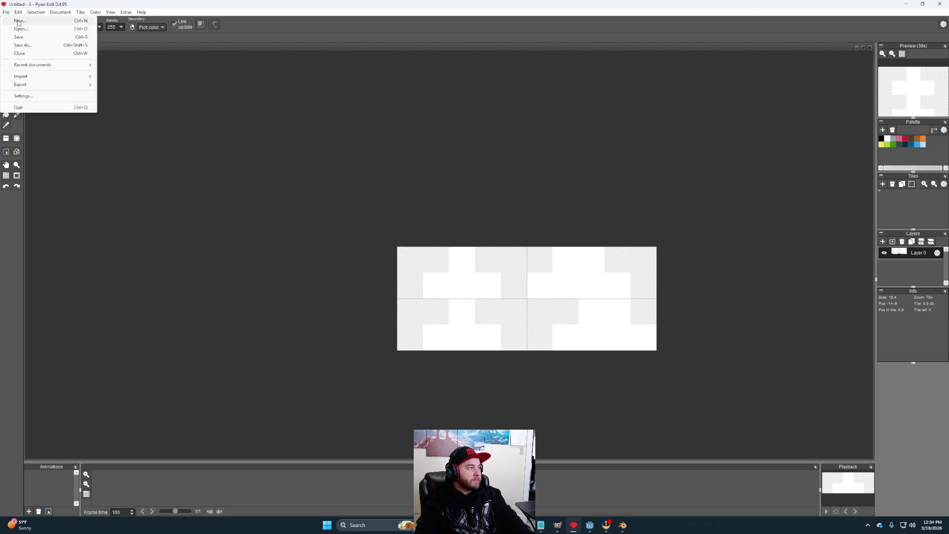
Step: Create a new document with 15-pixel-wide, 8-pixel-high tiles
left_click(33, 21)
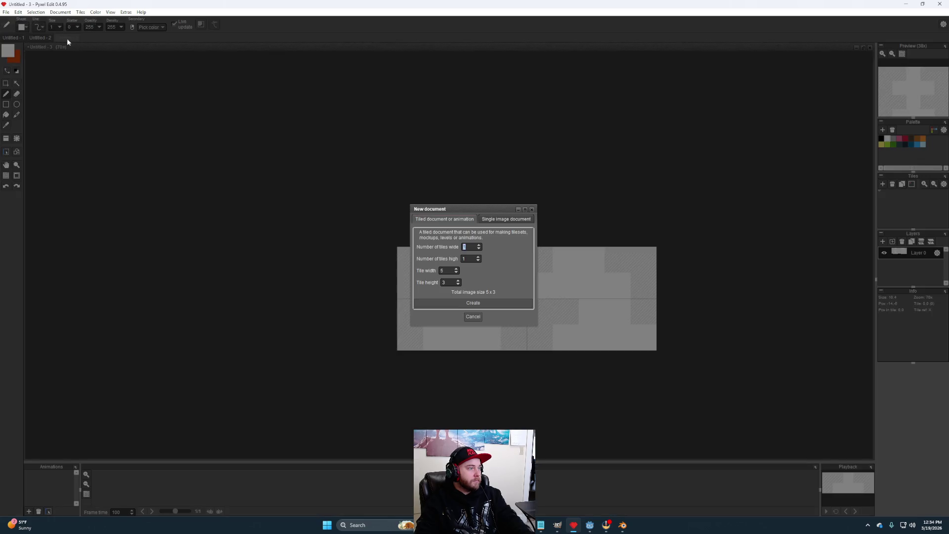
double_click(441, 270)
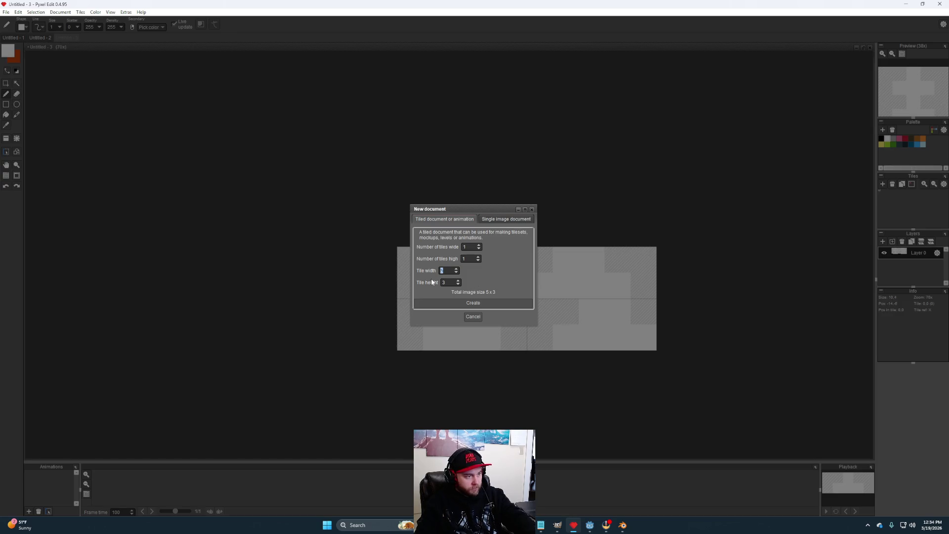
double_click(443, 283)
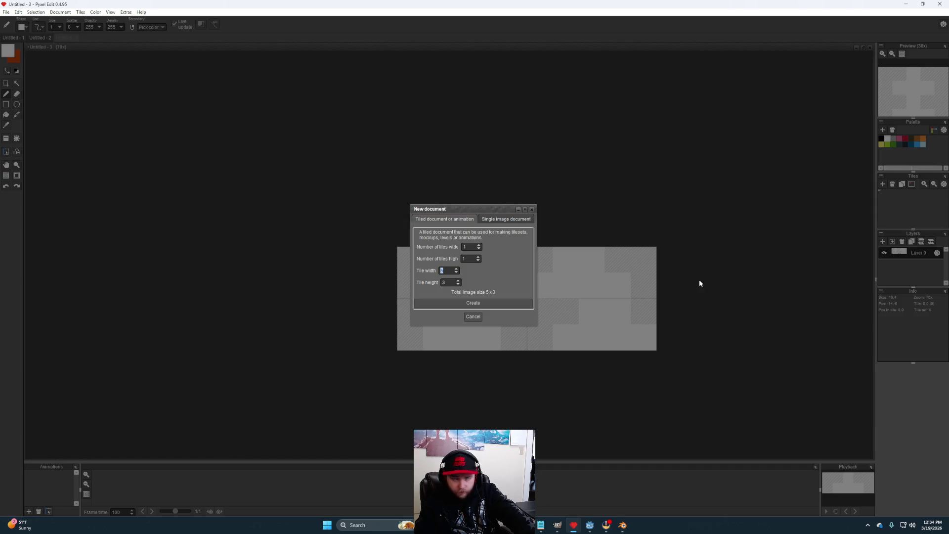
type("8")
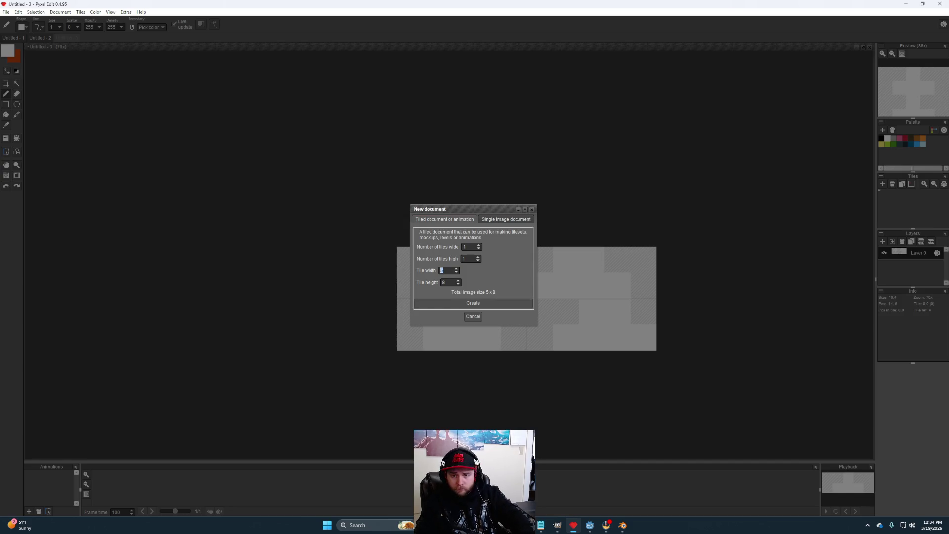
type("15")
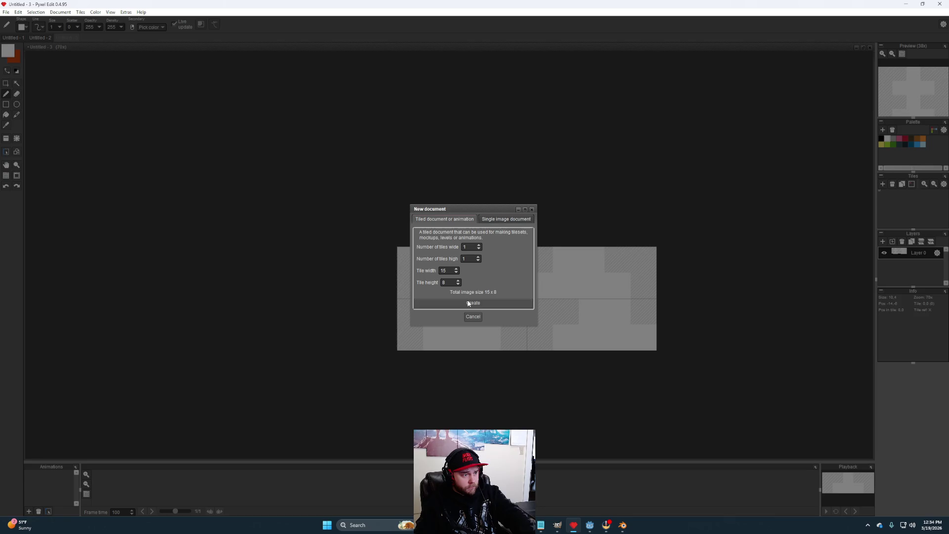
left_click(479, 301)
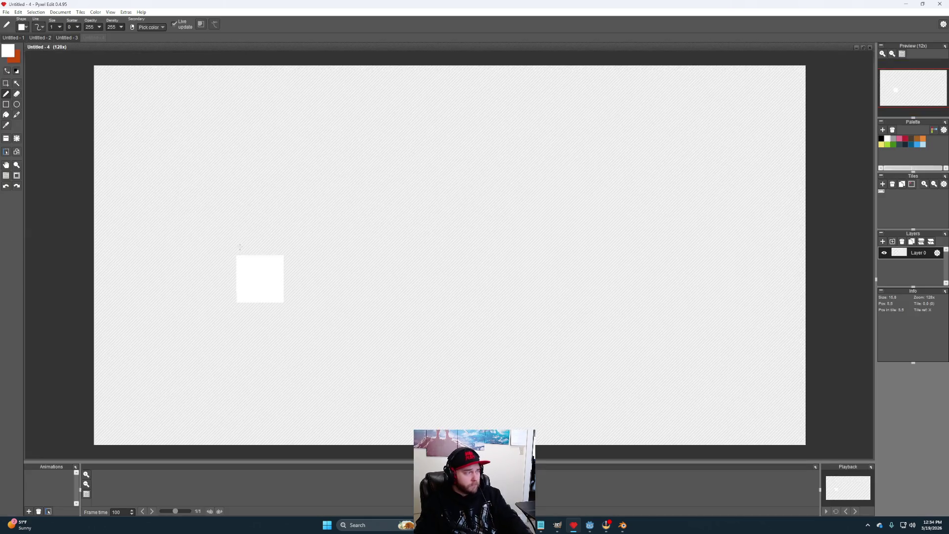
Step: Paint the red top row of the stepped cap in the new document
left_click(41, 37)
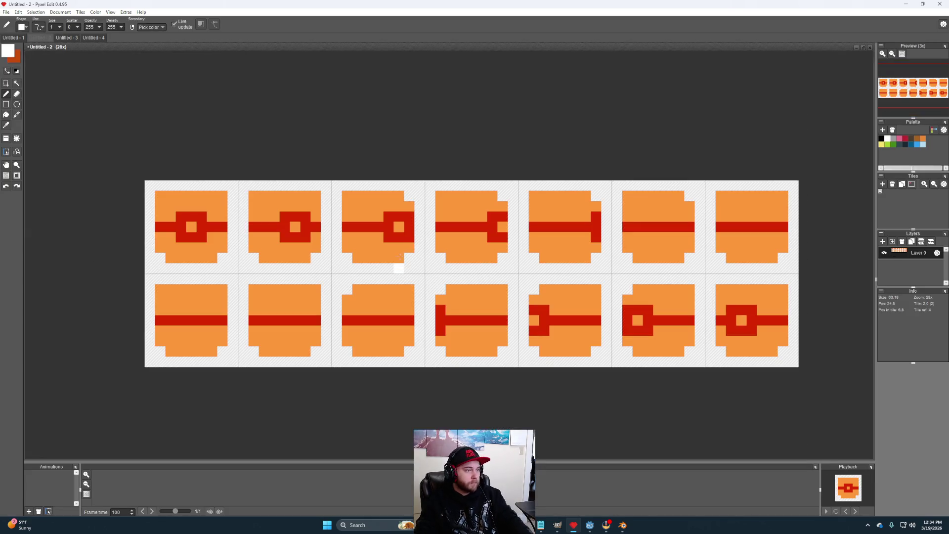
left_click(91, 37)
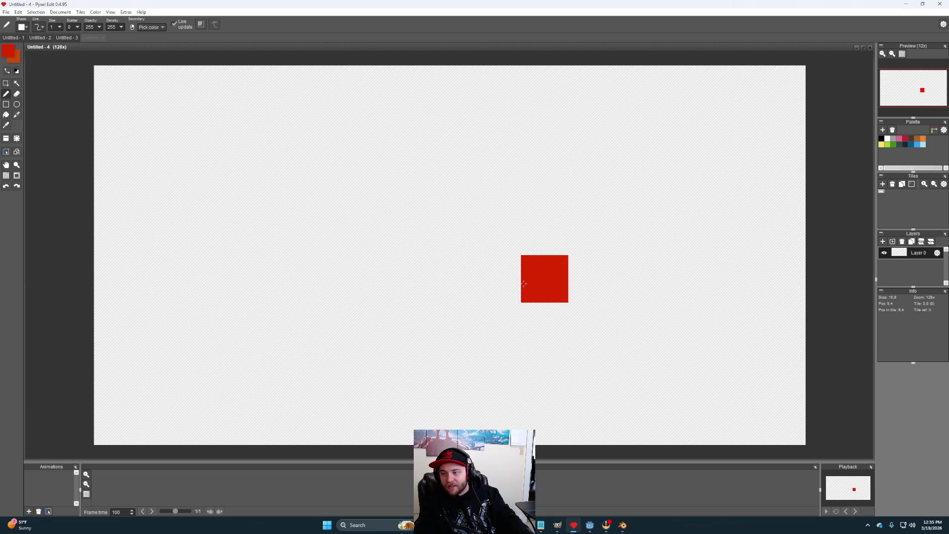
scroll(496, 278, "down", 1)
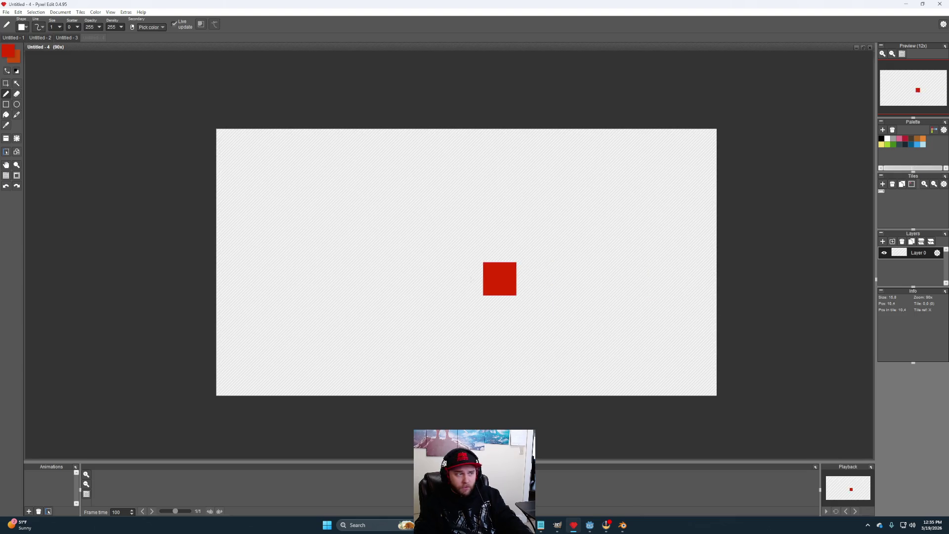
left_click(470, 148)
left_click(507, 157)
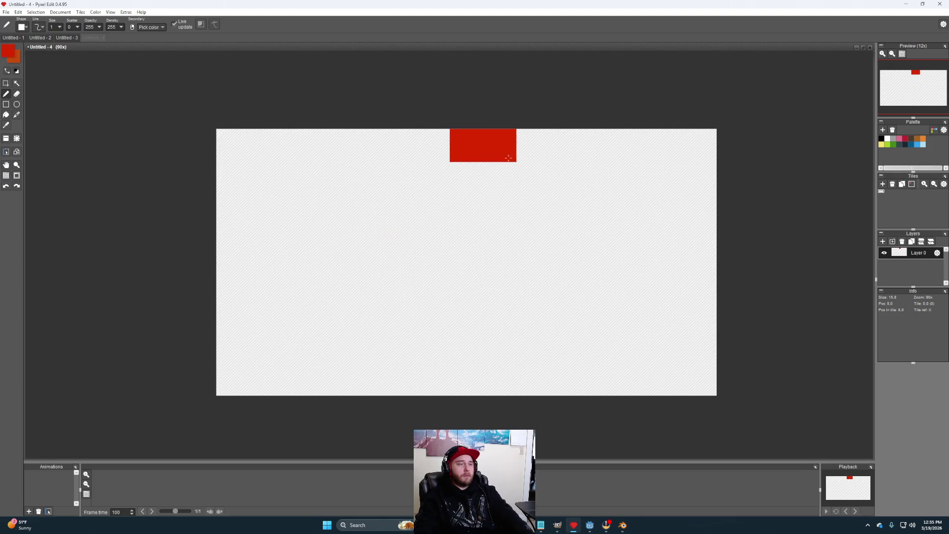
left_click(527, 156)
left_click(567, 148)
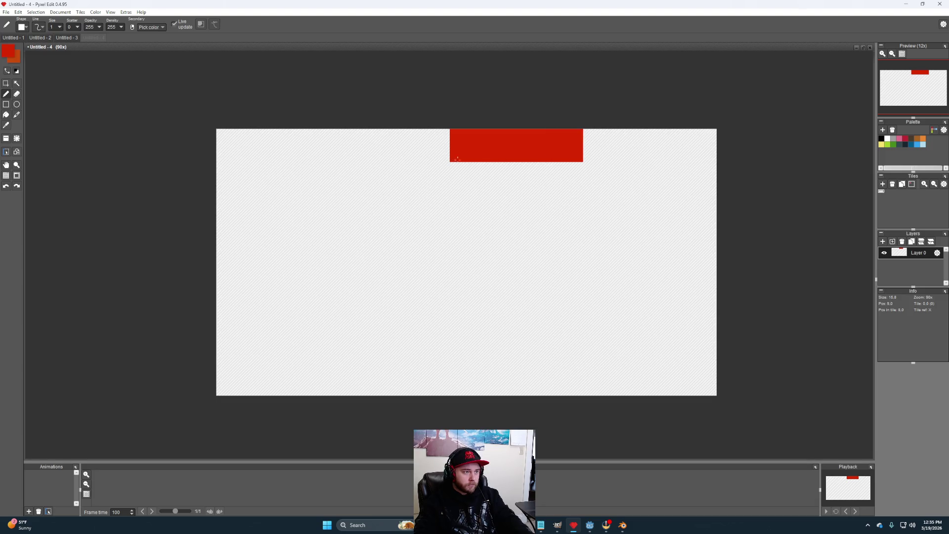
left_click(433, 148)
left_click(400, 149)
left_click(367, 148)
left_click(345, 184)
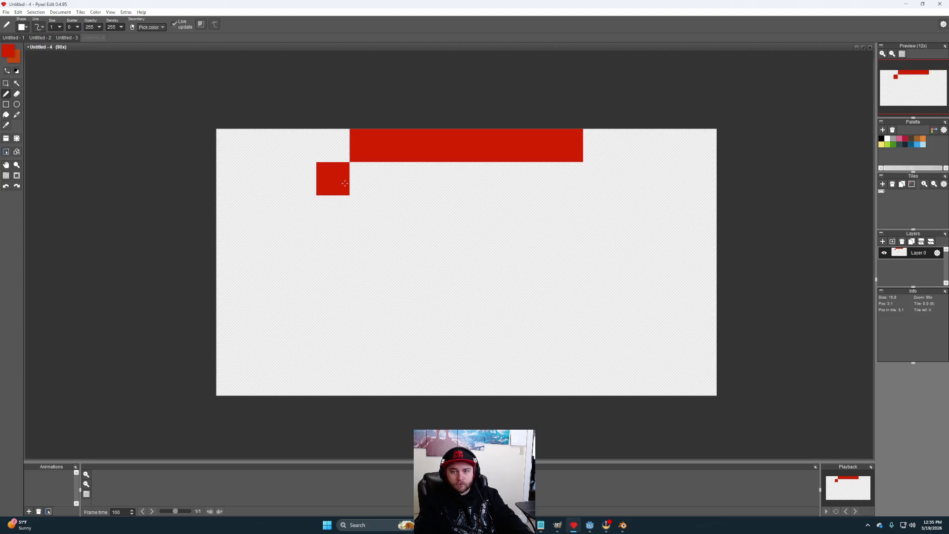
Step: Draw the cap's stepped left and right outlines to the bottom and flood-fill it red
mouse_move(344, 183)
left_mouse_down()
mouse_move(333, 240)
mouse_move(315, 240)
mouse_move(301, 279)
mouse_move(270, 316)
mouse_move(267, 380)
left_mouse_up()
left_click(677, 213)
mouse_move(600, 178)
left_mouse_down()
mouse_move(600, 213)
mouse_move(633, 246)
mouse_move(626, 265)
left_mouse_up()
left_click_drag(667, 312, 666, 381)
key("f")
left_click(601, 335)
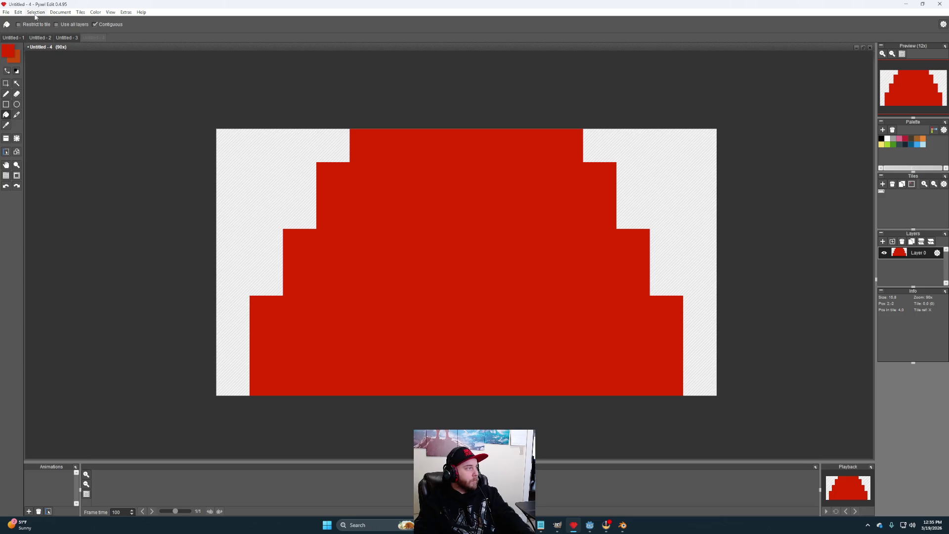
left_click(64, 12)
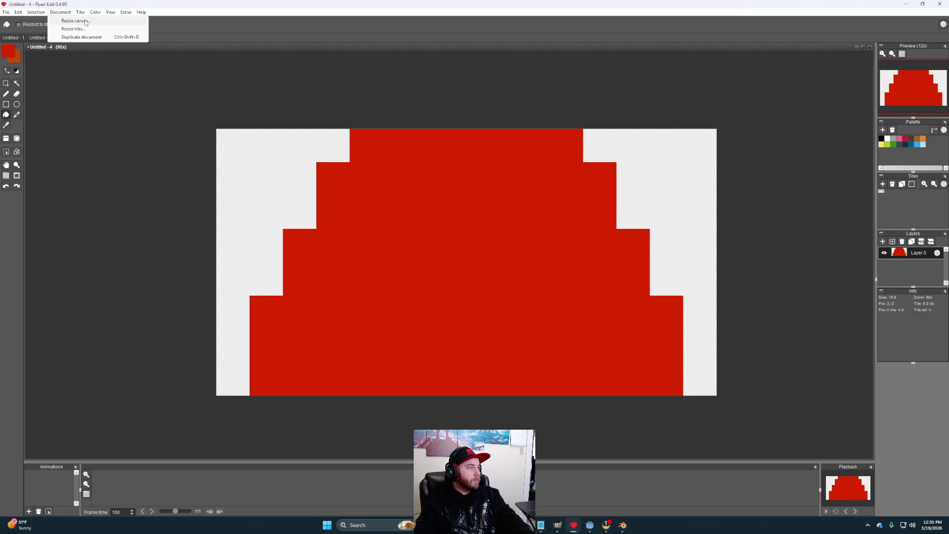
Step: Make the canvas four tiles tall
left_click(86, 23)
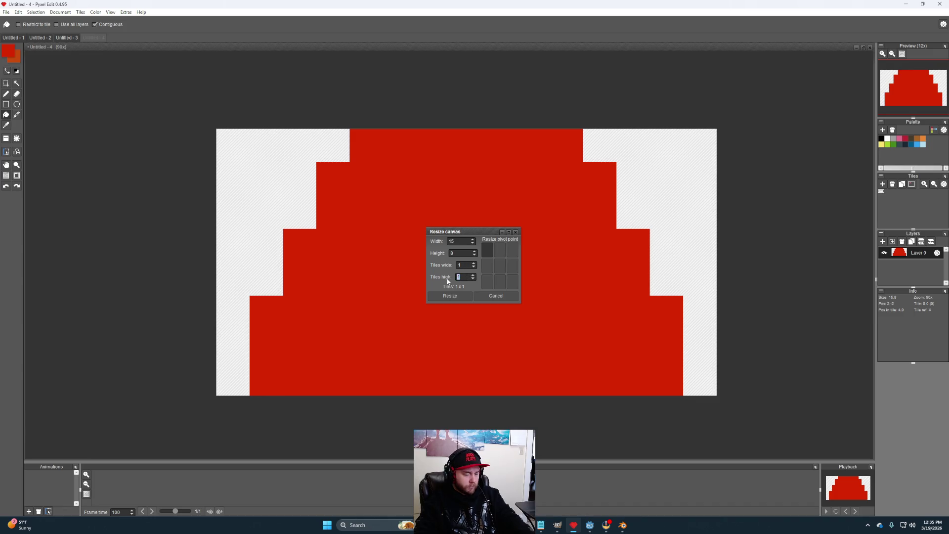
type("2")
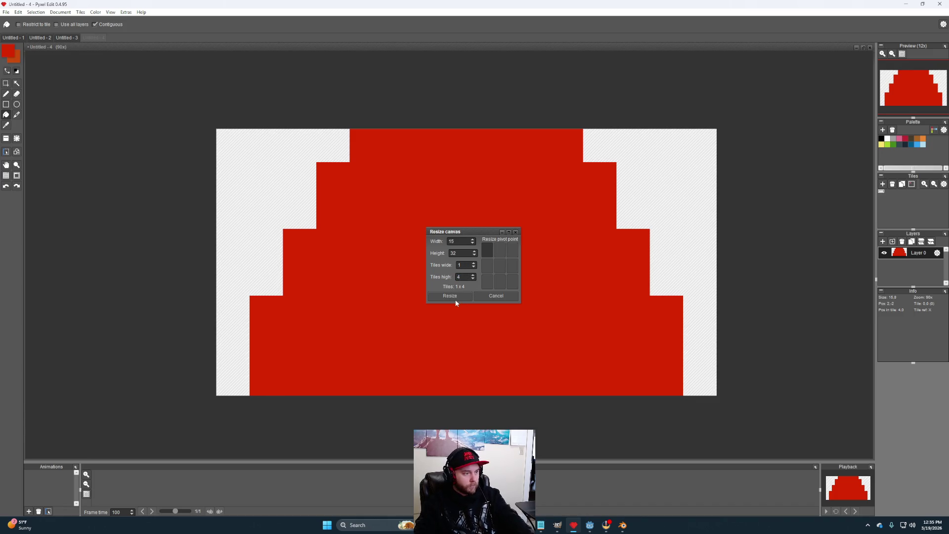
left_click(450, 296)
scroll(521, 275, "down", 3)
mouse_move(550, 310)
left_mouse_down()
mouse_move(549, 254)
mouse_move(512, 319)
mouse_move(509, 364)
mouse_move(546, 276)
mouse_move(541, 250)
mouse_move(558, 282)
left_mouse_up()
key("b")
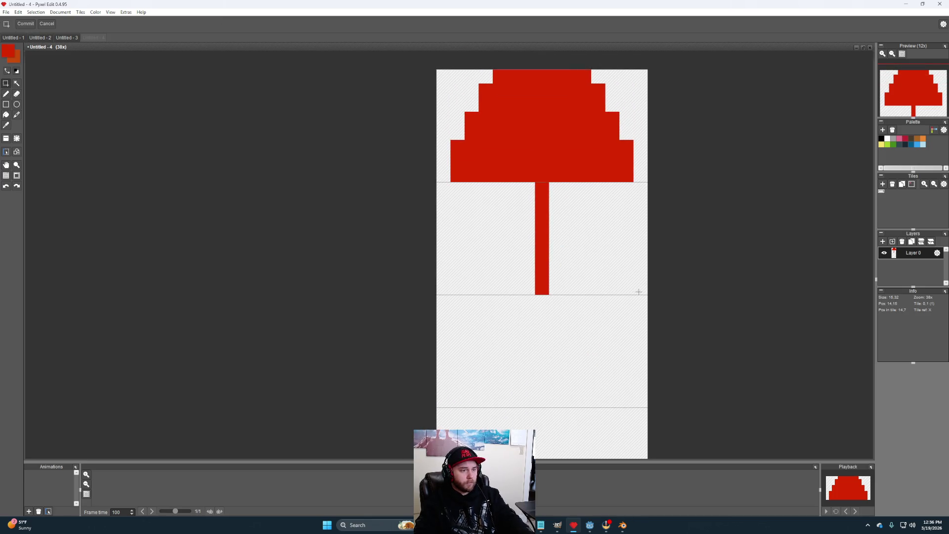
Step: Copy the top cap-and-stem pair down into tiles 3 and 4
mouse_move(644, 292)
left_mouse_down()
mouse_move(478, 210)
mouse_move(431, 70)
left_mouse_up()
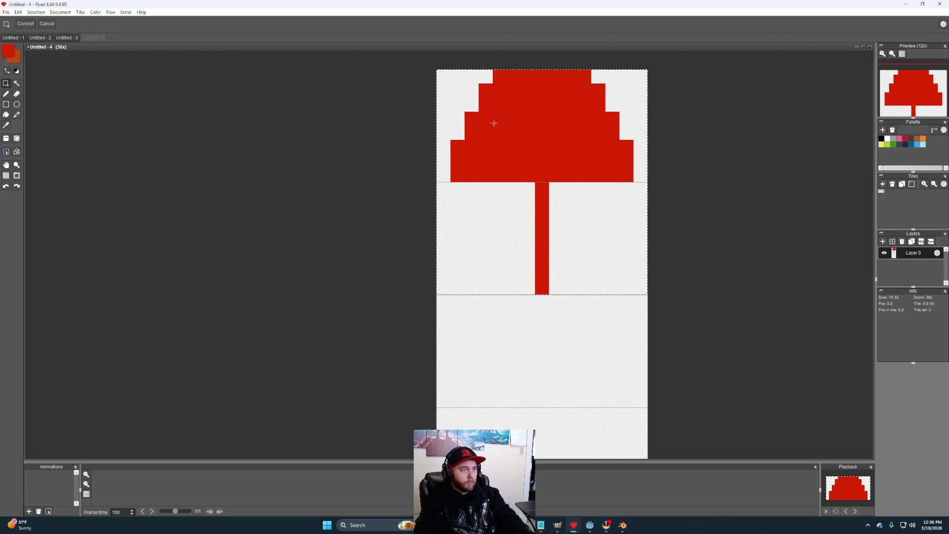
scroll(544, 223, "down", 3)
mouse_move(549, 200)
left_mouse_down()
mouse_move(556, 221)
mouse_move(547, 257)
left_mouse_up()
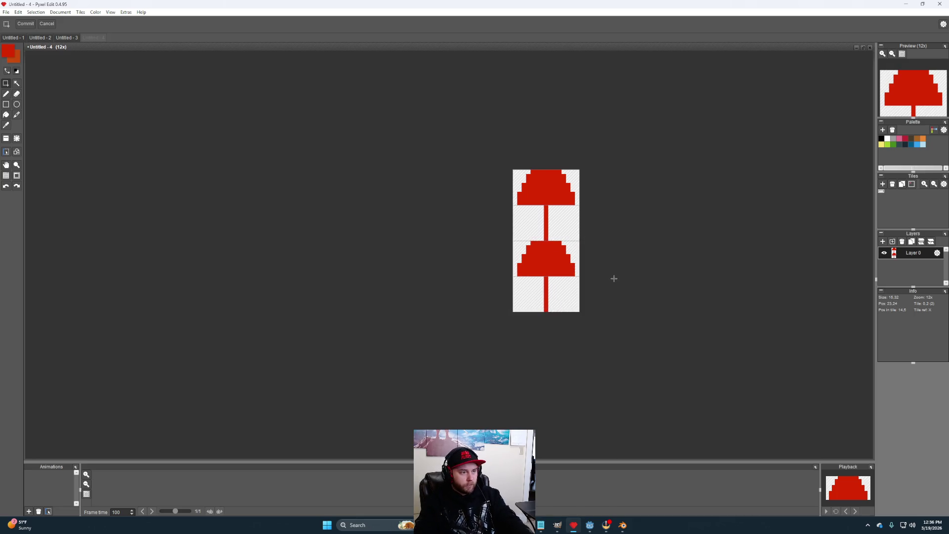
scroll(619, 269, "up", 1)
key("h")
scroll(625, 270, "up", 1)
left_click_drag(608, 269, 598, 295)
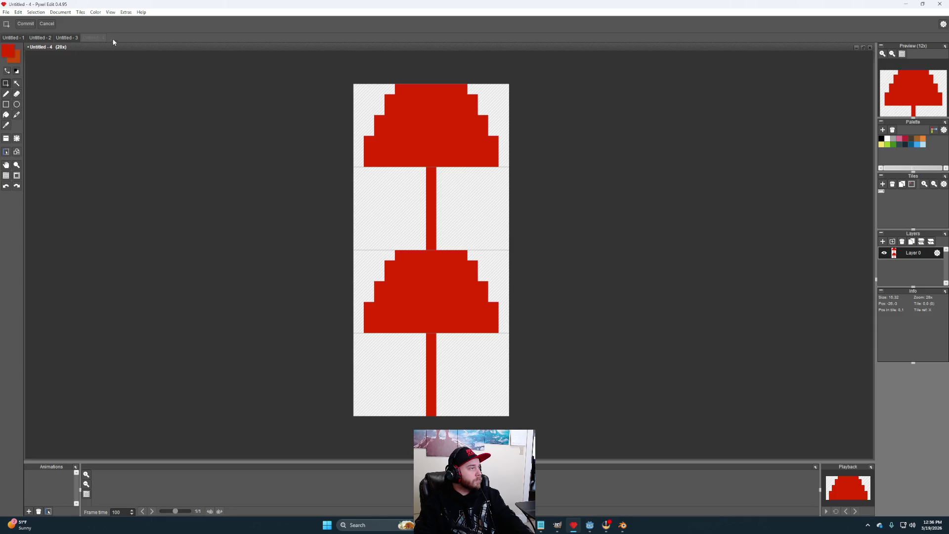
left_click(61, 12)
left_click(77, 21)
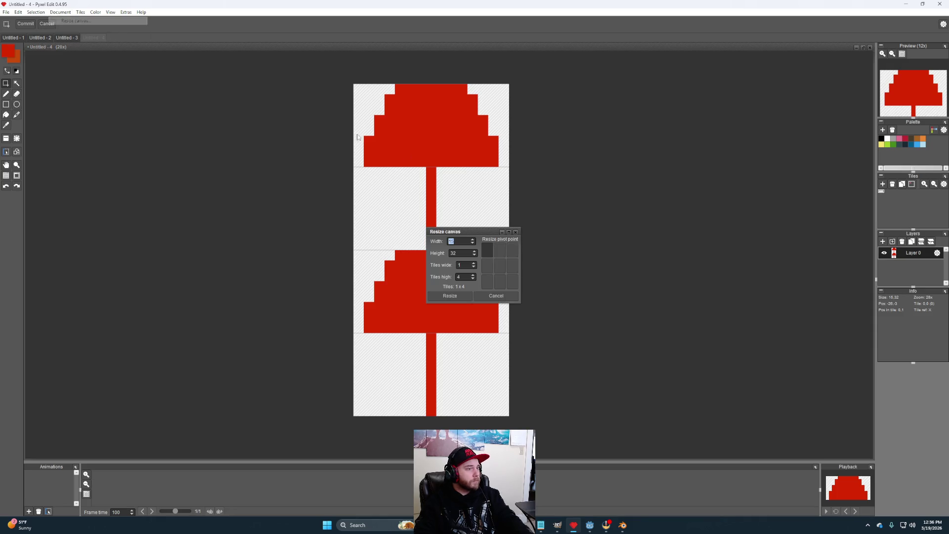
Step: Resize the canvas to 4 tiles wide, making the sheet 60×32
left_click(464, 265)
type("4")
left_click(456, 297)
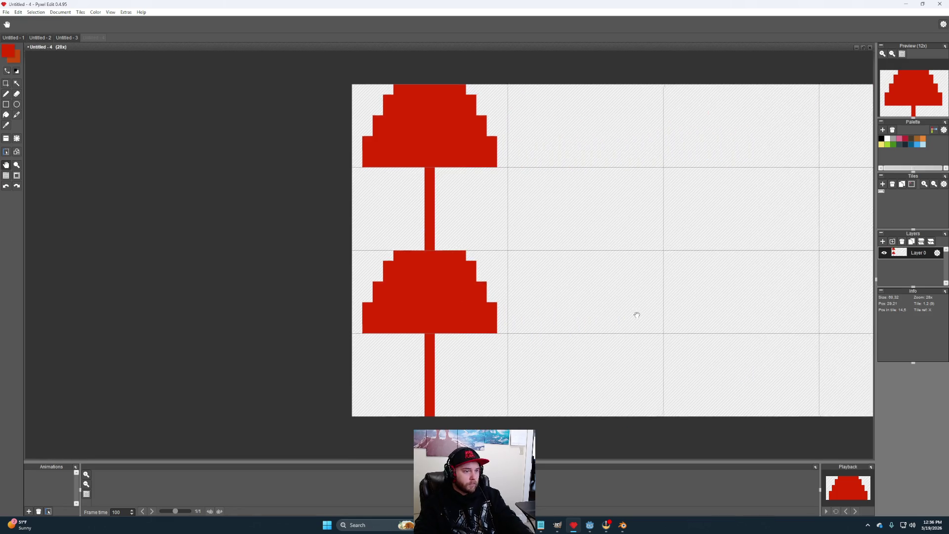
left_click_drag(645, 311, 502, 276)
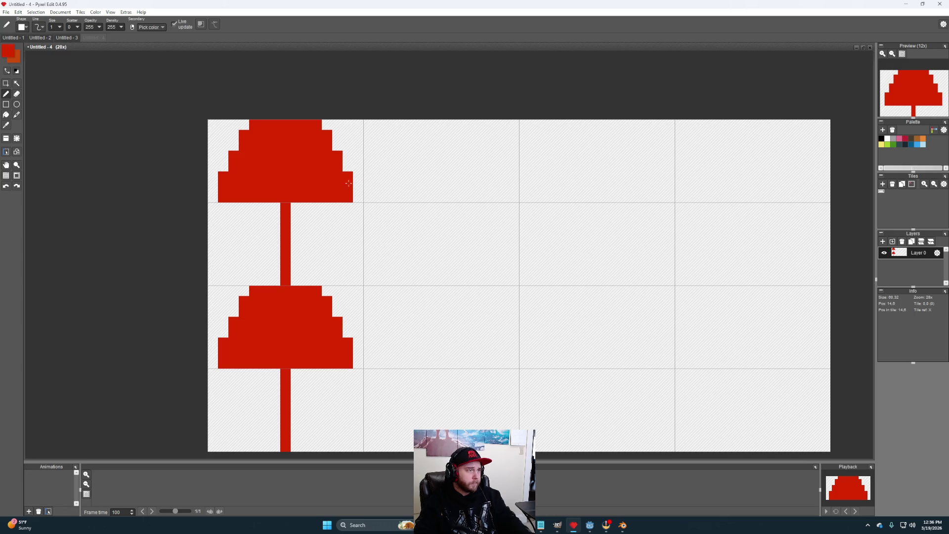
Step: Copy the red cap into the second tile and erase its edge pixels to narrow it
left_click_drag(361, 199, 208, 120)
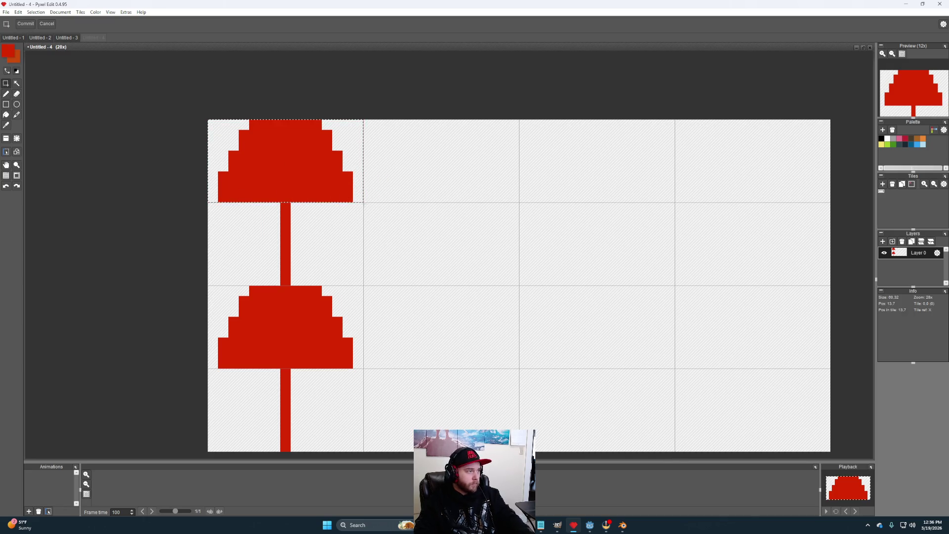
left_click_drag(327, 174, 481, 175)
left_click(549, 232)
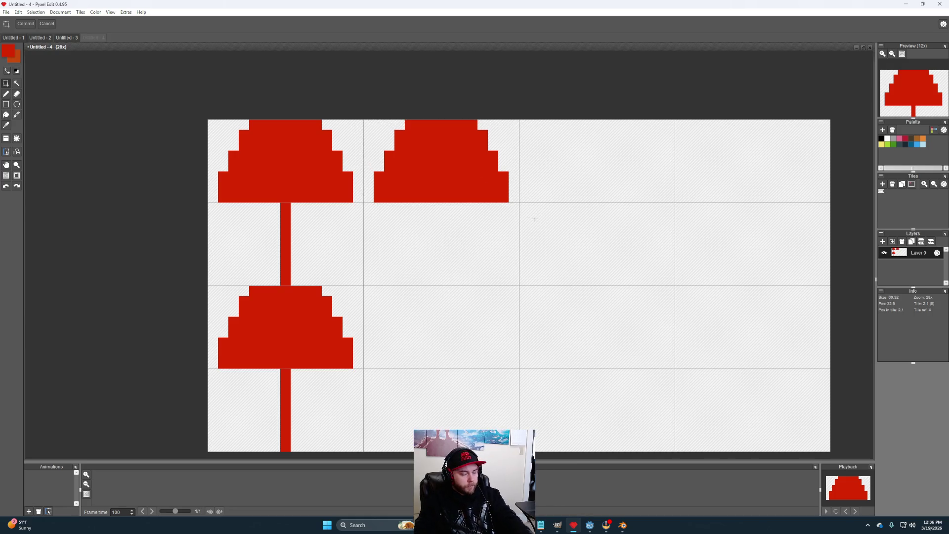
key("e")
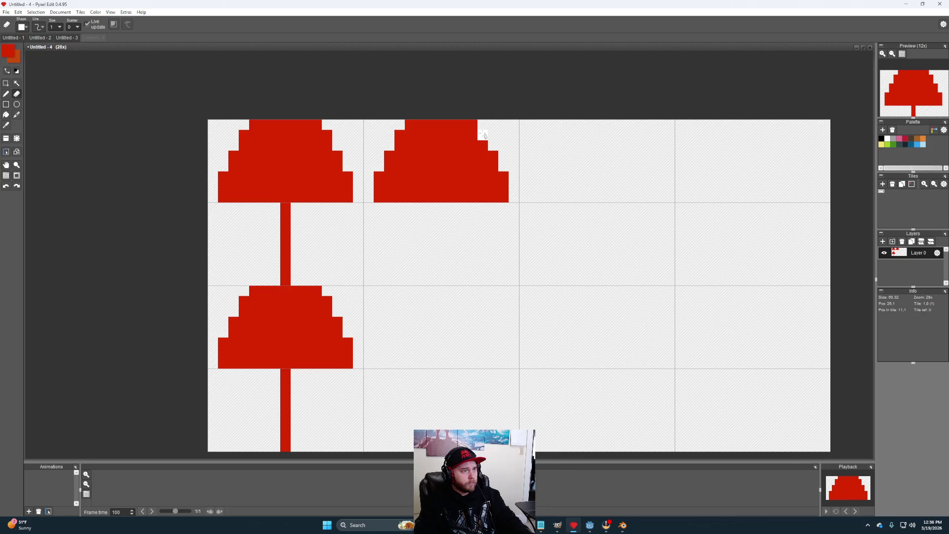
left_click(472, 124)
left_click(410, 125)
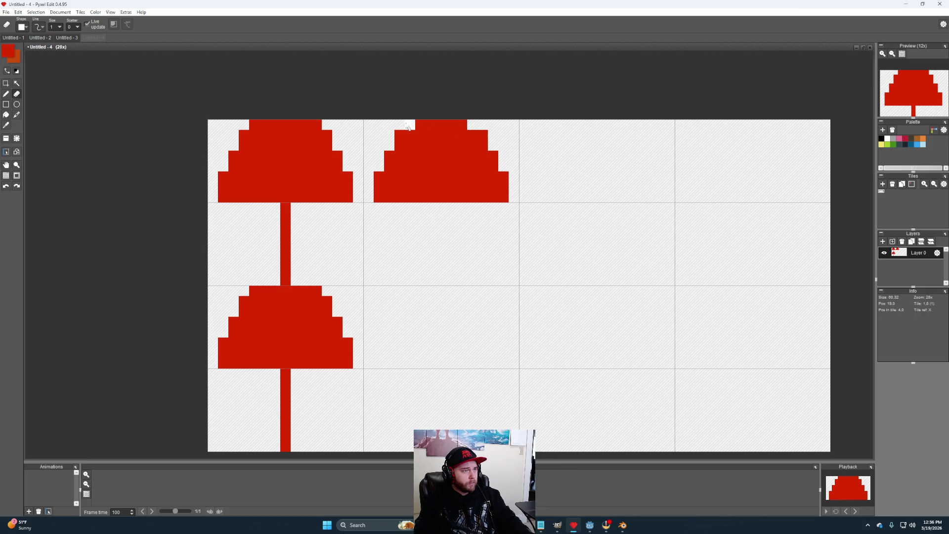
left_click_drag(486, 140, 506, 193)
left_click(503, 197)
left_click(400, 135)
left_click(390, 146)
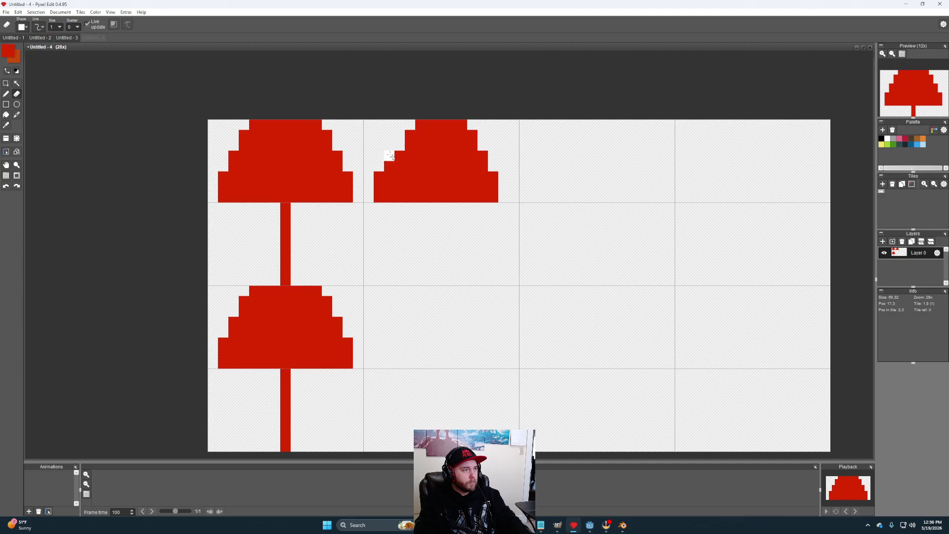
left_click_drag(379, 176, 380, 198)
mouse_move(525, 206)
left_mouse_down()
mouse_move(534, 245)
mouse_move(455, 217)
mouse_move(373, 159)
left_mouse_up()
Step: Copy the narrowed cap into the third tile and trim its stepped edges narrower
key("s")
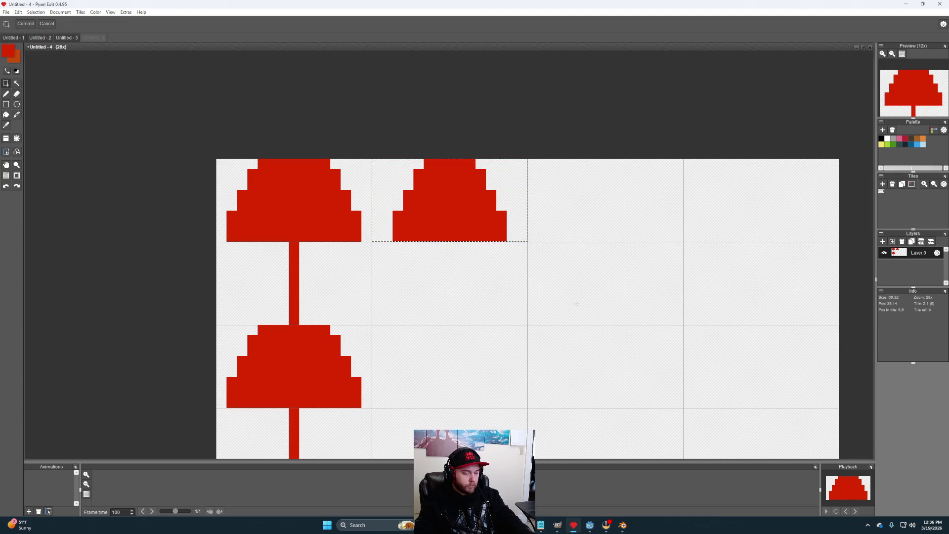
key("ctrl+c")
key("ctrl+v")
left_click_drag(467, 212, 628, 224)
left_click(660, 277)
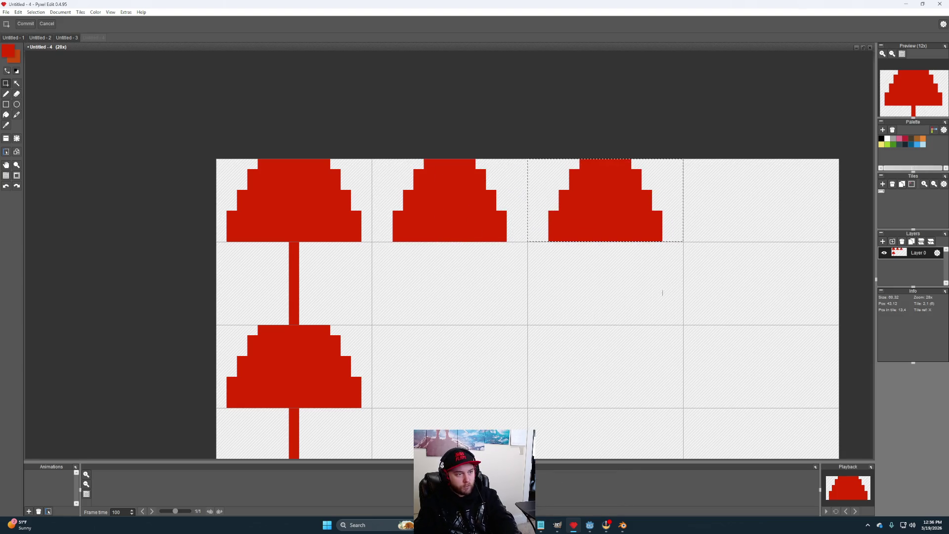
key("e")
left_click(593, 165)
left_click(585, 164)
left_click(626, 164)
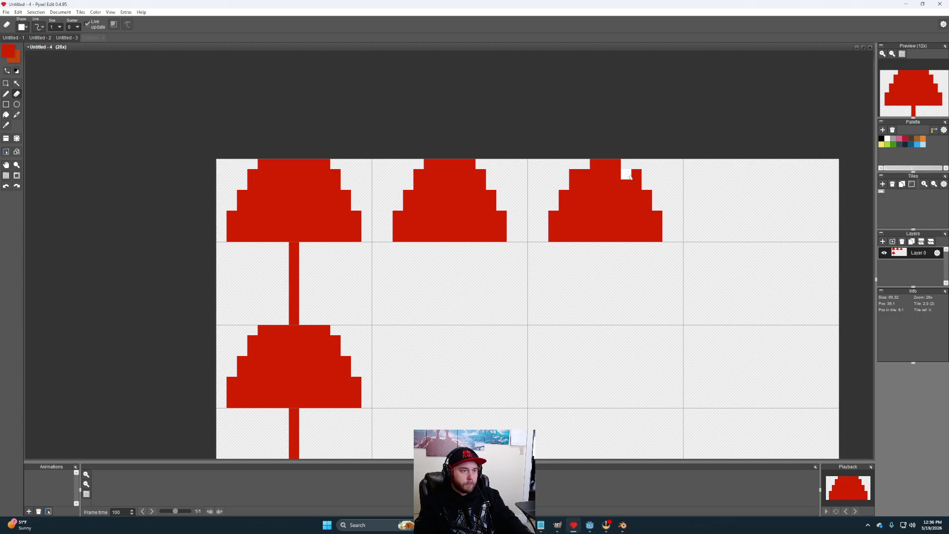
key("ctrl+z")
key("ctrl+z")
left_click_drag(638, 176, 638, 186)
left_click_drag(575, 174, 554, 237)
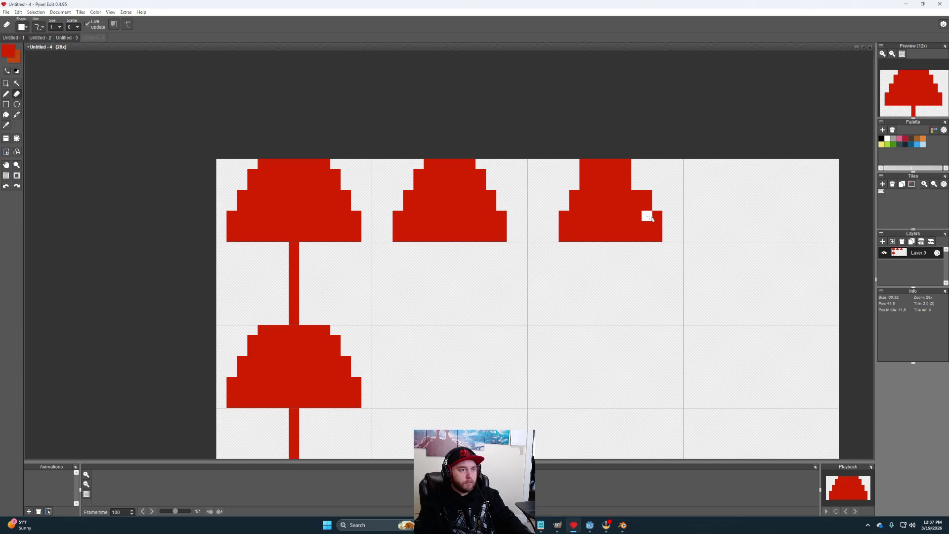
mouse_move(666, 219)
left_mouse_down()
mouse_move(657, 235)
mouse_move(647, 195)
left_mouse_up()
Step: Copy the third cap into the fourth tile and clear its staircase edges
key("space")
left_click_drag(704, 254, 644, 282)
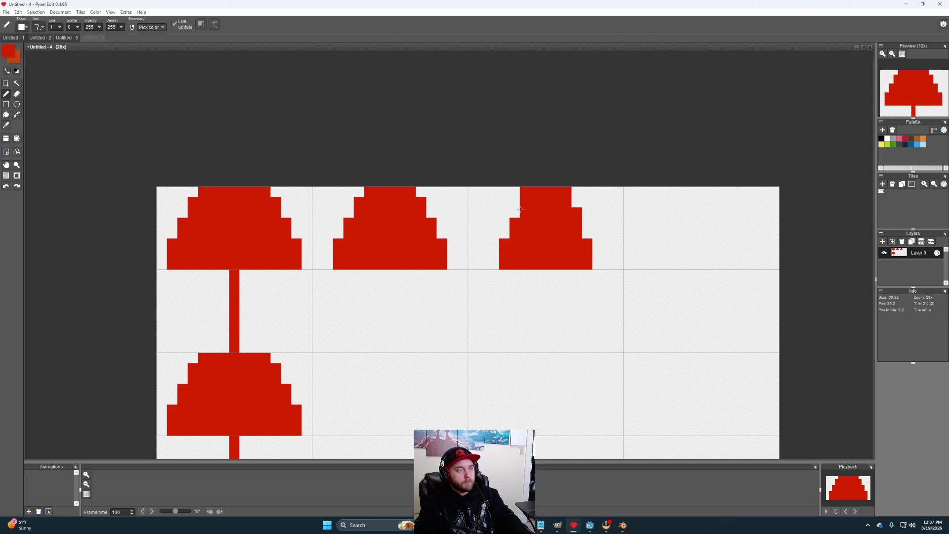
left_click_drag(680, 233, 630, 256)
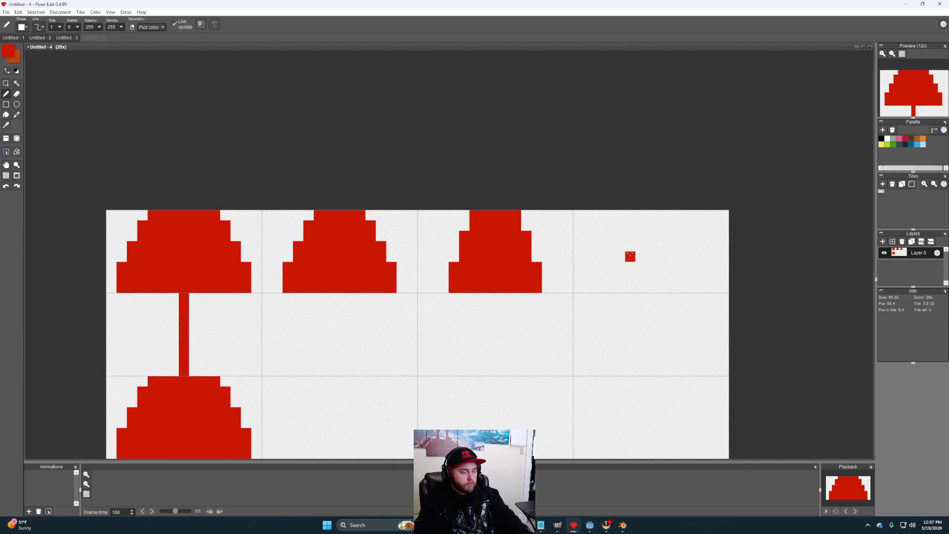
key("m")
mouse_move(571, 291)
left_mouse_down()
mouse_move(500, 277)
mouse_move(418, 210)
left_mouse_up()
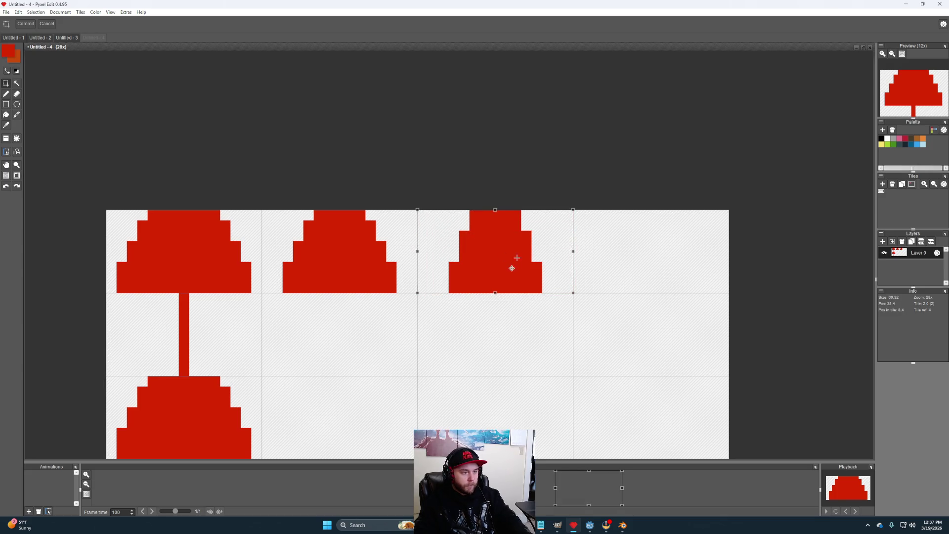
left_click_drag(512, 268, 667, 268)
key("Return")
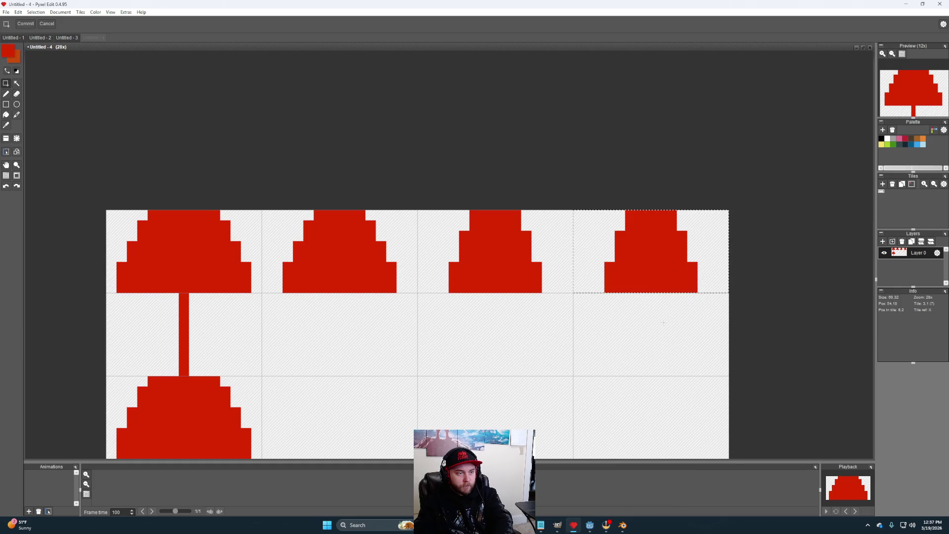
key("e")
left_click_drag(672, 216, 692, 292)
left_click(612, 276)
mouse_move(617, 273)
left_mouse_down()
mouse_move(609, 271)
mouse_move(621, 237)
mouse_move(637, 228)
mouse_move(631, 212)
left_mouse_up()
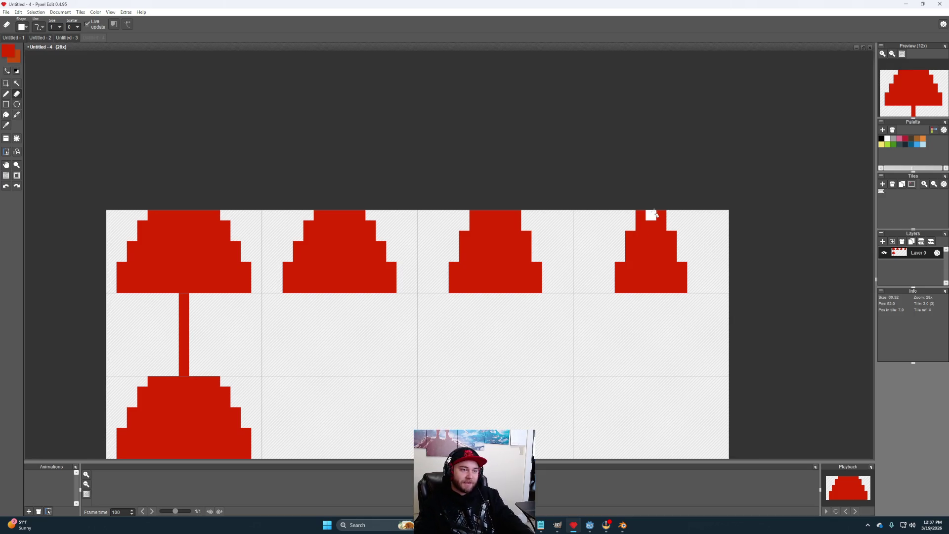
scroll(653, 276, "down", 3)
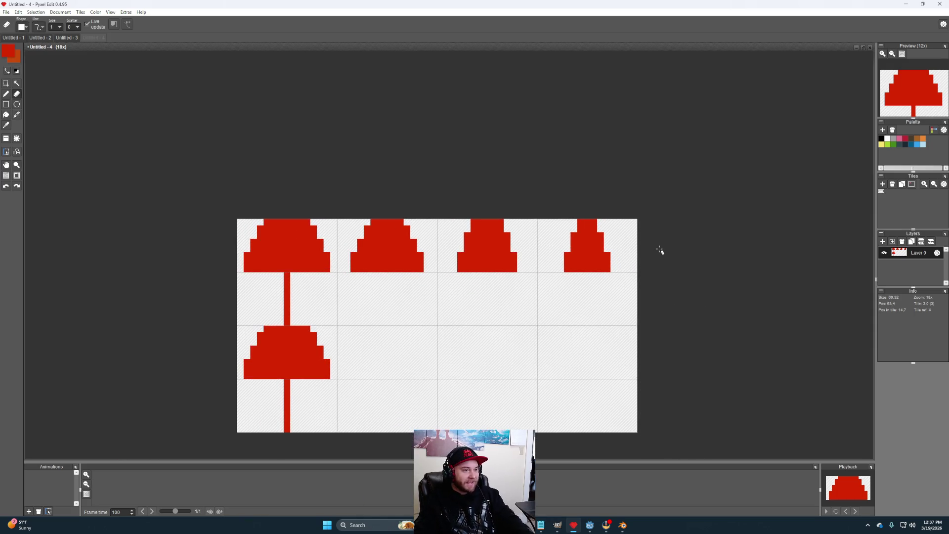
left_click(61, 12)
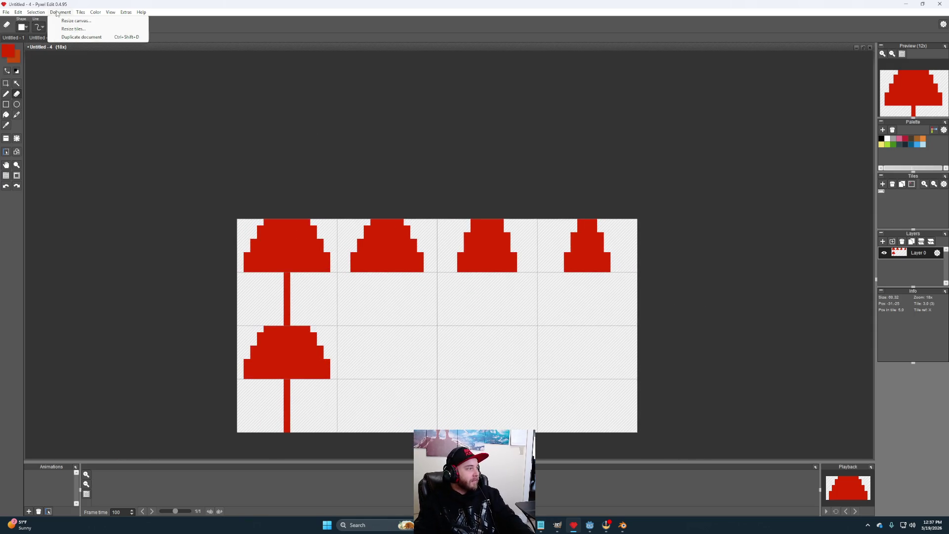
Step: Widen the canvas to seven tiles and copy the fourth cap into the fifth tile
left_click(72, 22)
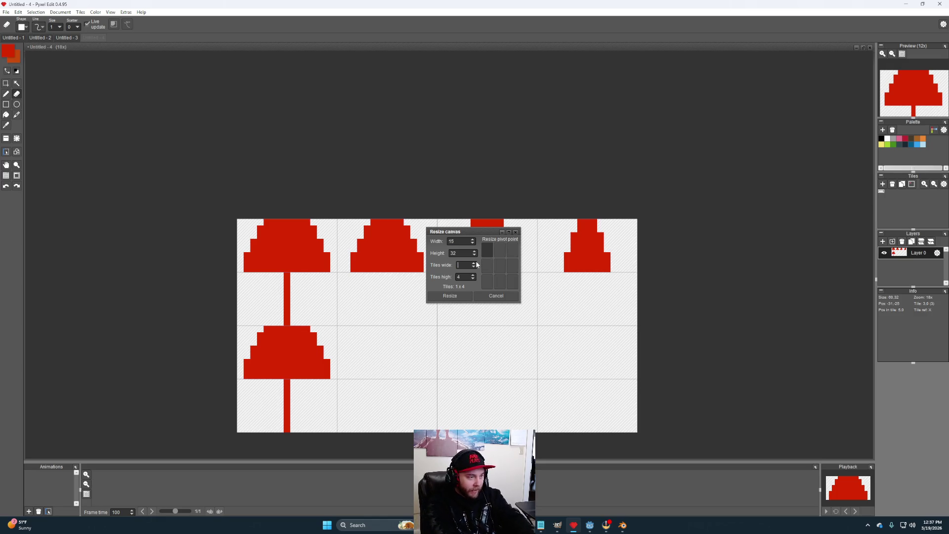
type("7")
left_click(451, 296)
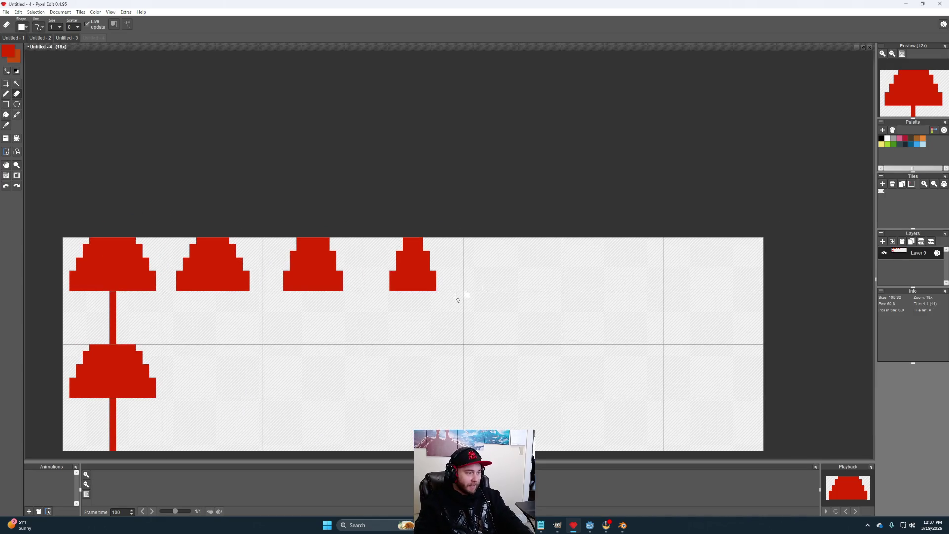
key("m")
mouse_move(462, 291)
left_mouse_down()
mouse_move(336, 239)
mouse_move(364, 239)
left_mouse_up()
key("ctrl+c")
key("ctrl+v")
left_click_drag(419, 252, 519, 255)
left_click(568, 317)
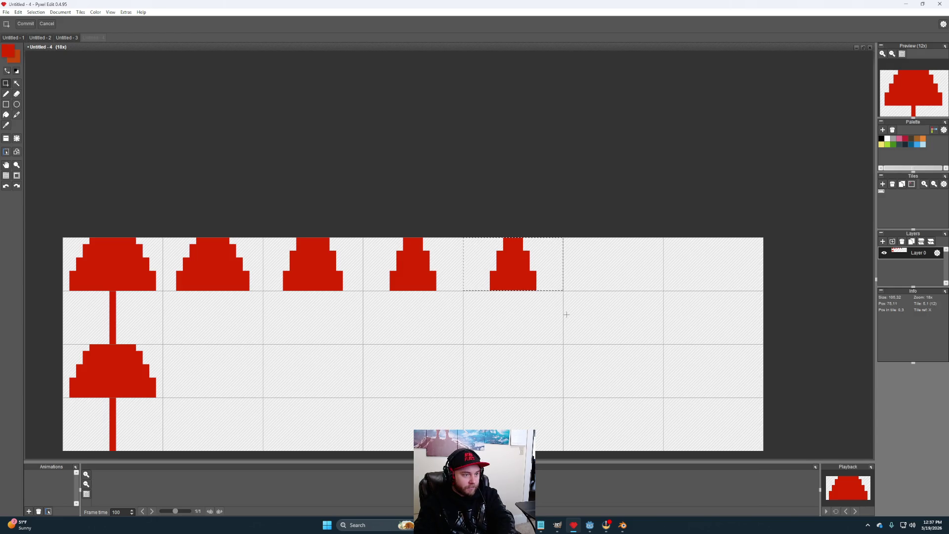
Step: Erase the fifth cap's top and side-step pixels to narrow it
scroll(547, 308, "up", 2)
key("e")
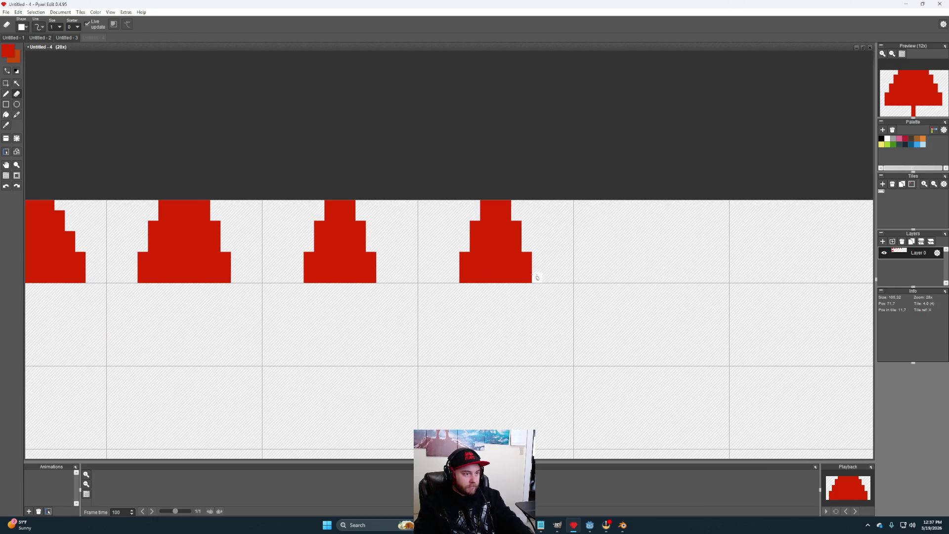
scroll(528, 277, "up", 1)
left_click(499, 182)
left_click(498, 194)
left_click(470, 180)
left_click(470, 193)
left_click(455, 208)
left_click(455, 222)
left_click(455, 235)
left_click(511, 208)
left_click(511, 236)
Step: Trim the fifth cap's lower edges and add a red pixel on its top
left_click(525, 278)
left_click(525, 278)
left_click(442, 250)
left_click(442, 264)
left_click(442, 279)
scroll(497, 265, "down", 3)
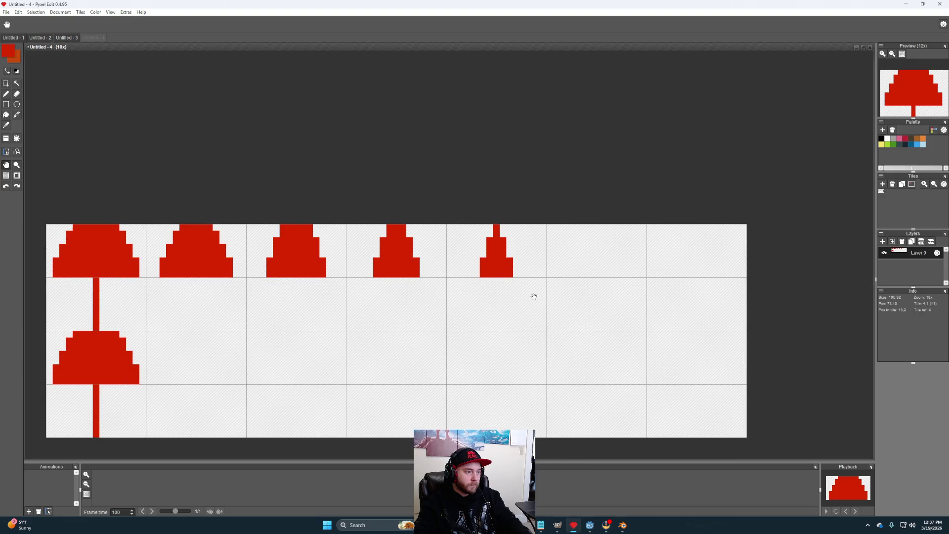
scroll(534, 302, "up", 1)
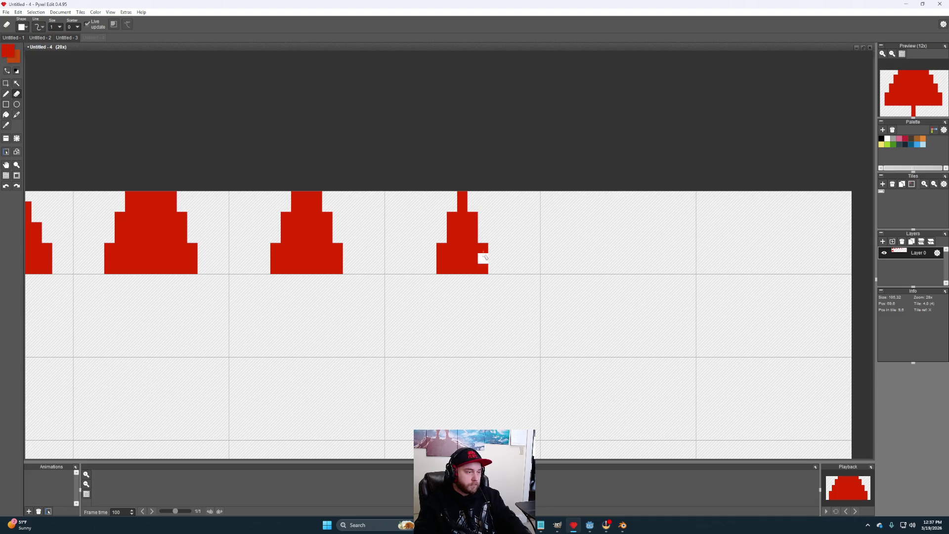
key("b")
left_click(468, 198)
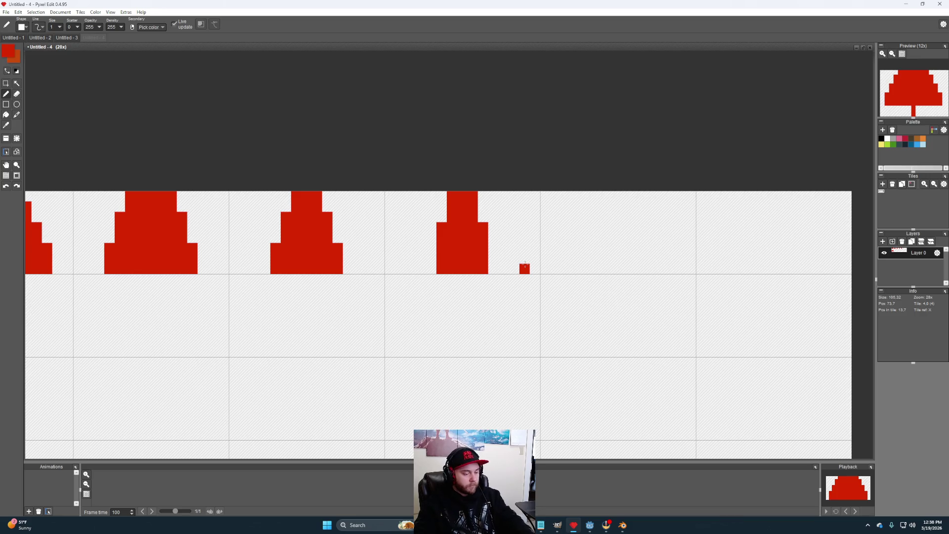
Step: Copy the fifth cap into the sixth tile and erase its side pixels
key("m")
mouse_move(539, 270)
left_mouse_down()
mouse_move(392, 211)
mouse_move(381, 205)
mouse_move(384, 192)
left_mouse_up()
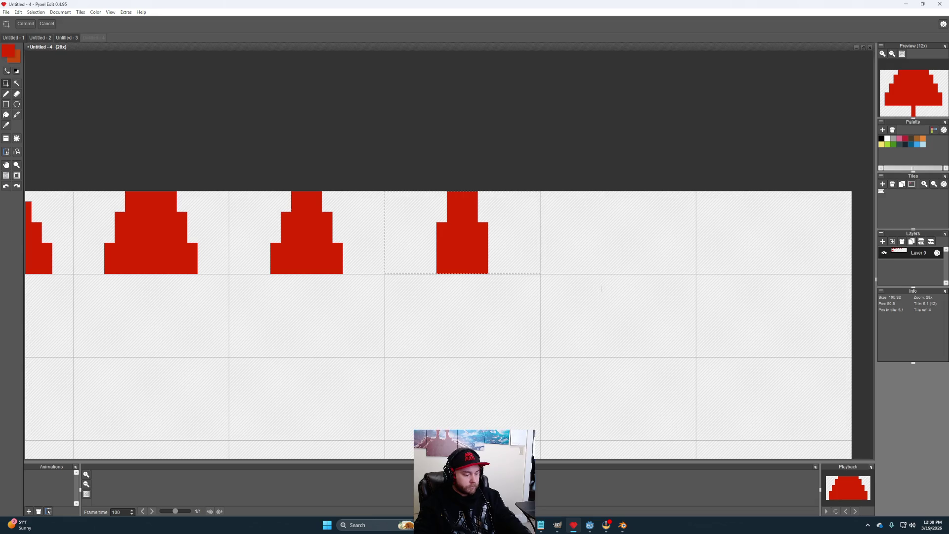
mouse_move(497, 250)
left_mouse_down()
mouse_move(661, 275)
mouse_move(627, 252)
left_mouse_up()
left_click(662, 303)
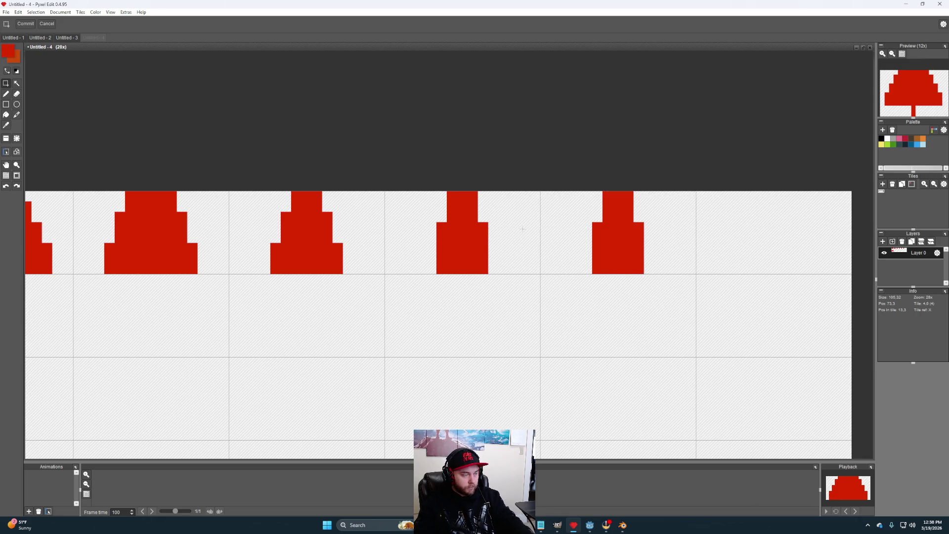
key("e")
left_click(441, 228)
left_click(598, 227)
left_click(638, 228)
left_click(629, 227)
Step: Thin the sixth cap into a spike, trimming its base and restoring the lower-left pixel
mouse_move(628, 222)
left_mouse_down()
mouse_move(630, 206)
mouse_move(608, 198)
left_mouse_up()
left_click_drag(598, 237, 598, 270)
left_click(608, 269)
left_click(638, 258)
left_click_drag(639, 237, 639, 269)
key("b")
left_click(608, 268)
scroll(650, 303, "down", 1)
scroll(640, 295, "down", 3)
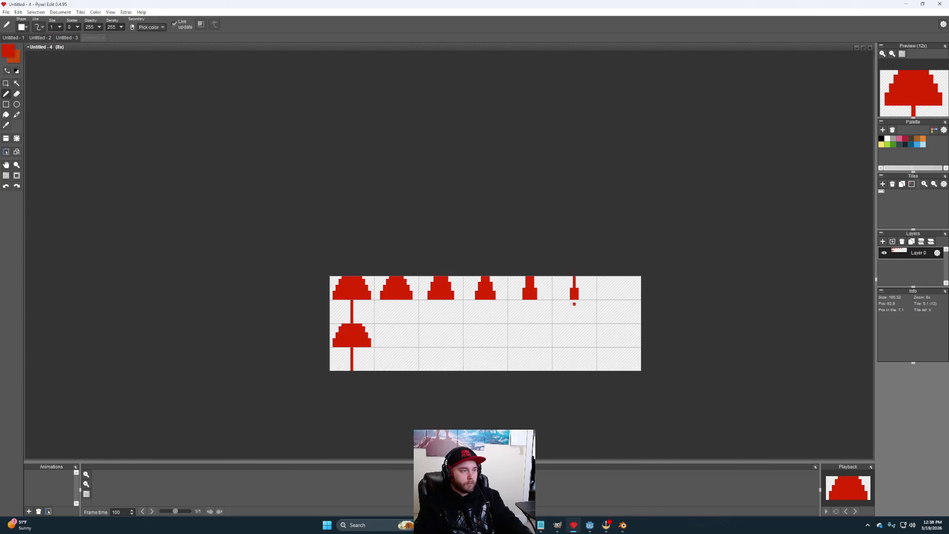
scroll(552, 280, "up", 1)
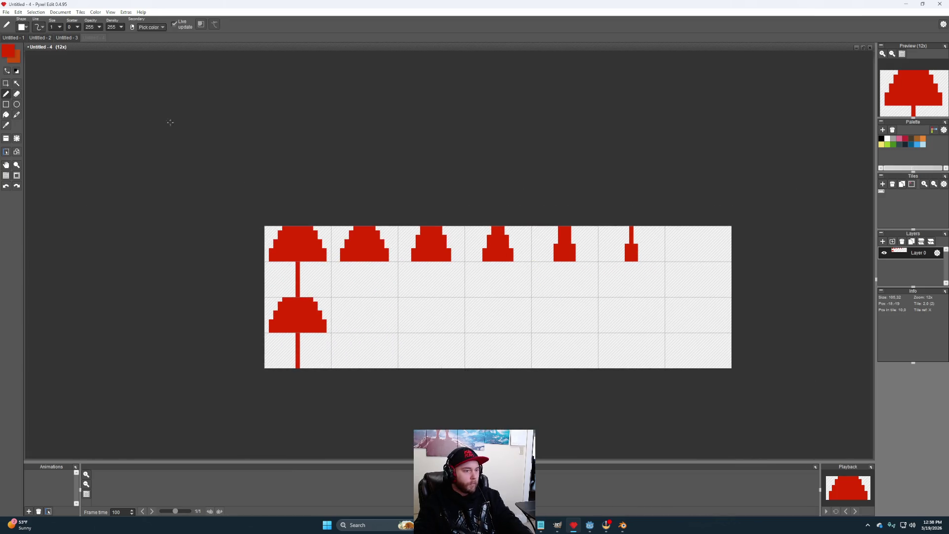
left_click(62, 12)
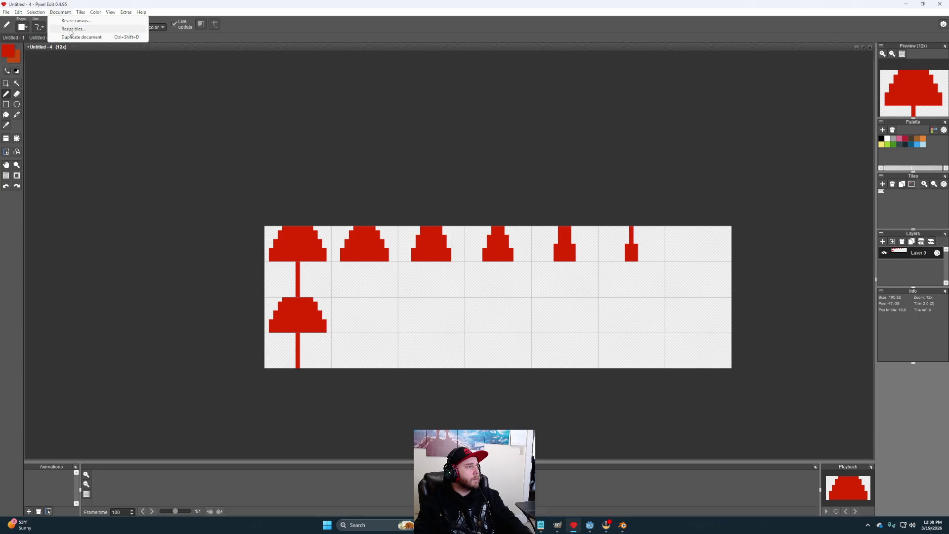
Step: Trim the canvas to six tiles wide, undoing a trial copy of the top row
left_click(74, 20)
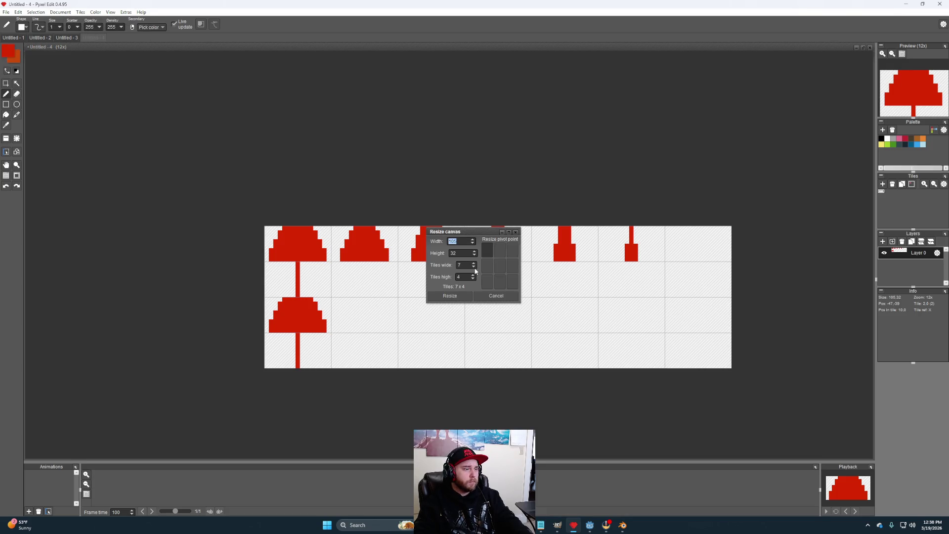
left_click(457, 296)
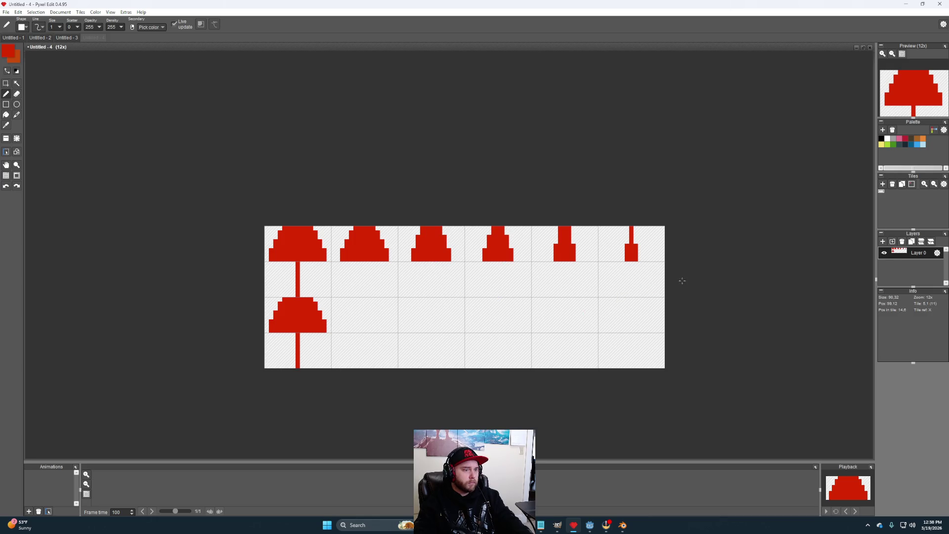
key("m")
scroll(568, 295, "up", 3)
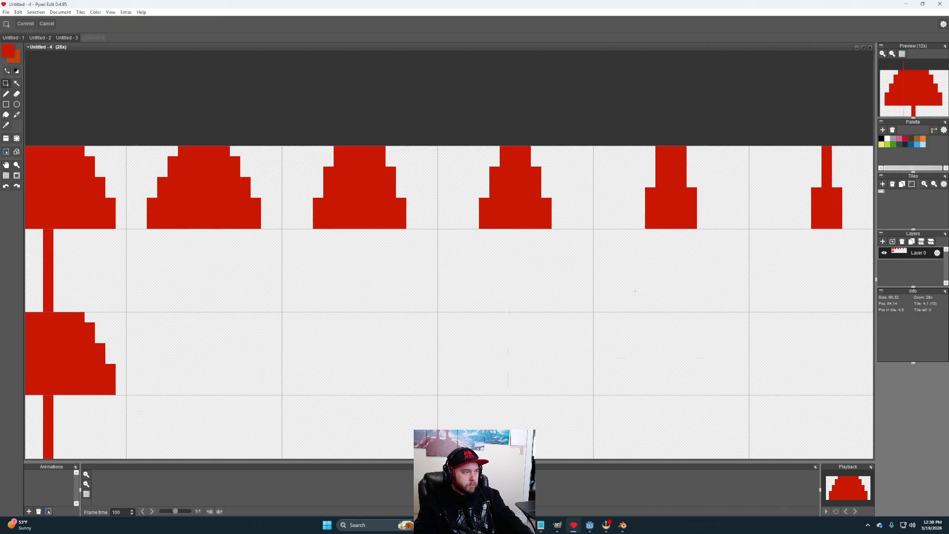
scroll(775, 281, "down", 2)
mouse_move(807, 250)
left_mouse_down()
mouse_move(585, 237)
mouse_move(308, 201)
left_mouse_up()
left_click_drag(473, 246, 471, 295)
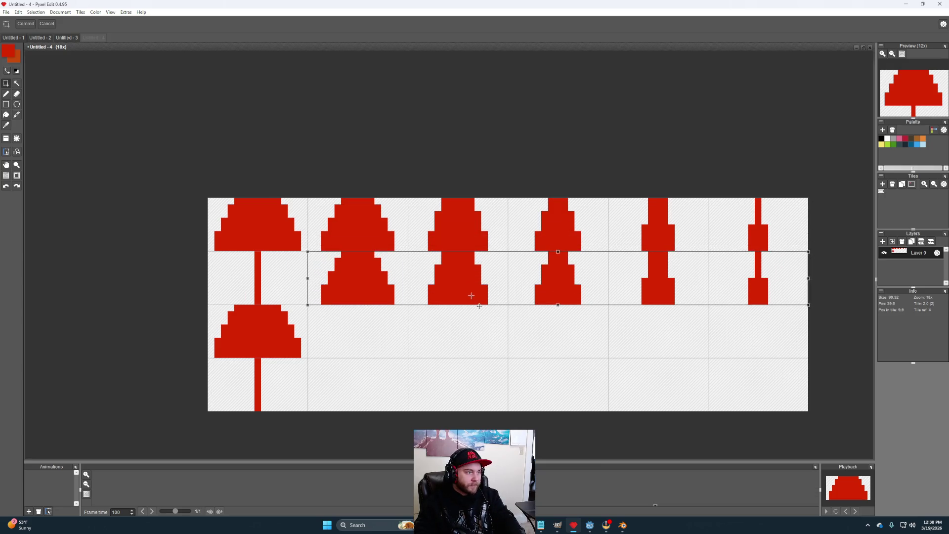
key("Return")
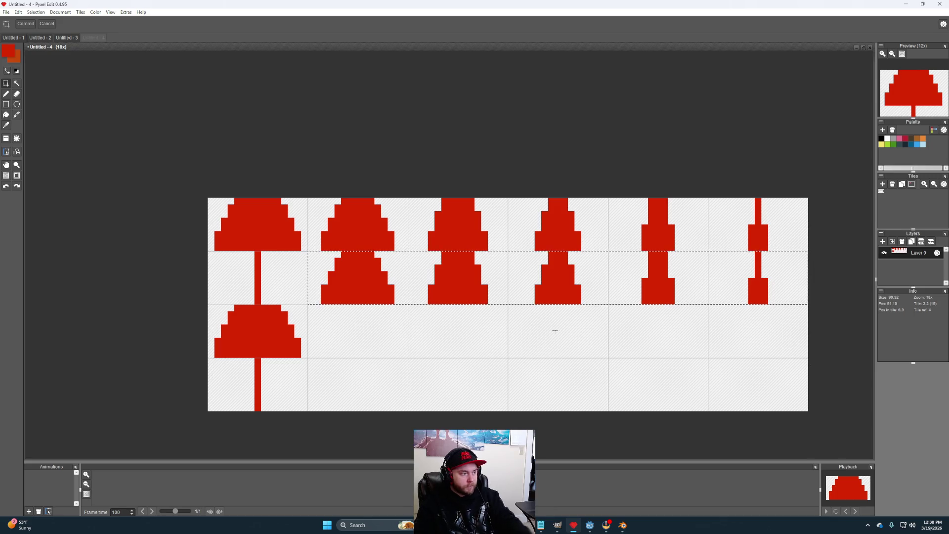
key("ctrl+z")
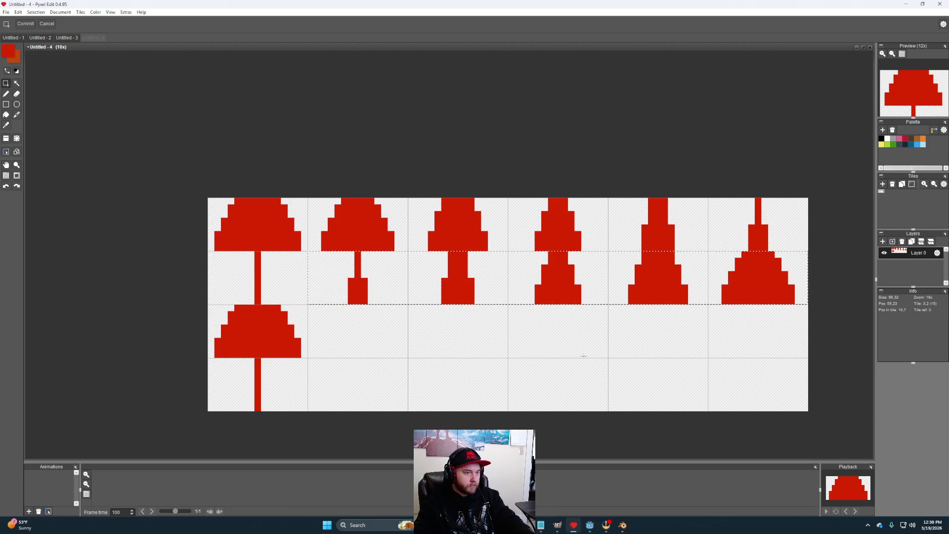
left_click(426, 321)
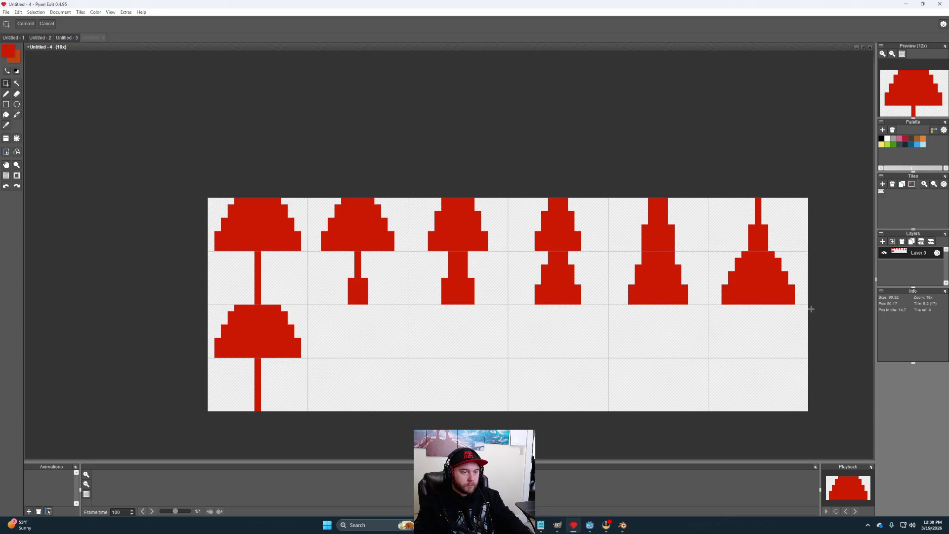
Step: Copy tiles 2–6 of the top two rows into the bottom two rows
mouse_move(806, 305)
left_mouse_down()
mouse_move(384, 231)
mouse_move(310, 201)
left_mouse_up()
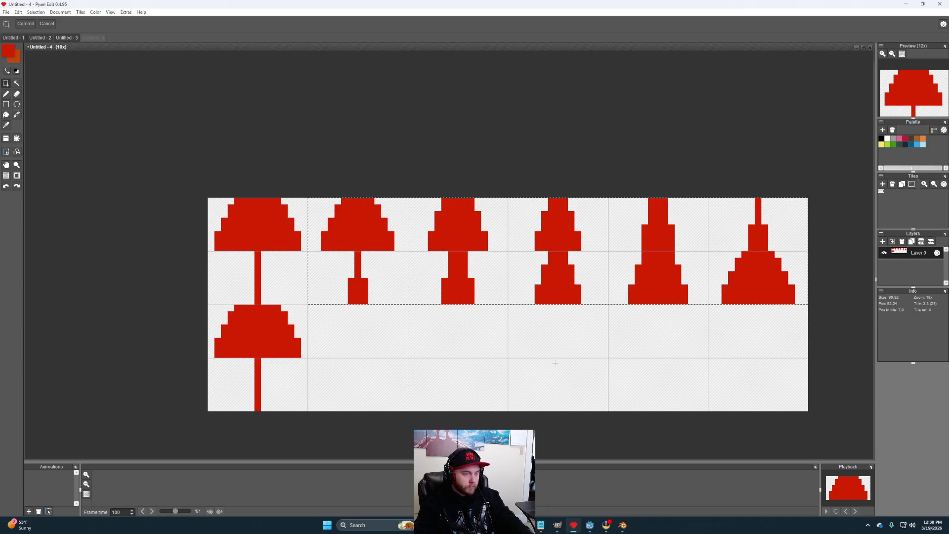
key("ctrl+c")
key("ctrl+v")
left_click_drag(554, 283, 560, 334)
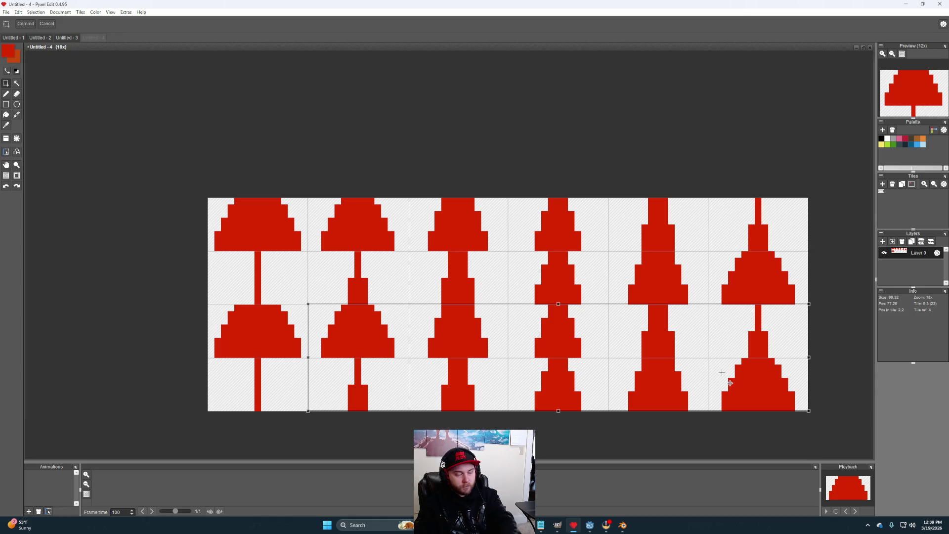
left_click(823, 316)
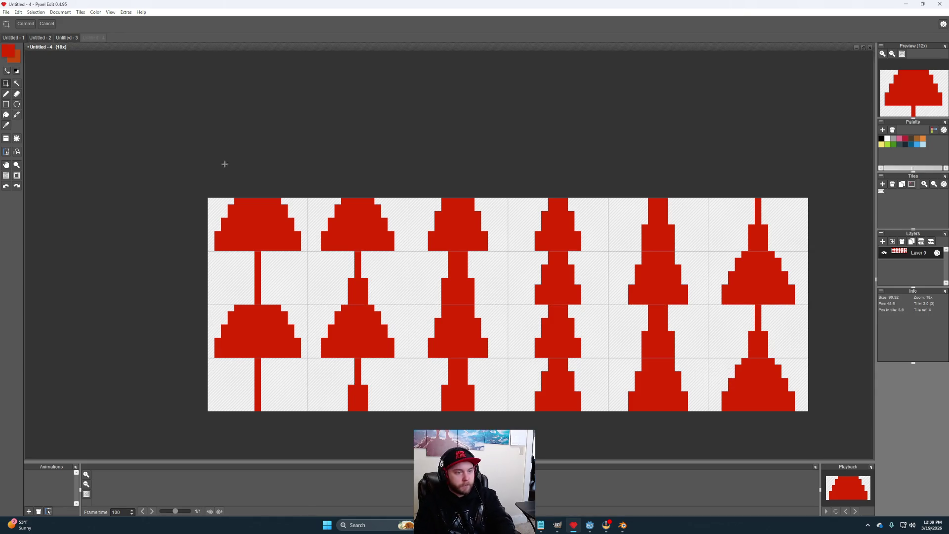
left_click(60, 12)
left_click(74, 27)
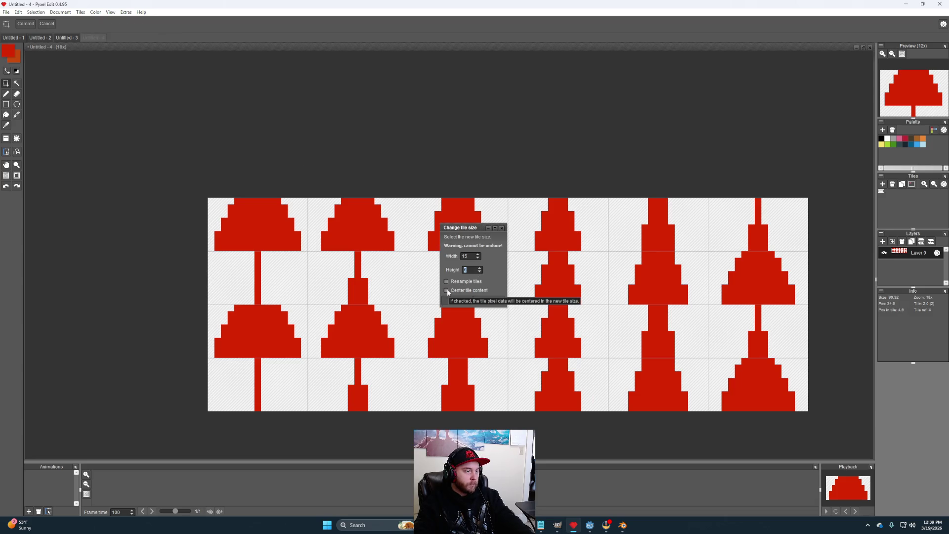
Step: Re-cut the tiles to 13×8 with centred content, giving a 78×32 sheet
left_click(460, 299)
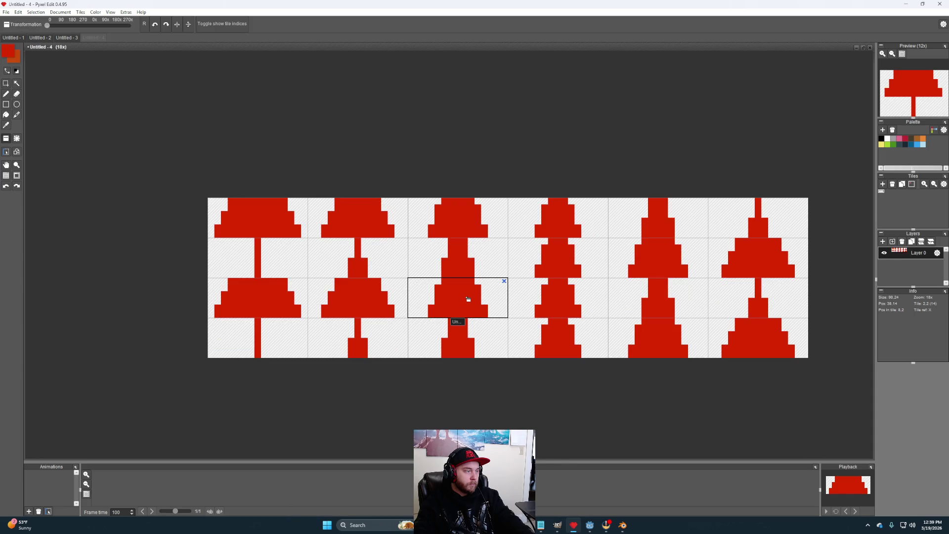
left_click(18, 13)
left_click(202, 67)
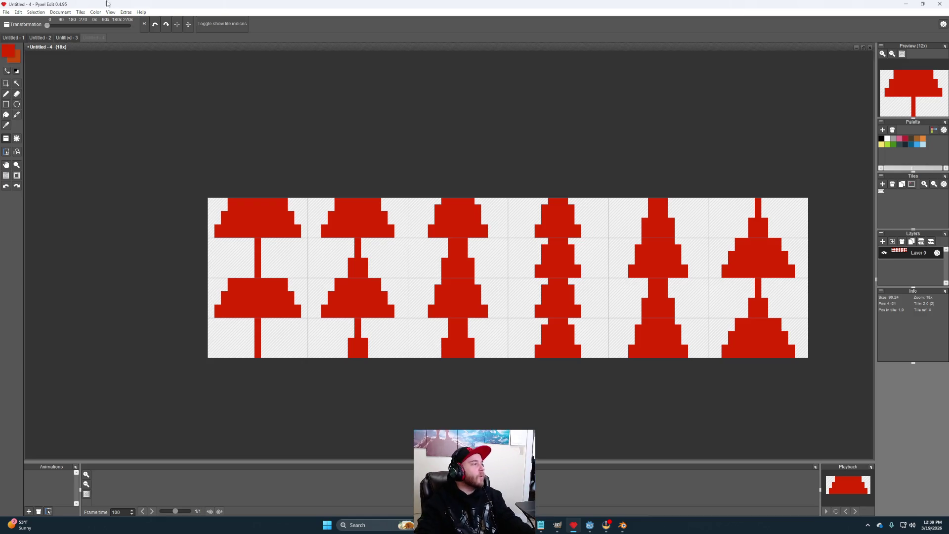
left_click(79, 13)
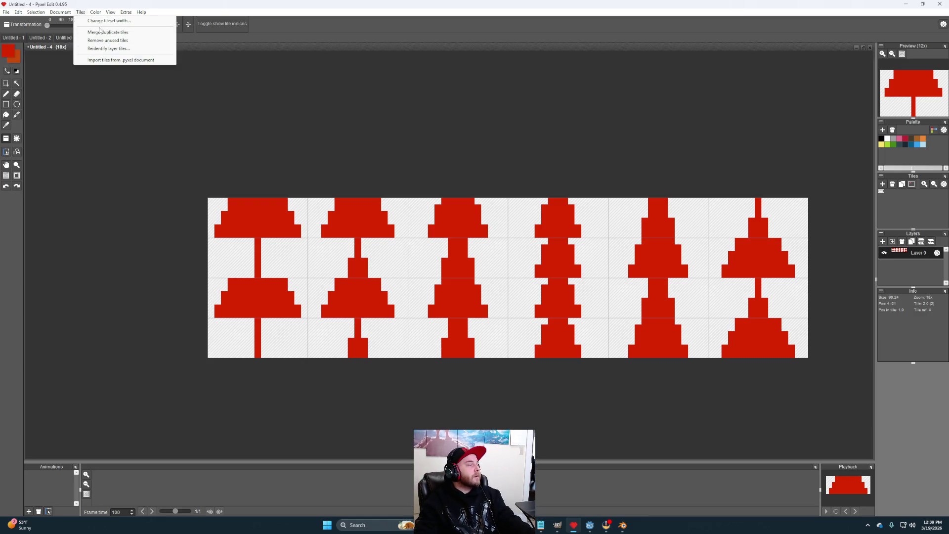
mouse_move(60, 11)
left_click(68, 29)
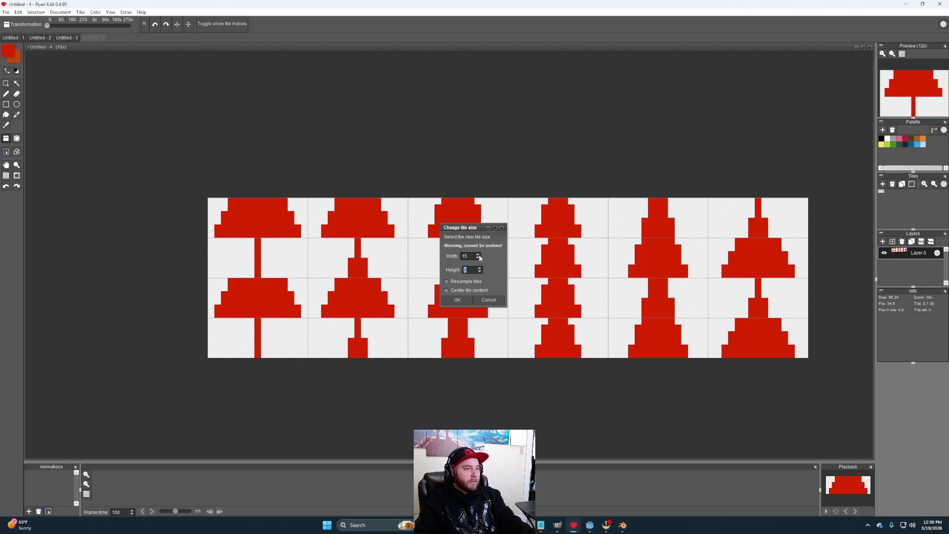
left_click(458, 300)
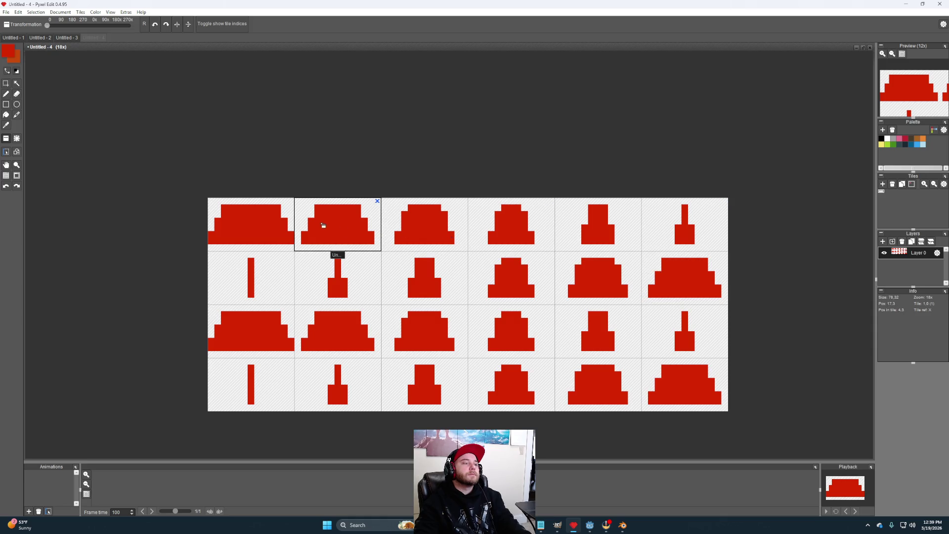
scroll(322, 222, "up", 2)
left_click_drag(290, 235, 381, 257)
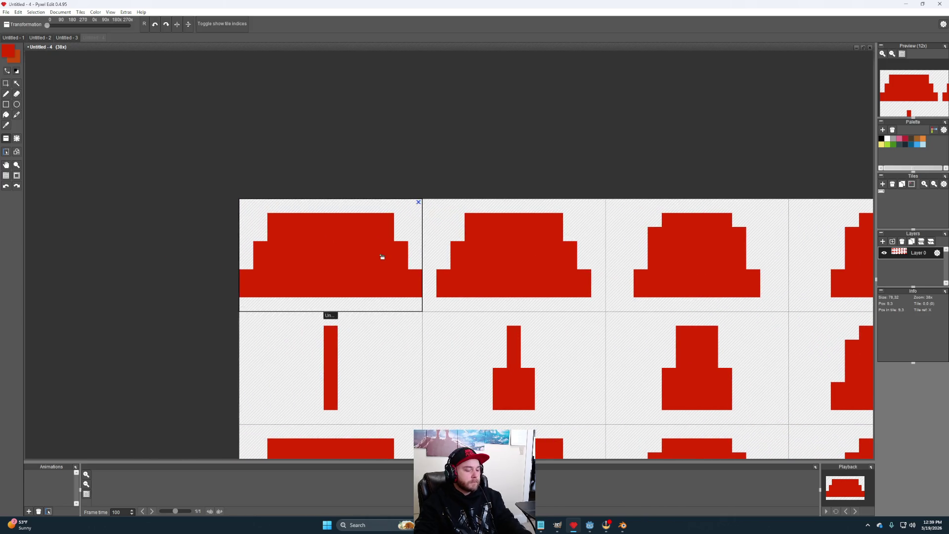
Step: Paint red top-row pixels across the first three tiles and the narrow stems
left_click(372, 207)
left_click_drag(372, 206, 296, 207)
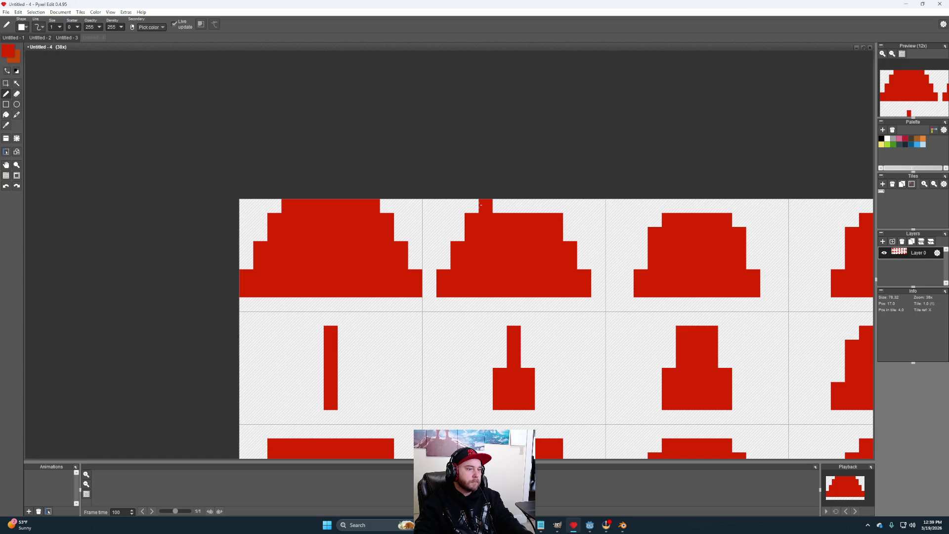
left_click_drag(481, 205, 536, 207)
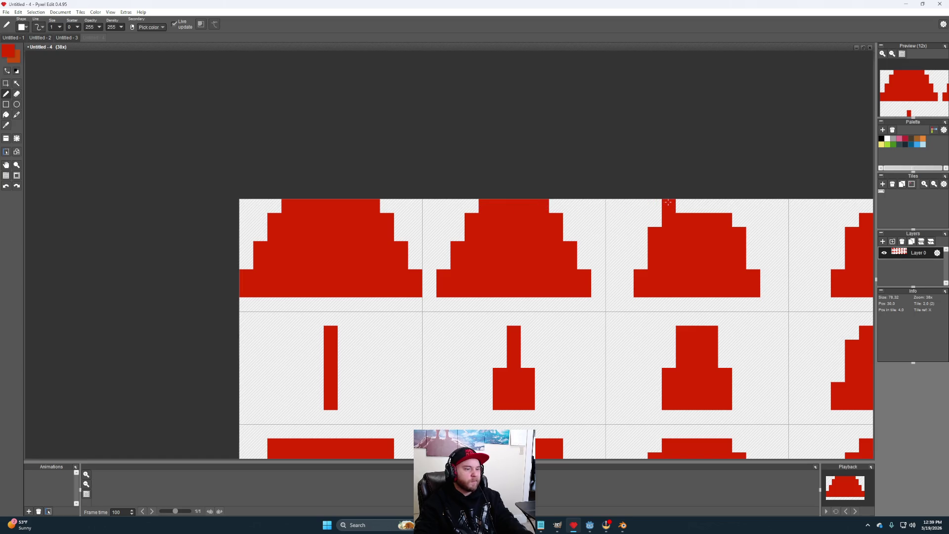
left_click_drag(669, 206, 721, 201)
scroll(749, 237, "right", 5)
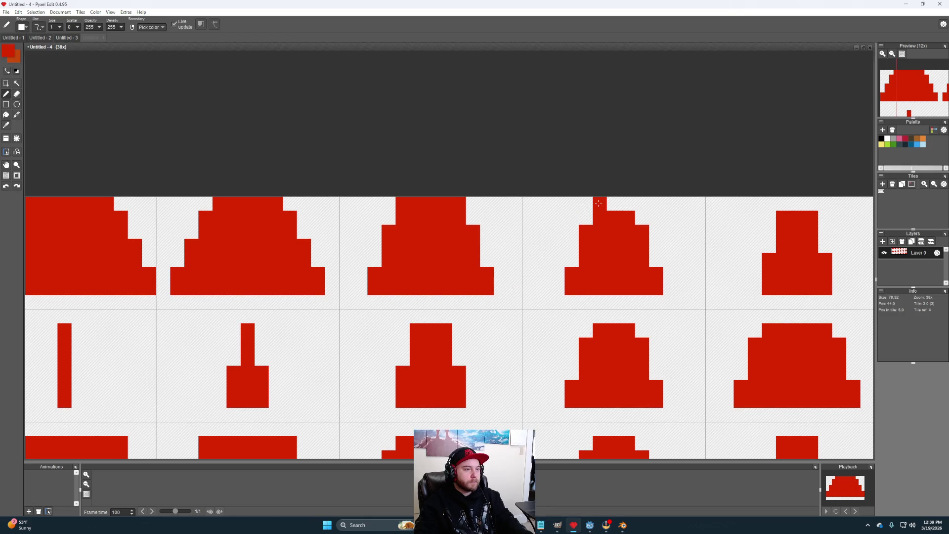
left_click(628, 200)
left_click_drag(787, 204, 811, 203)
scroll(678, 250, "right", 5)
left_click(712, 199)
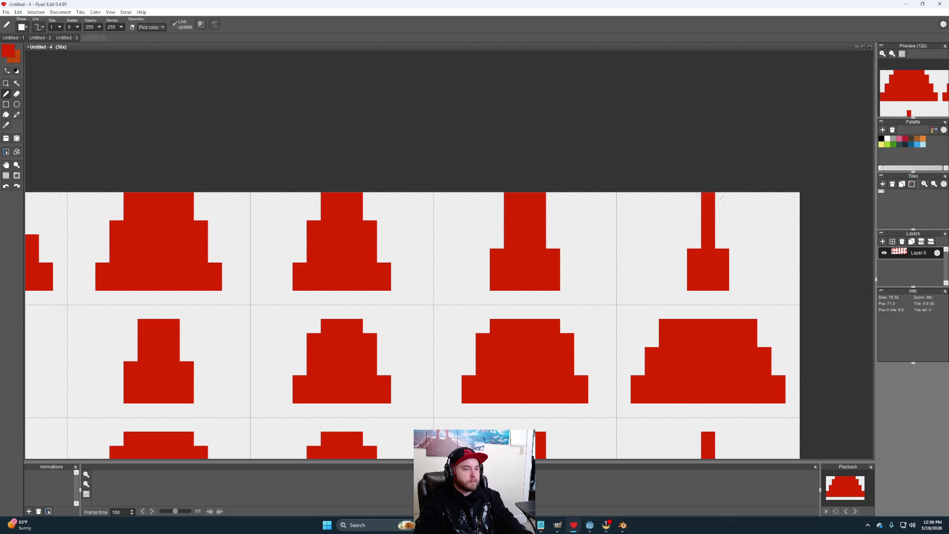
Step: Paint a red bottom row under the lower, middle and middle-left cap blocks
left_click_drag(722, 298, 694, 297)
left_click(651, 326)
left_click_drag(634, 322, 715, 301)
left_click_drag(636, 277, 459, 282)
key("space")
left_click_drag(575, 269, 492, 271)
mouse_move(404, 267)
left_mouse_down()
mouse_move(283, 266)
mouse_move(544, 288)
mouse_move(150, 293)
left_mouse_up()
scroll(149, 294, "down", 4)
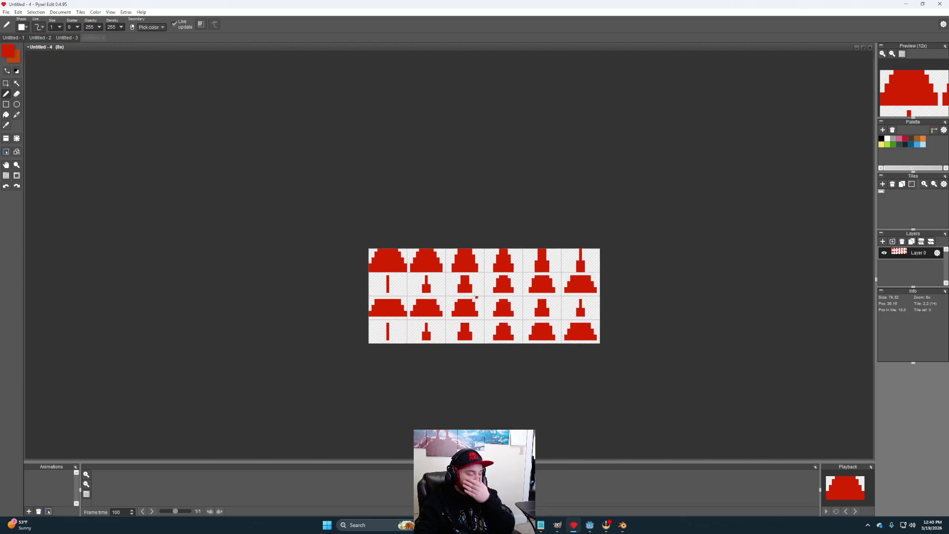
Step: Try moving the top row of tiles down into row 2, then undo the move
scroll(472, 296, "up", 3)
scroll(491, 302, "down", 2)
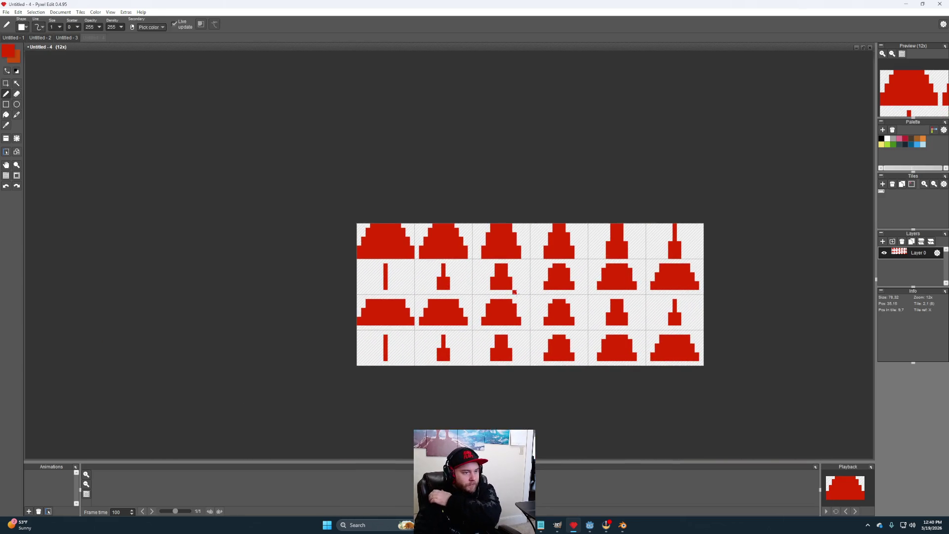
scroll(519, 291, "up", 2)
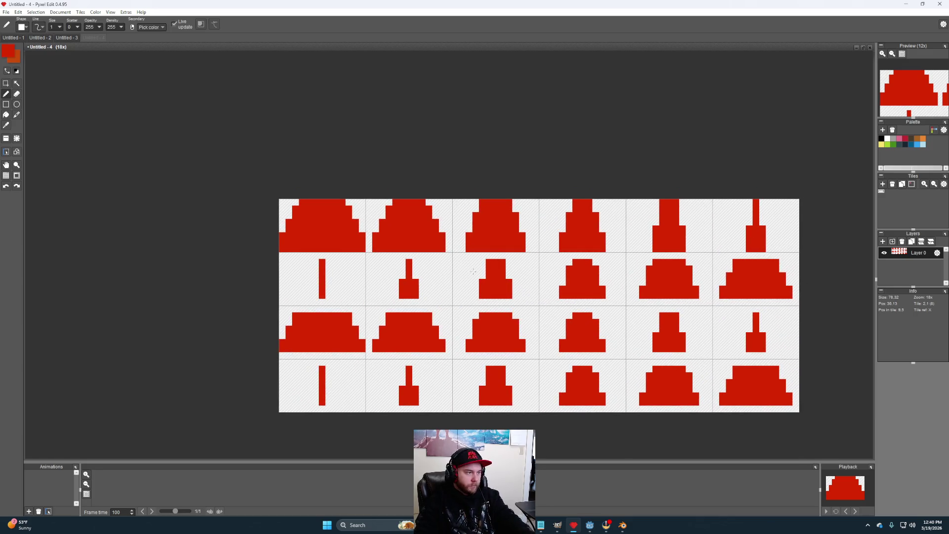
key("s")
mouse_move(366, 198)
left_mouse_down()
mouse_move(618, 272)
mouse_move(788, 265)
mouse_move(795, 251)
left_mouse_up()
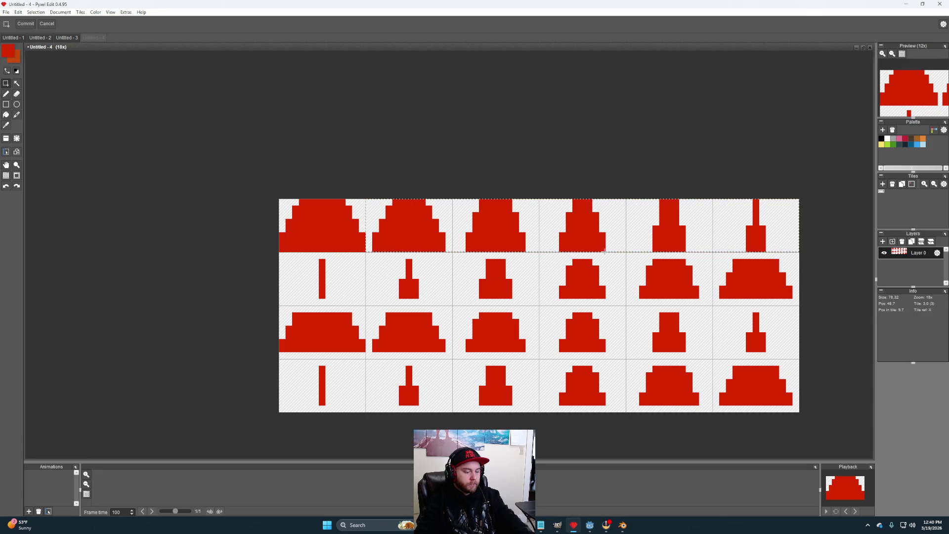
left_click_drag(608, 235, 606, 288)
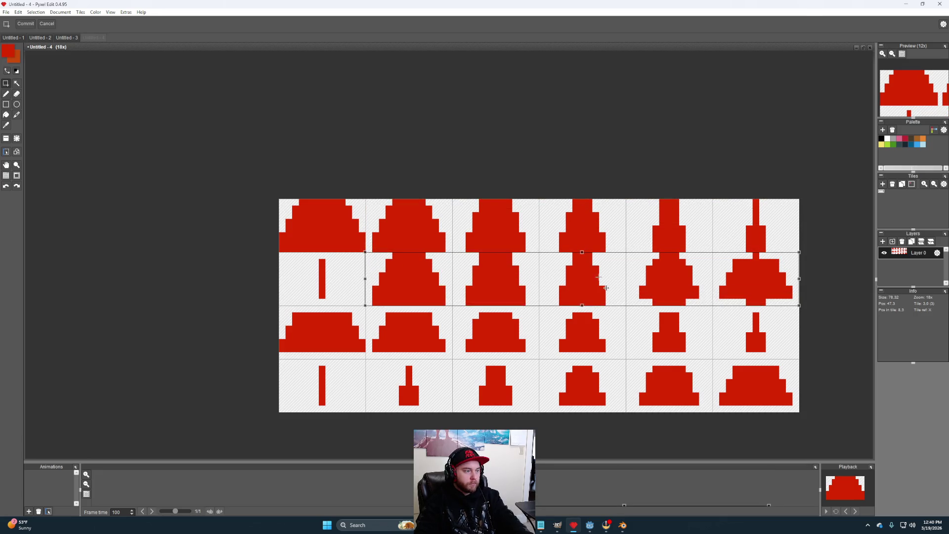
mouse_move(673, 300)
left_mouse_down()
mouse_move(578, 271)
mouse_move(639, 320)
left_mouse_up()
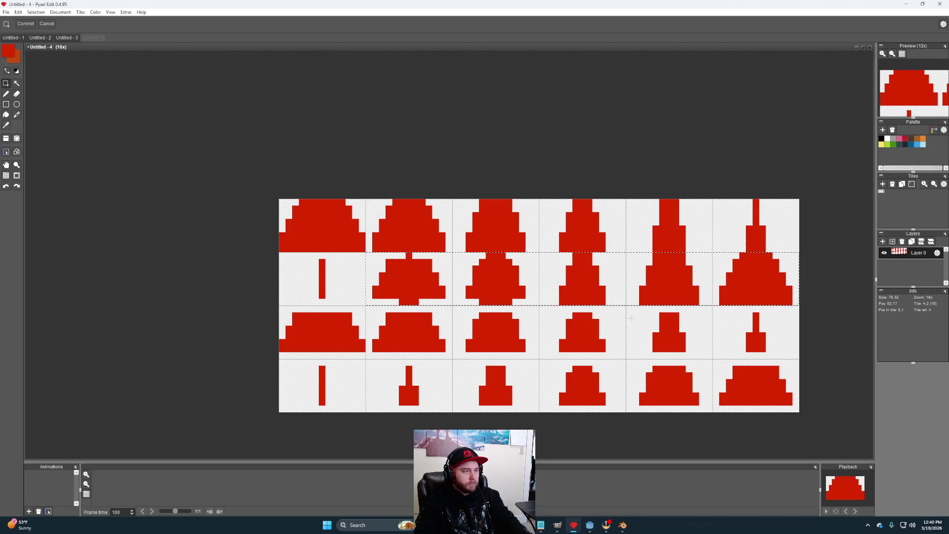
key("ctrl+z")
key("ctrl+z")
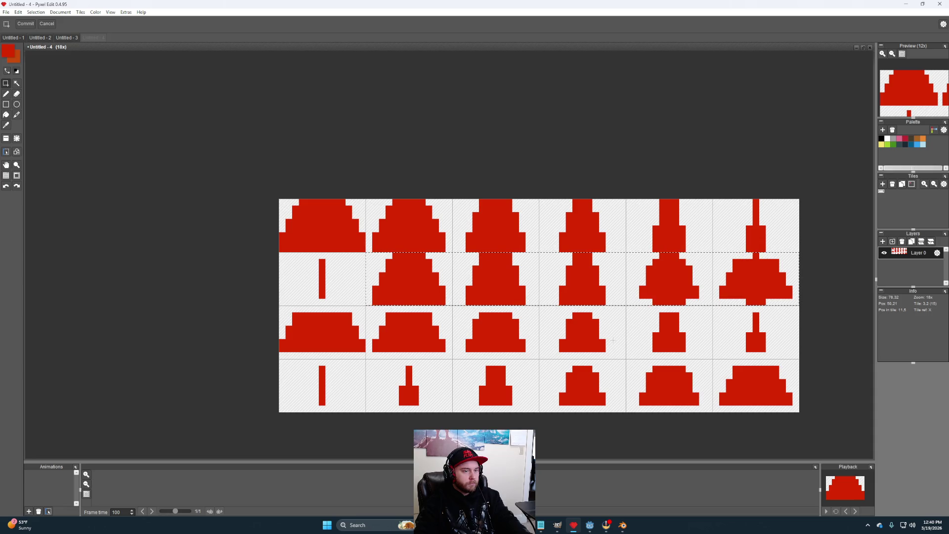
Step: Cut and paste the second-row tiles back into row 2 and mirror them horizontally
mouse_move(366, 254)
left_mouse_down()
mouse_move(562, 386)
mouse_move(795, 420)
mouse_move(797, 410)
left_mouse_up()
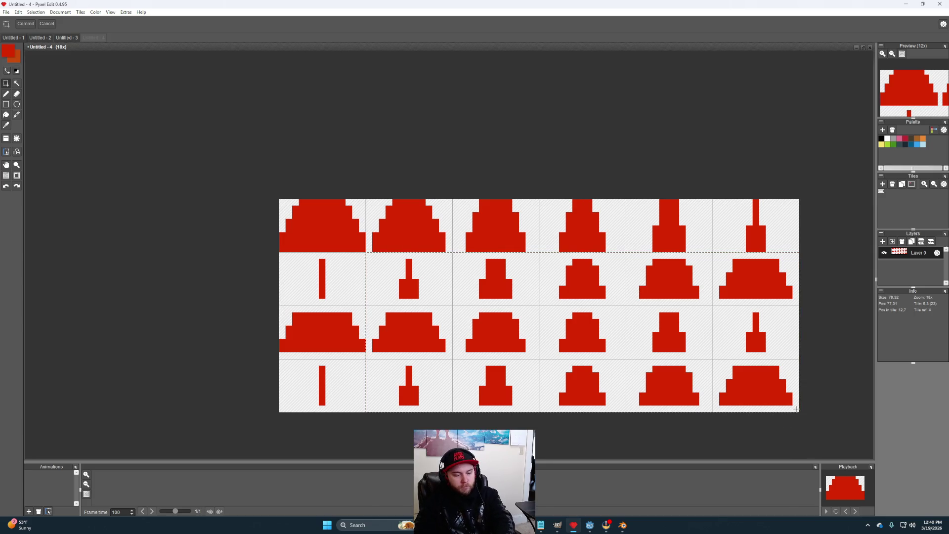
key("ctrl+x")
key("ctrl+v")
mouse_move(542, 264)
left_mouse_down()
mouse_move(688, 297)
mouse_move(675, 291)
left_mouse_up()
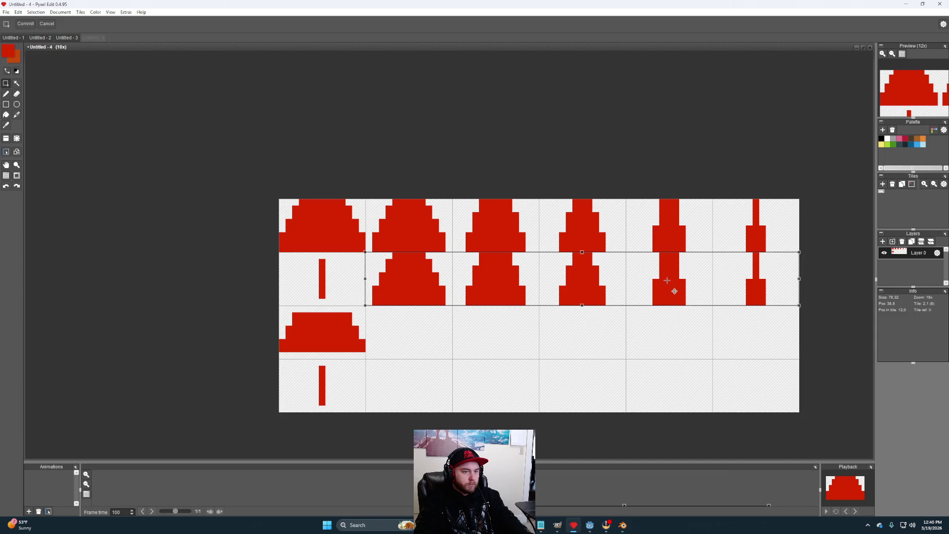
key("h")
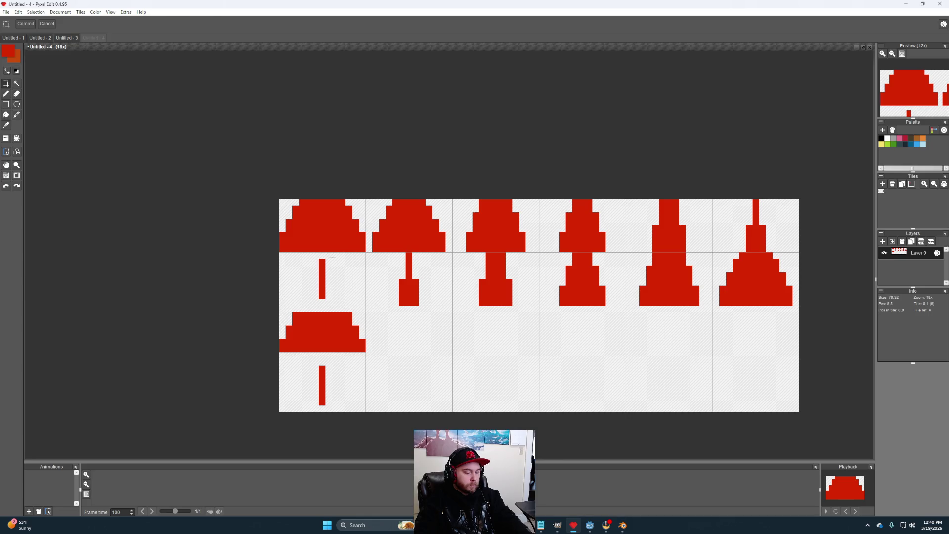
Step: Clear the leftover sprite tiles in rows 3 and 4
key("b")
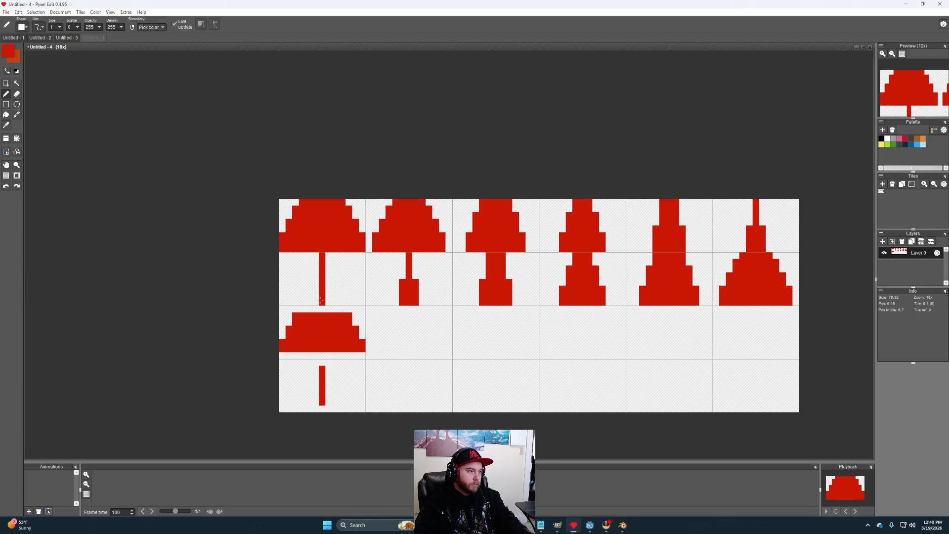
key("s")
mouse_move(370, 397)
left_mouse_down()
mouse_move(251, 333)
mouse_move(250, 316)
left_mouse_up()
key("Delete")
left_click(486, 369)
Step: Copy the top two rows of caps and stems into the bottom half and commit
mouse_move(262, 202)
left_mouse_down()
mouse_move(805, 292)
mouse_move(807, 302)
left_mouse_up()
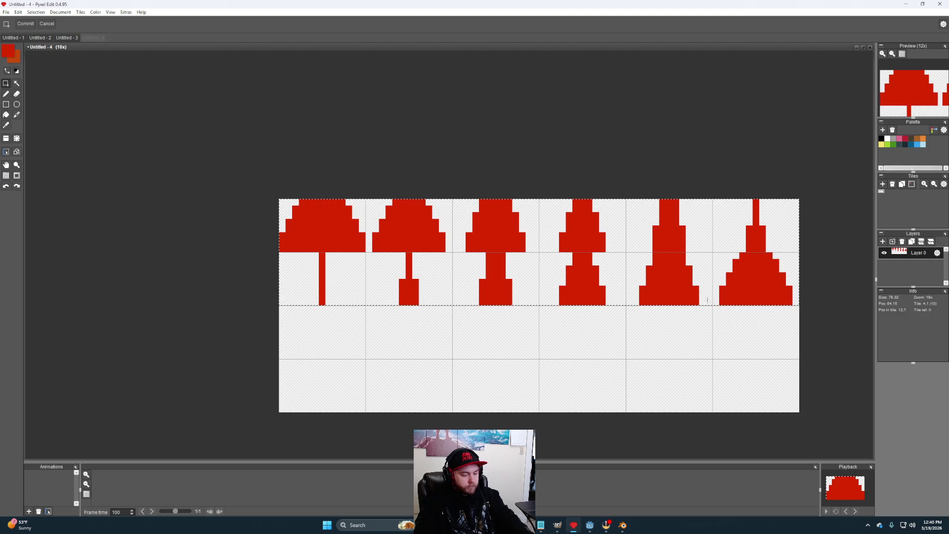
mouse_move(561, 279)
left_mouse_down()
mouse_move(570, 363)
mouse_move(561, 385)
left_mouse_up()
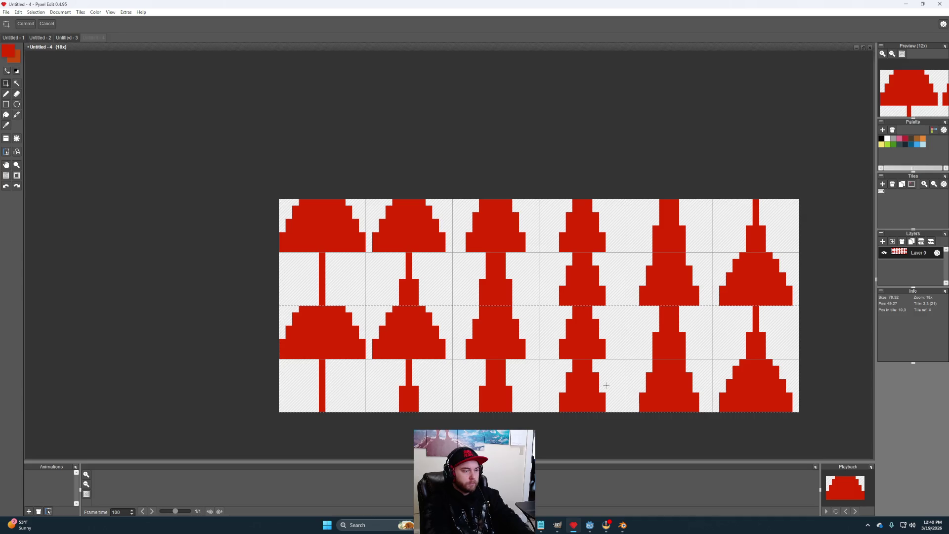
left_click(481, 102)
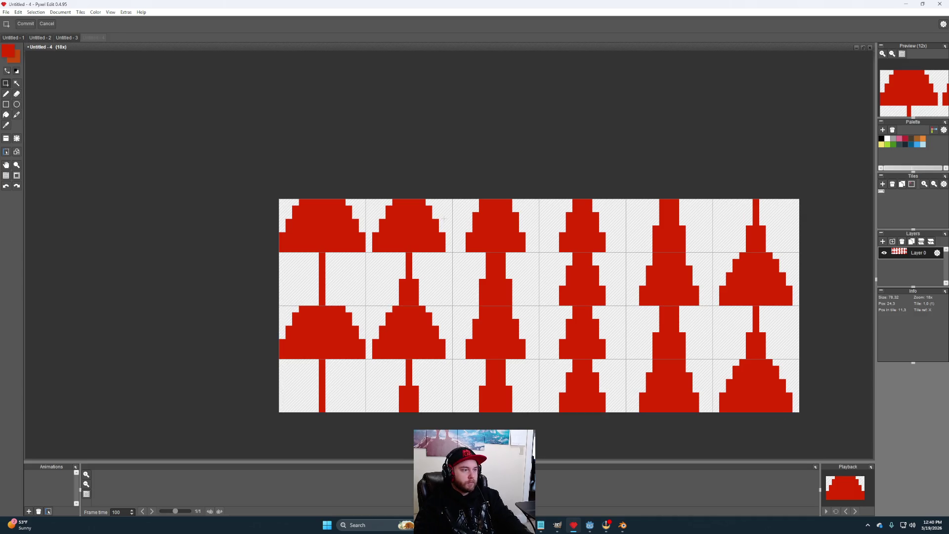
left_click(60, 12)
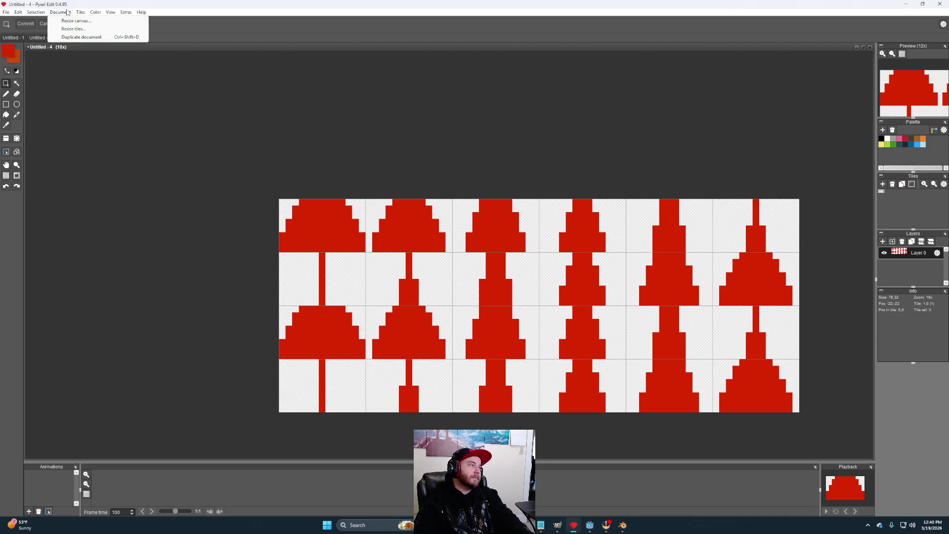
Step: Resize the mushroom sheet's tiles to 15×10 (90×40 overall), then switch to Untitled - 3
left_click(84, 29)
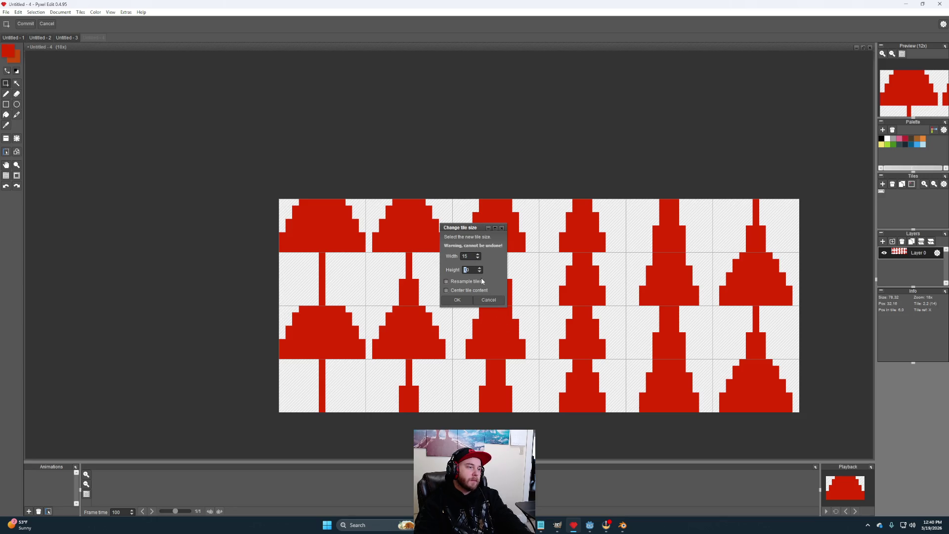
left_click(456, 300)
scroll(583, 292, "down", 3)
scroll(589, 297, "up", 2)
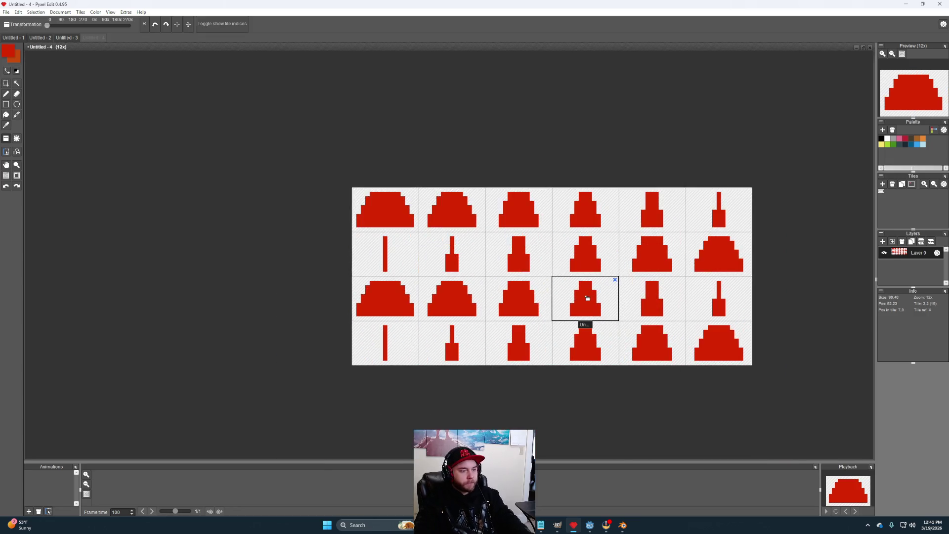
scroll(578, 297, "up", 2)
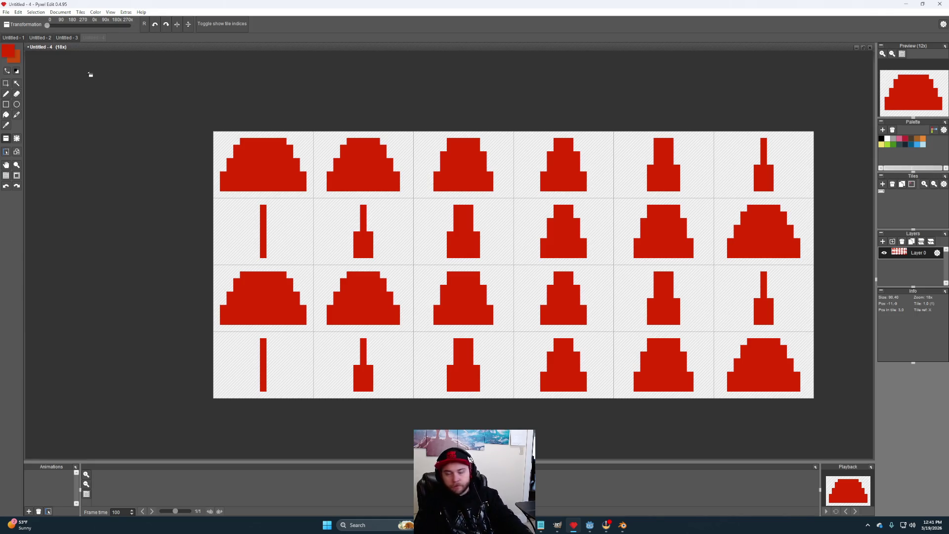
left_click(66, 38)
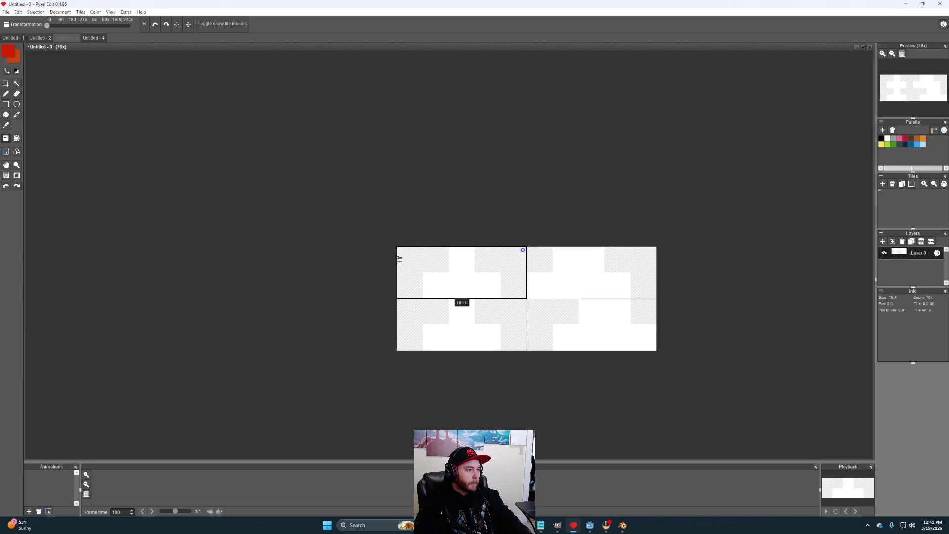
Step: Resize Untitled - 3's tiles to 7×4
left_click(80, 12)
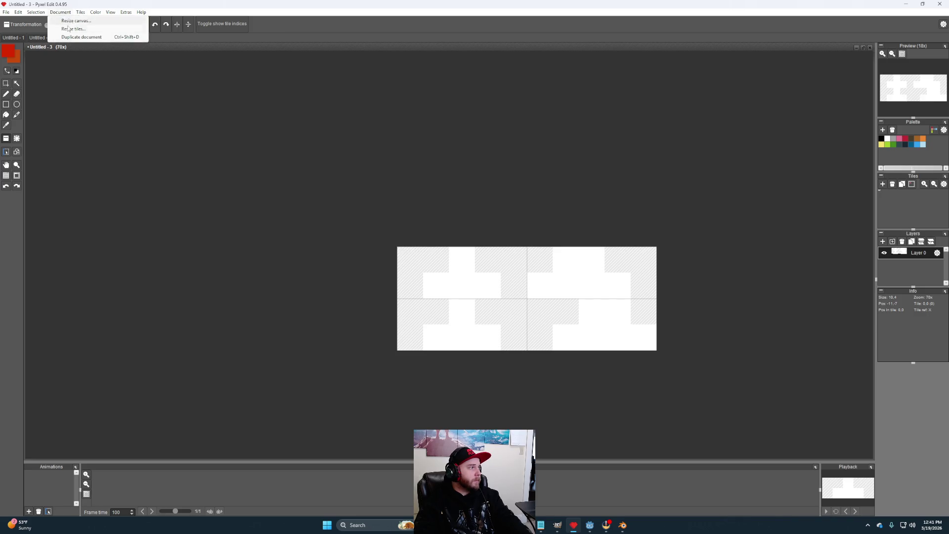
left_click(104, 29)
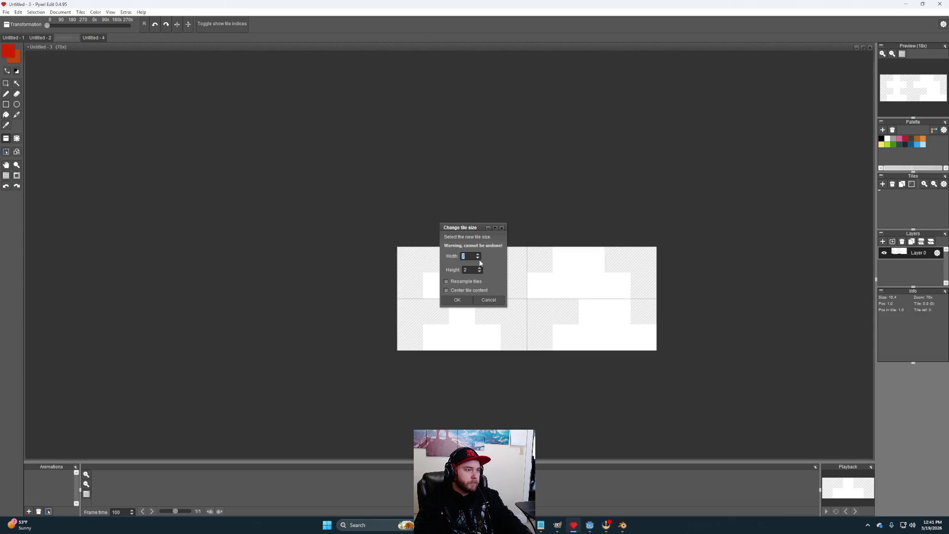
left_click(479, 267)
left_click(480, 267)
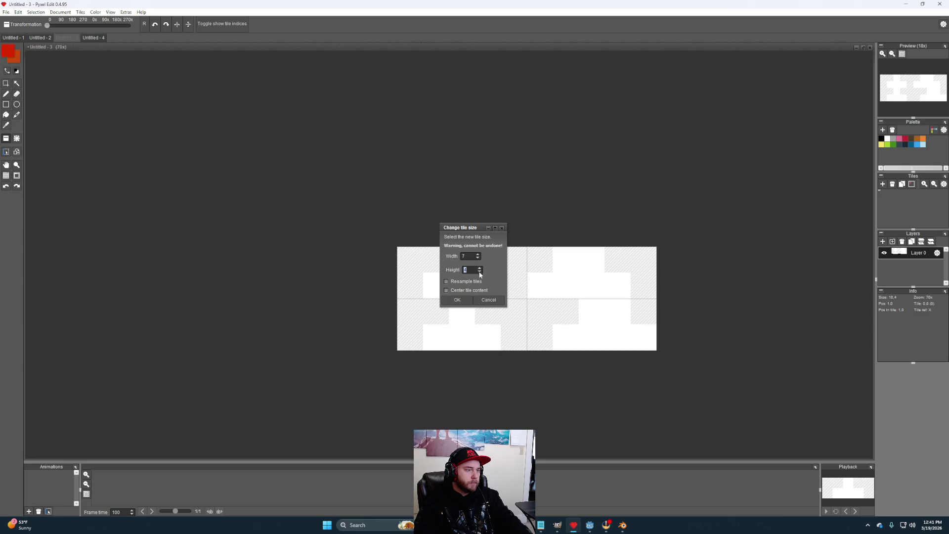
left_click(456, 300)
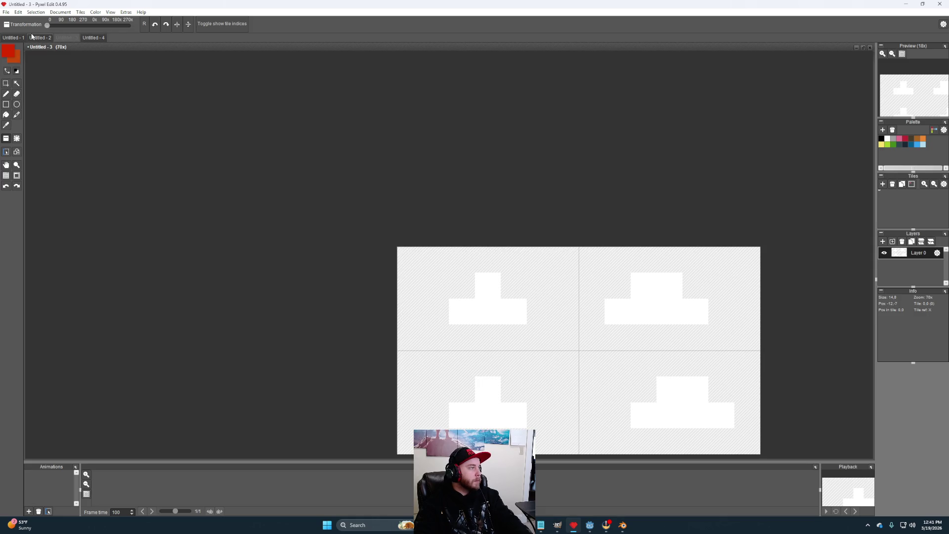
Step: Resize Untitled - 1's tiles to 11×9 with centred content, then return to Untitled - 4
left_click(43, 37)
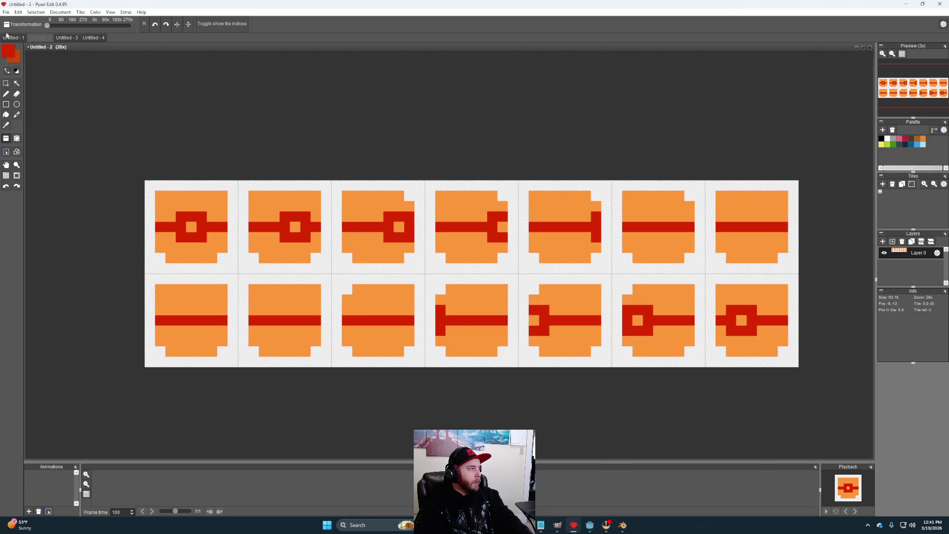
left_click(8, 37)
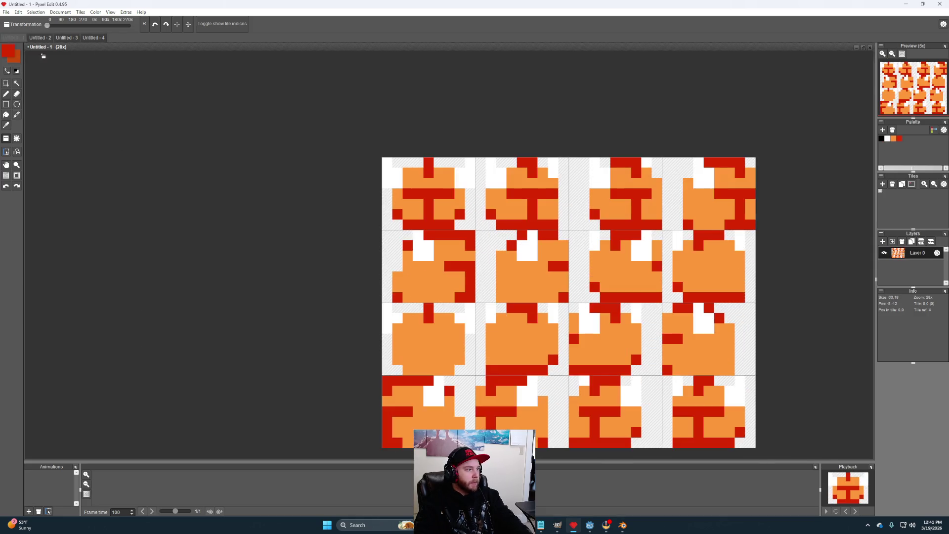
left_click(59, 12)
left_click(74, 28)
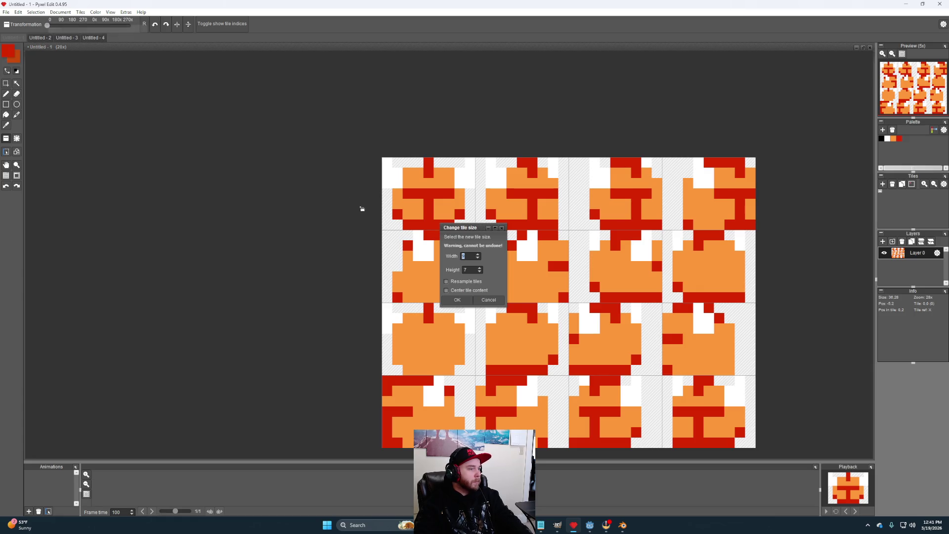
left_click(478, 254)
left_click(478, 254)
left_click(479, 267)
left_click(479, 267)
left_click(457, 290)
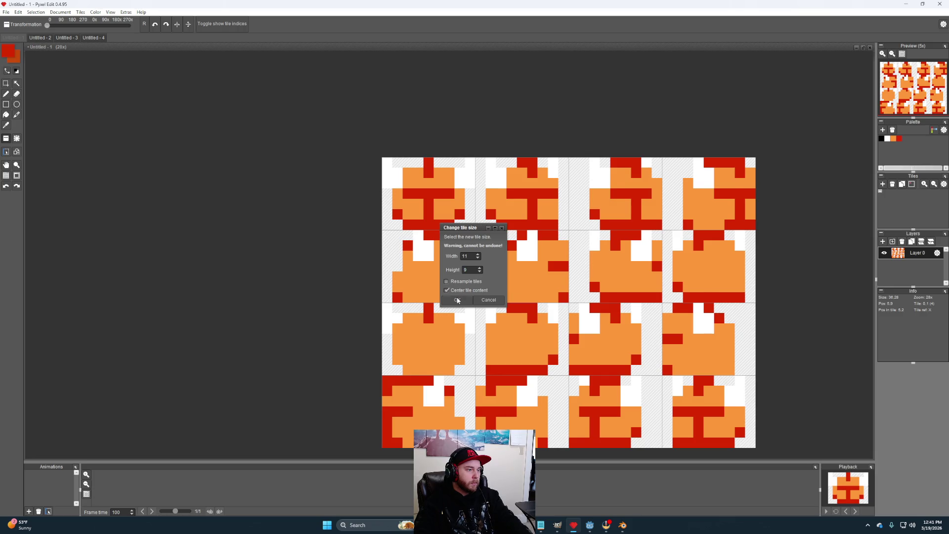
left_click(458, 300)
scroll(544, 297, "down", 3)
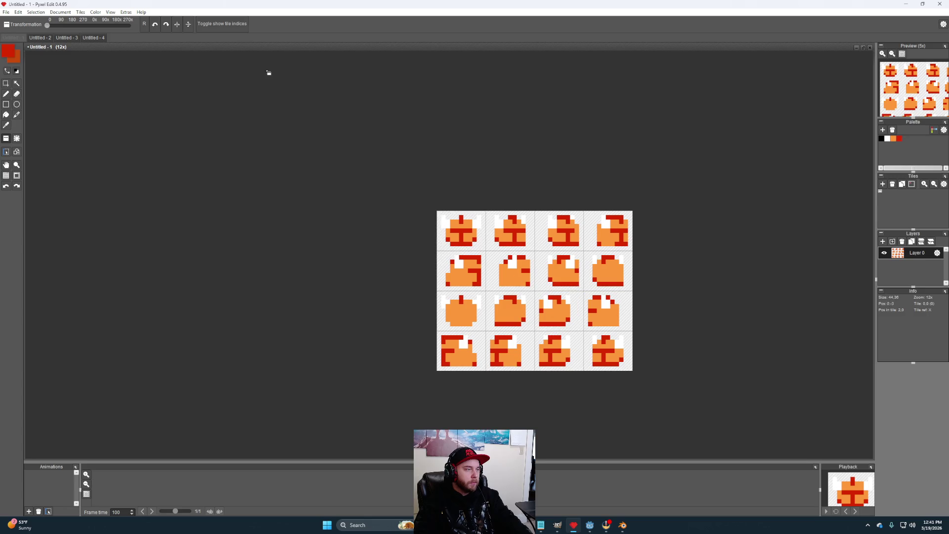
left_click(94, 37)
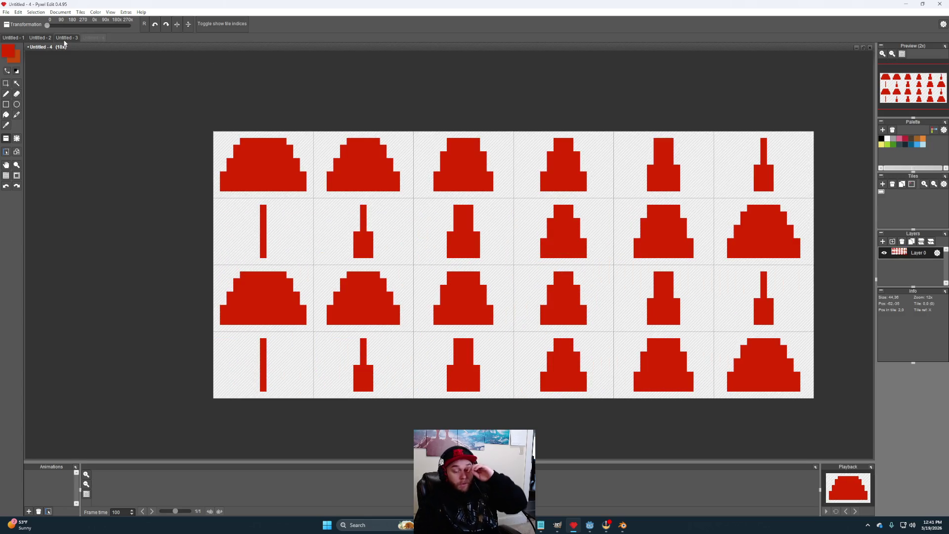
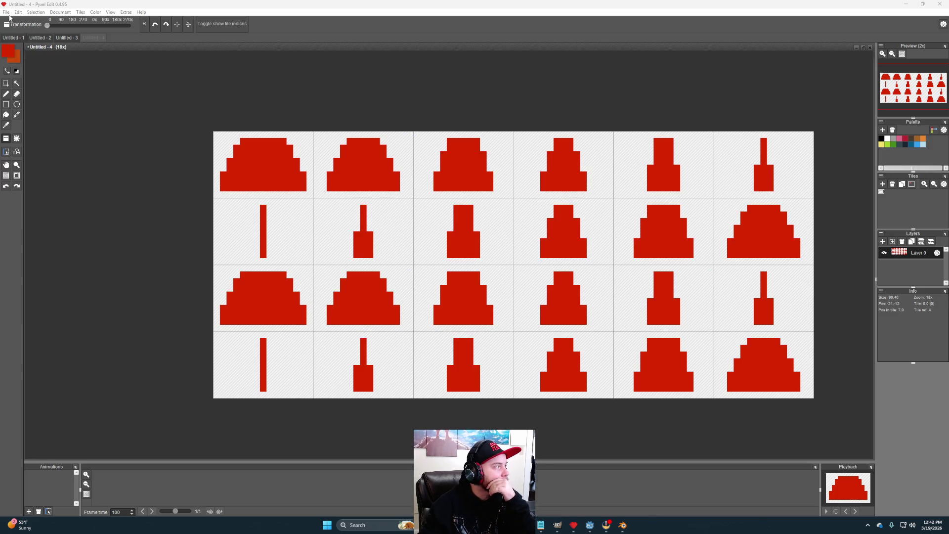
Step: Create a new Pyxel Edit document made of one 6 x 4 pixel tile
left_click(6, 11)
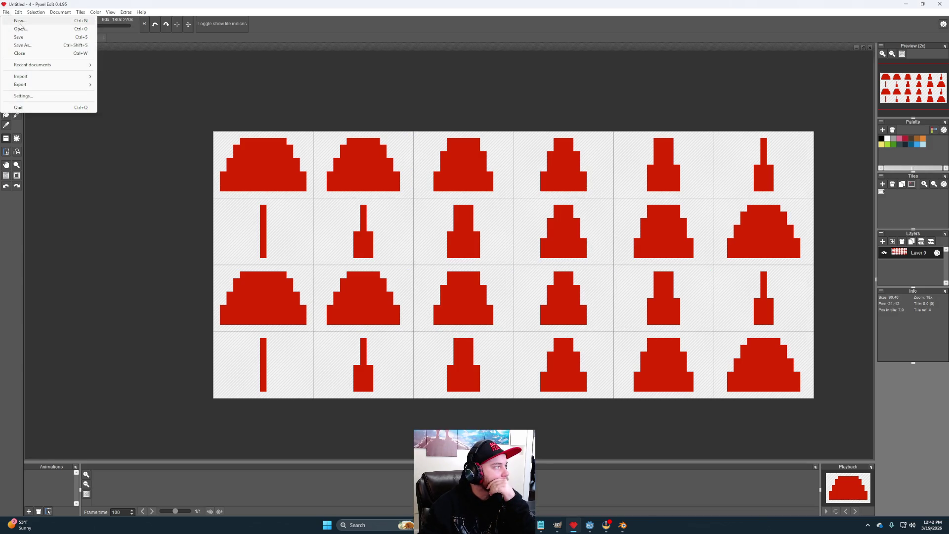
left_click(20, 22)
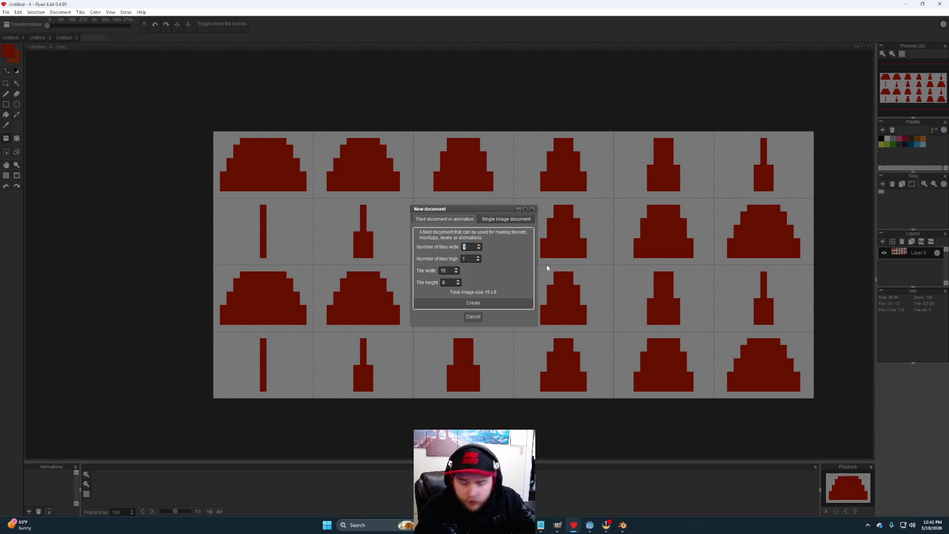
double_click(443, 271)
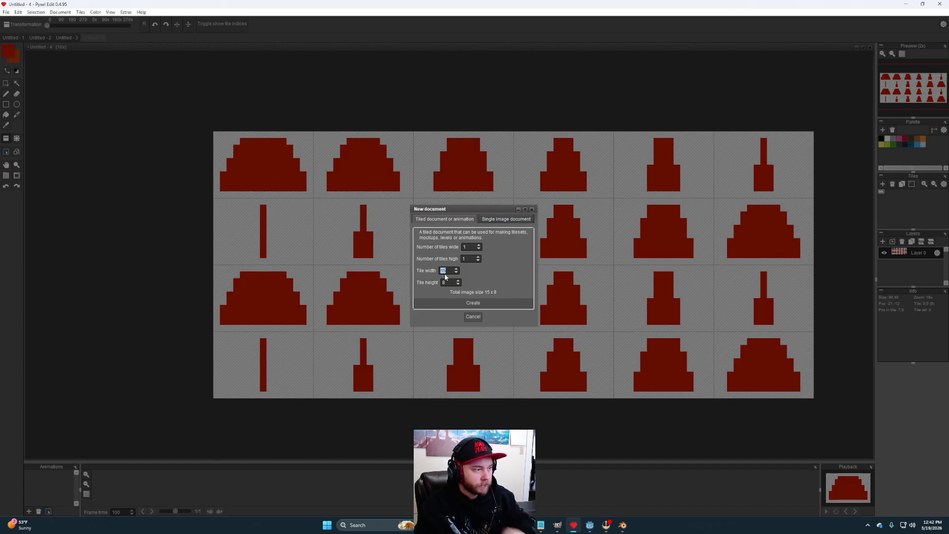
type("6")
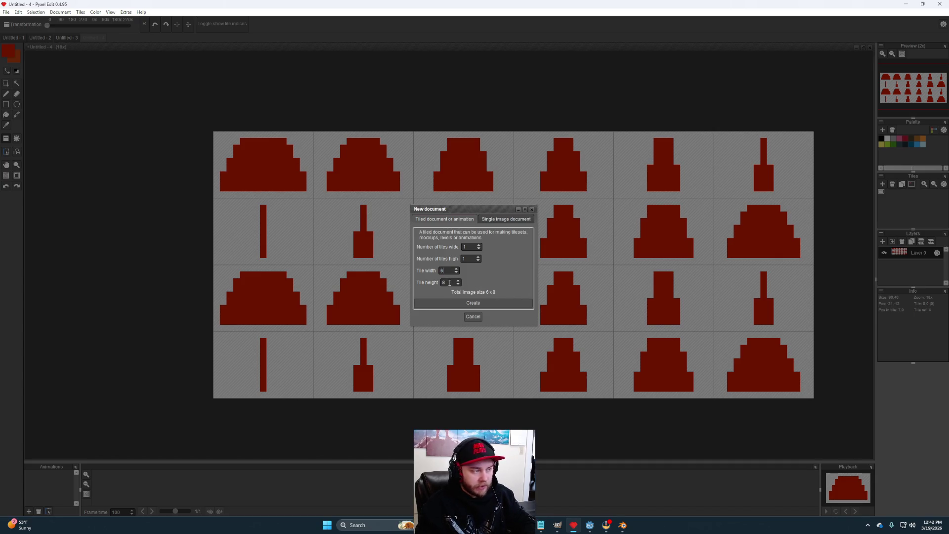
double_click(450, 283)
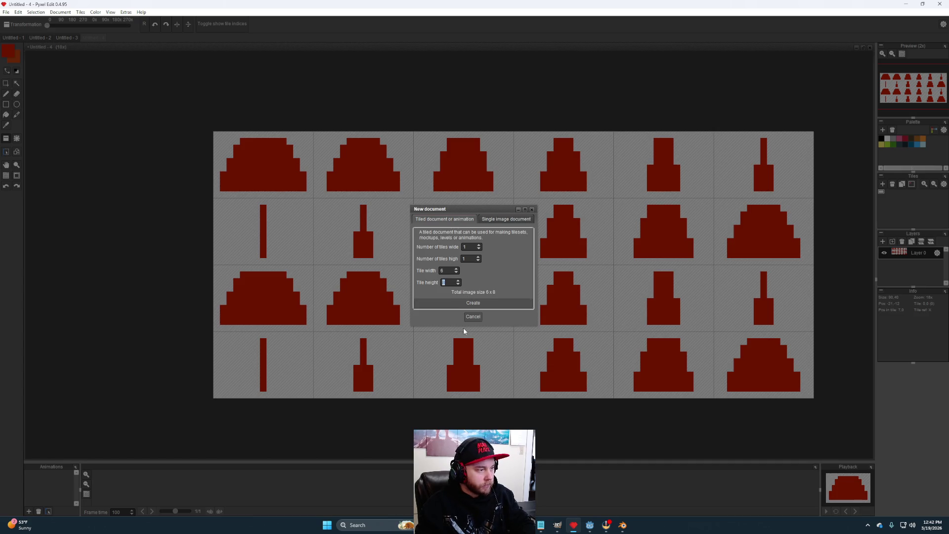
type("4")
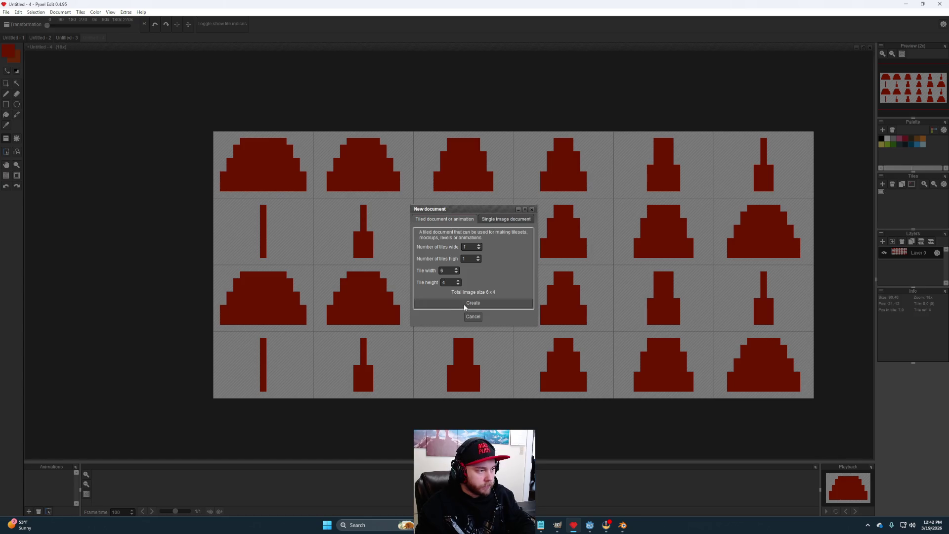
left_click(465, 303)
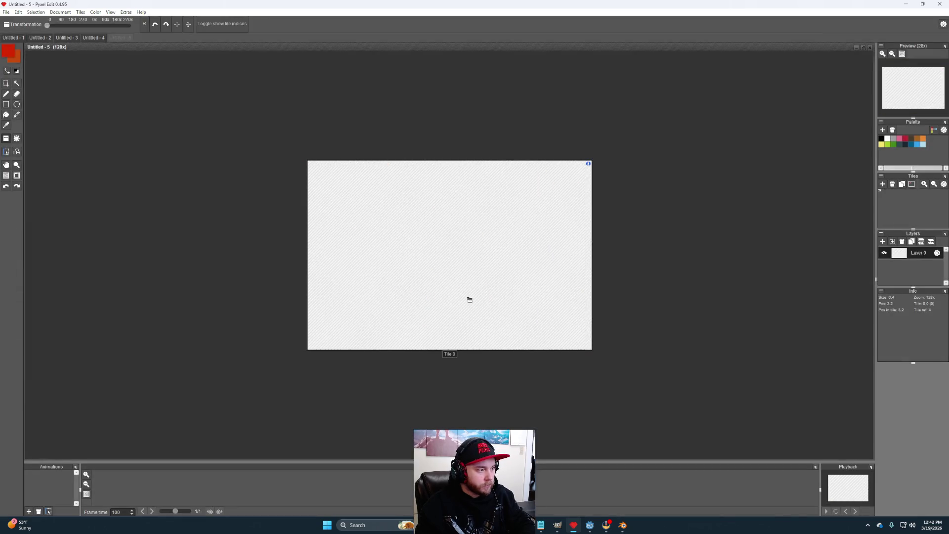
Step: Paint a few red pixels into the tile with the Pencil
left_click(6, 94)
left_click(438, 196)
mouse_move(487, 197)
left_mouse_down()
mouse_move(475, 225)
mouse_move(439, 227)
left_mouse_up()
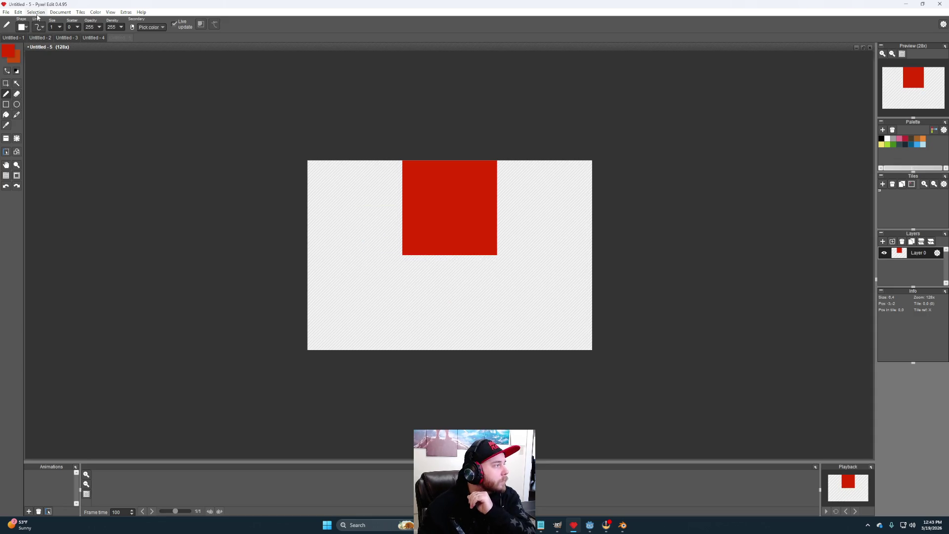
Step: Resize the tile to 5 pixels wide
left_click(63, 13)
left_click(63, 22)
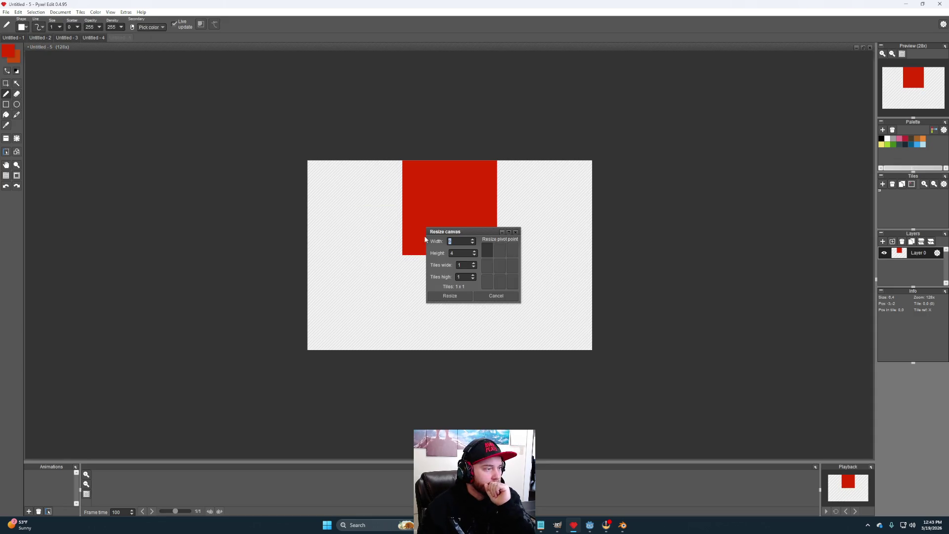
key("Escape")
left_click(63, 12)
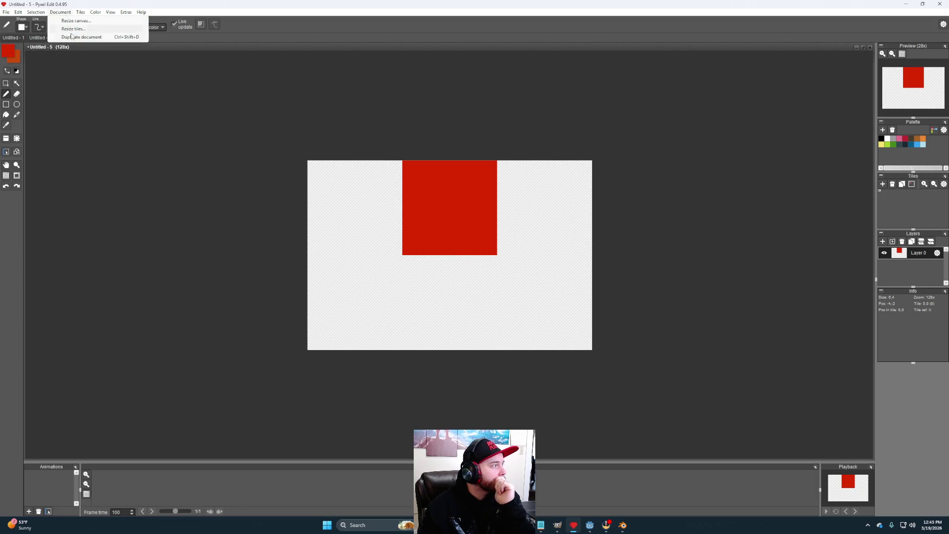
left_click(71, 29)
type("5")
left_click(458, 300)
Step: Paint a red column of pixels, undoing the stray extra pixels
key("b")
mouse_move(398, 195)
left_mouse_down()
mouse_move(392, 274)
mouse_move(465, 318)
mouse_move(462, 277)
mouse_move(428, 282)
mouse_move(474, 264)
left_mouse_up()
key("ctrl+z")
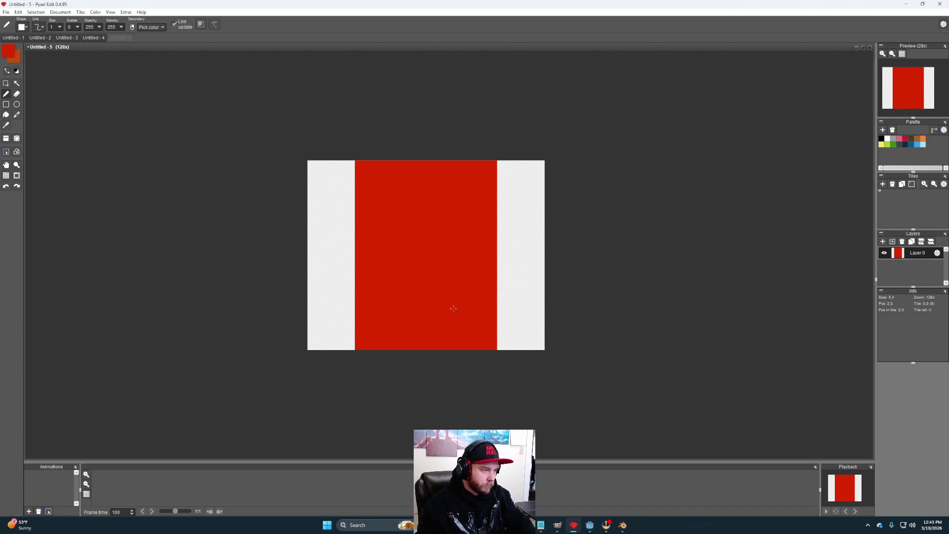
left_click(511, 334)
key("ctrl+z")
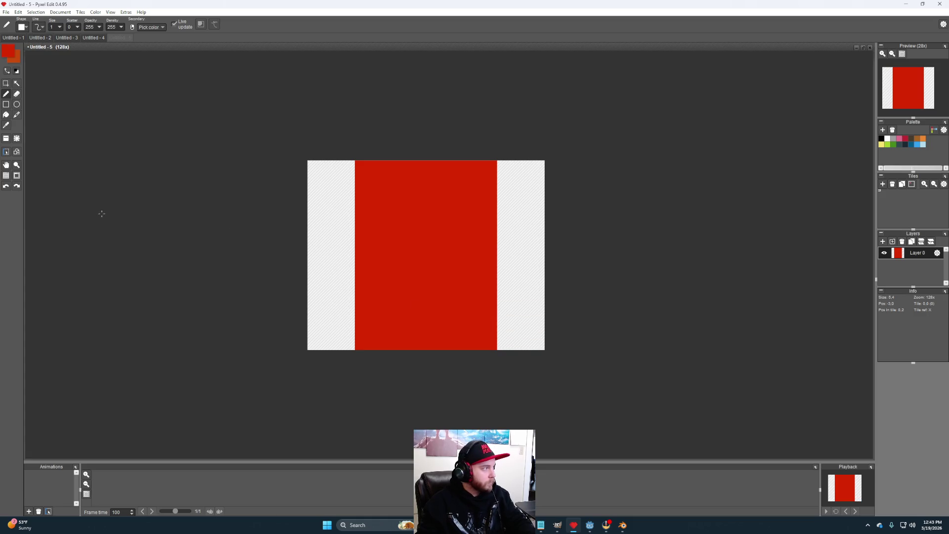
Step: Resize the canvas to 2 tiles wide by 2 tiles high
left_click(60, 12)
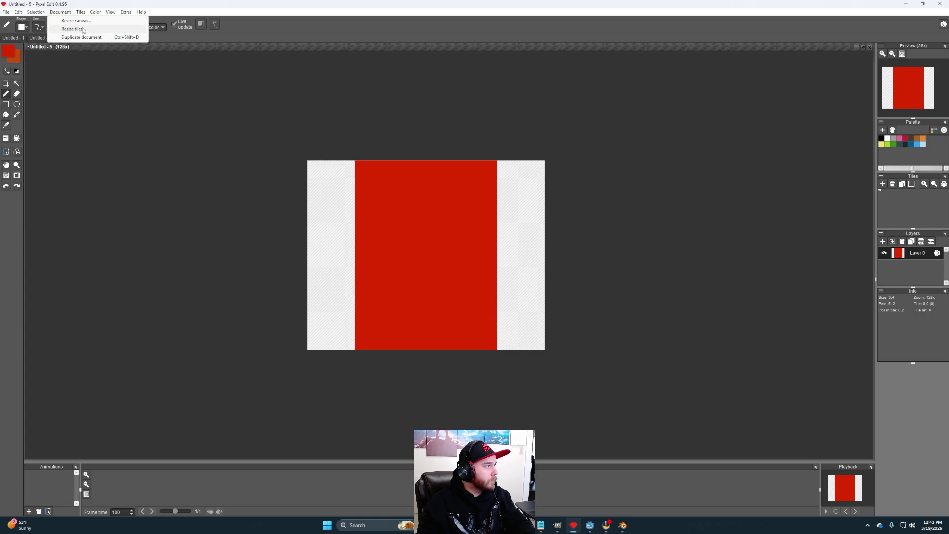
left_click(74, 20)
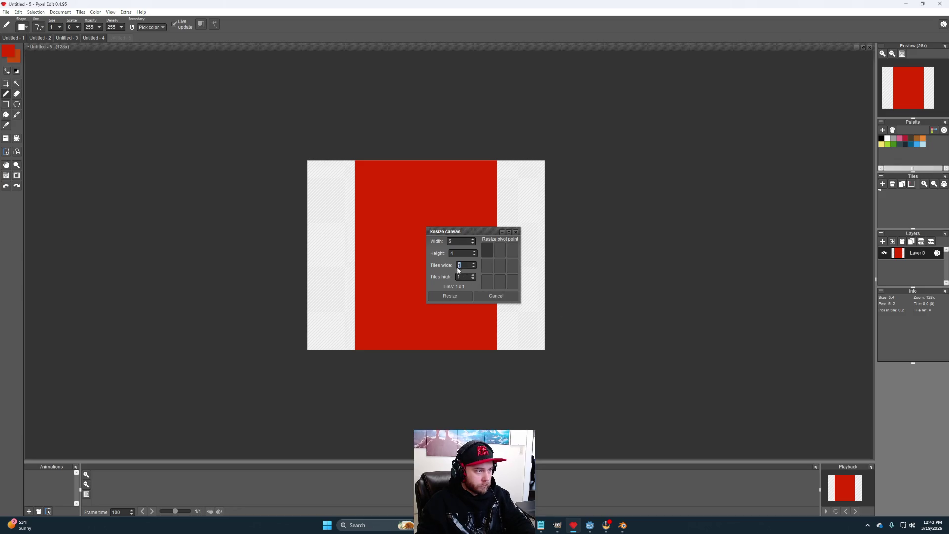
type("2")
key("Tab")
type("2")
left_click(450, 296)
Step: Paint red blocky strokes across the new tiles, including the lower-right area
mouse_move(618, 185)
left_mouse_down()
mouse_move(712, 185)
mouse_move(694, 299)
mouse_move(756, 326)
mouse_move(668, 239)
mouse_move(616, 279)
mouse_move(635, 312)
left_mouse_up()
scroll(604, 238, "down", 3)
mouse_move(396, 262)
left_mouse_down()
mouse_move(465, 394)
mouse_move(443, 263)
mouse_move(400, 396)
left_mouse_up()
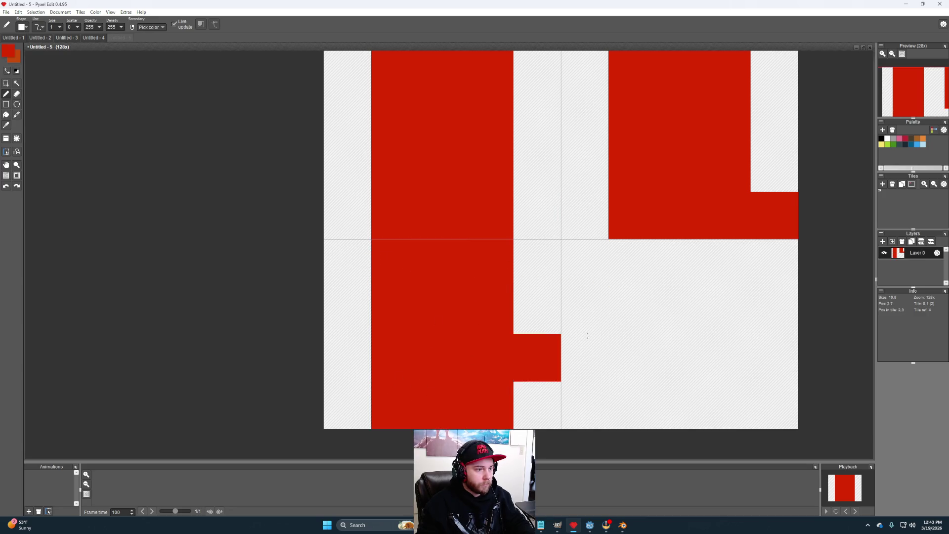
mouse_move(606, 402)
left_mouse_down()
mouse_move(632, 292)
mouse_move(716, 282)
mouse_move(695, 390)
mouse_move(640, 328)
left_mouse_up()
scroll(572, 301, "down", 3)
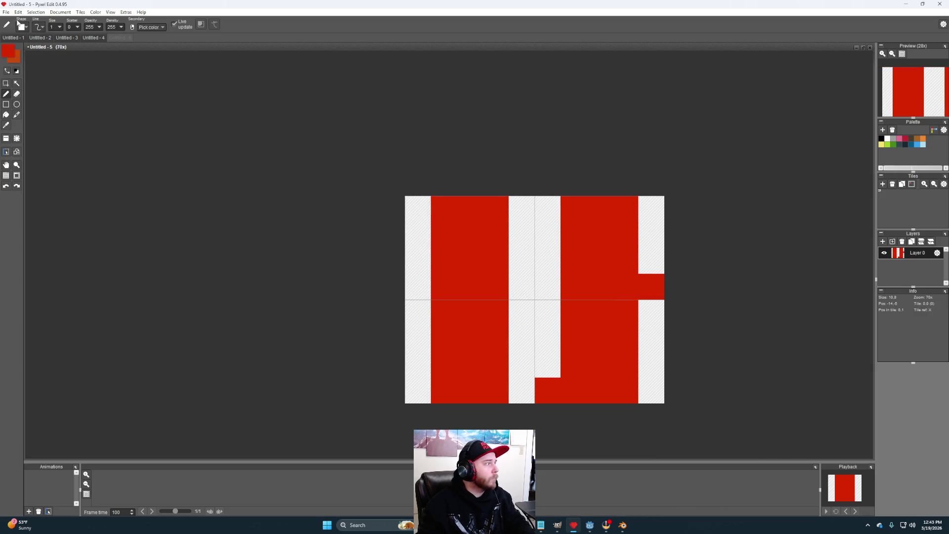
left_click(57, 12)
Step: Resize each tile to 7 x 6 pixels so the red shapes gain a white border
left_click(64, 20)
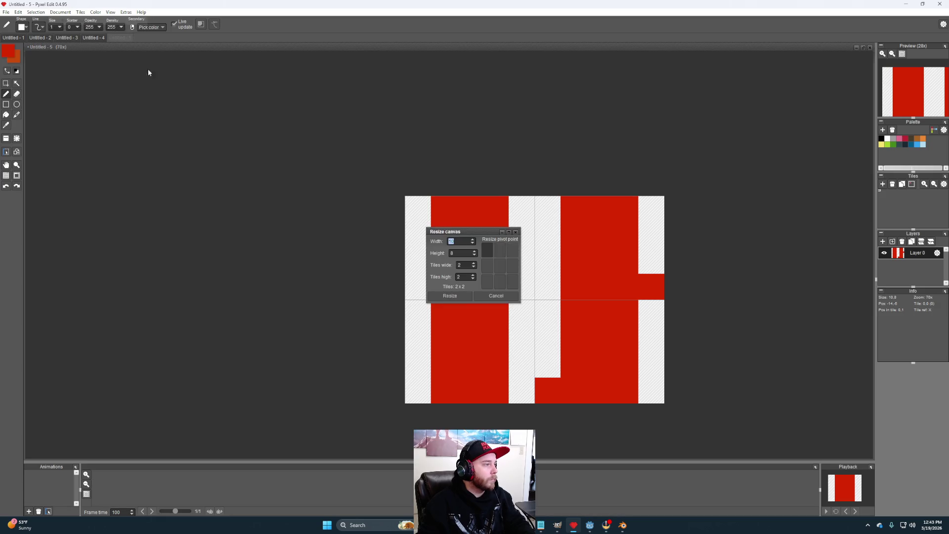
left_click(490, 296)
left_click(60, 12)
left_click(72, 28)
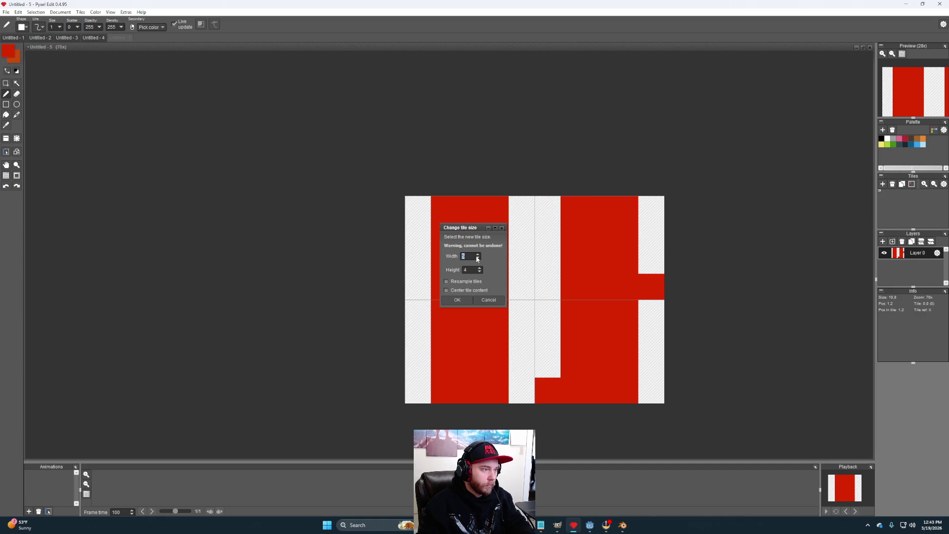
left_click(480, 269)
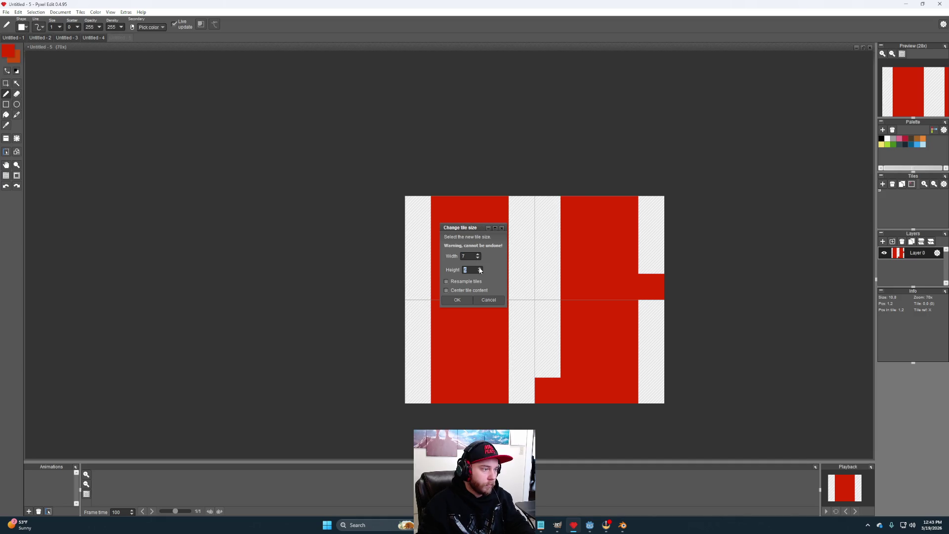
left_click(457, 299)
scroll(485, 243, "down", 1)
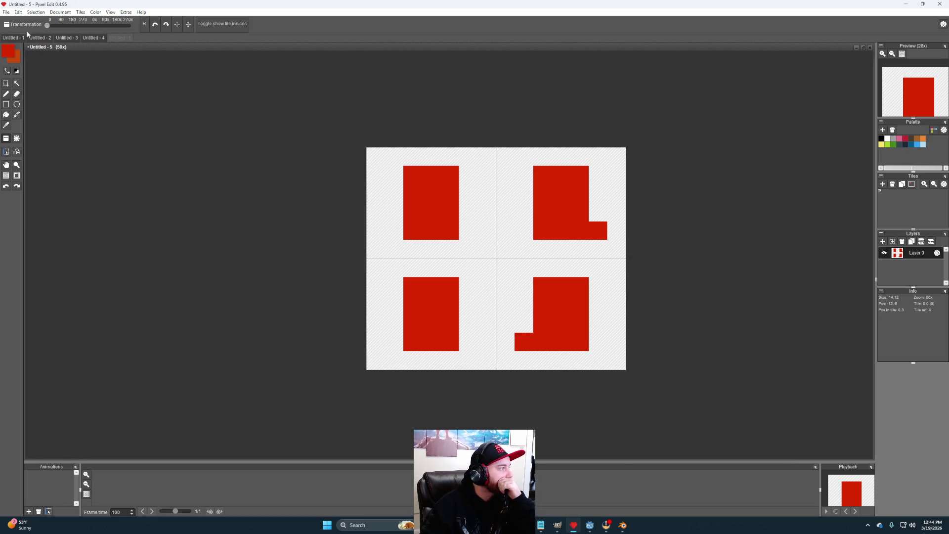
left_click(54, 12)
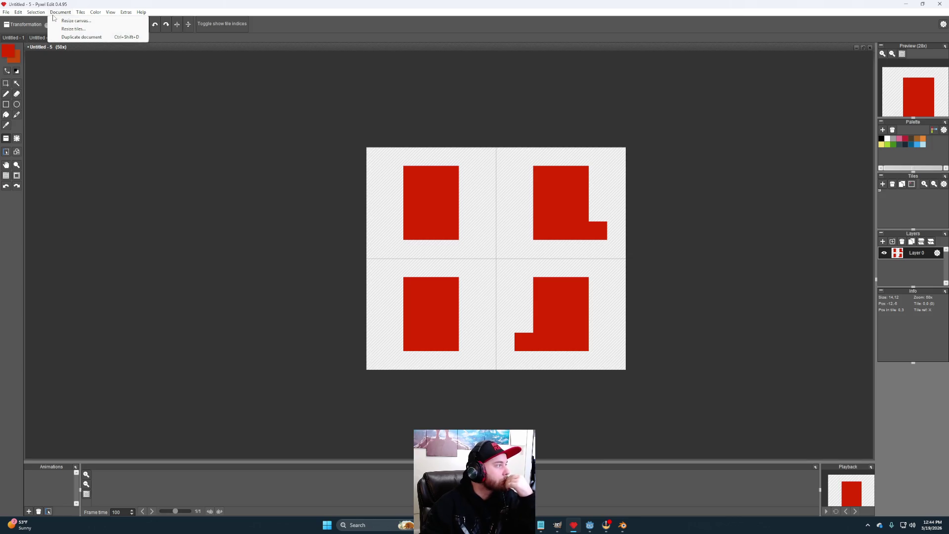
Step: Create a new document with a single 3 x 4 pixel tile
mouse_move(7, 12)
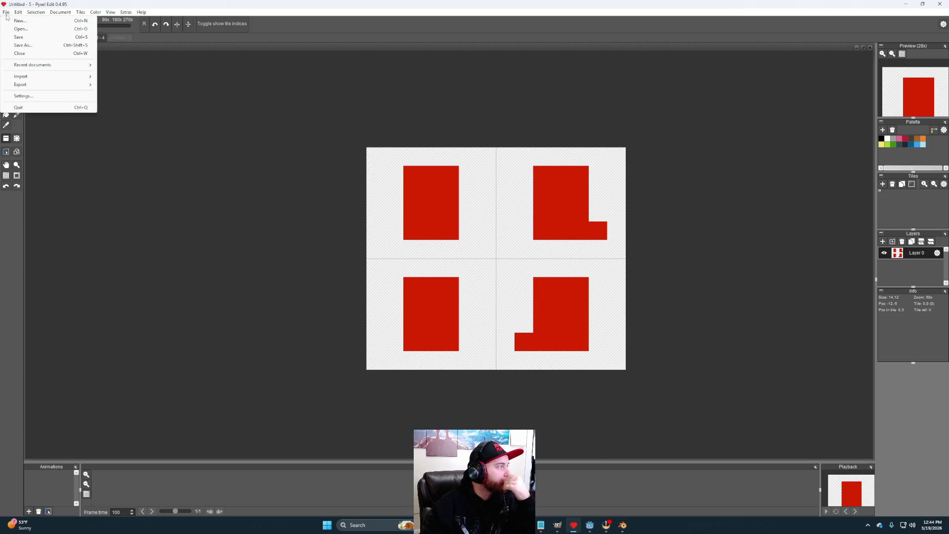
left_click(19, 22)
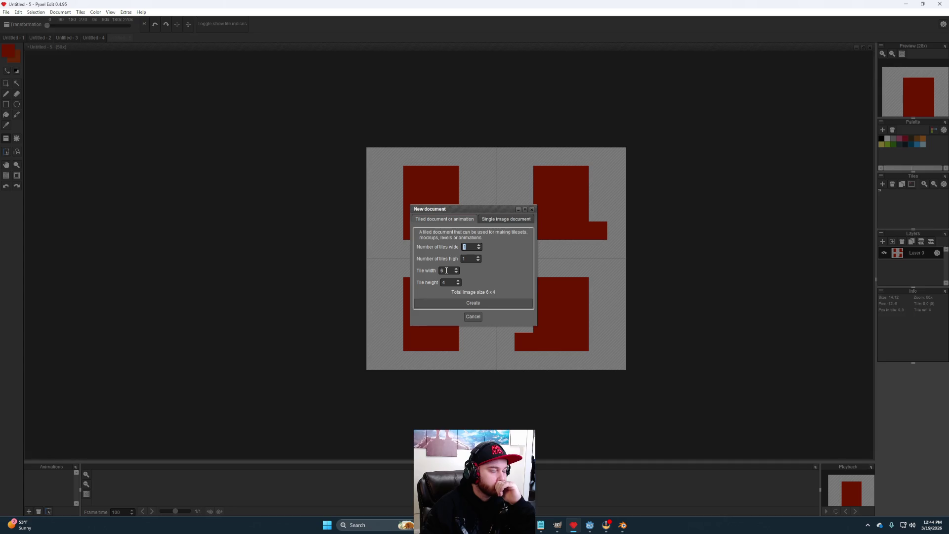
left_click_drag(446, 270, 431, 272)
type("3")
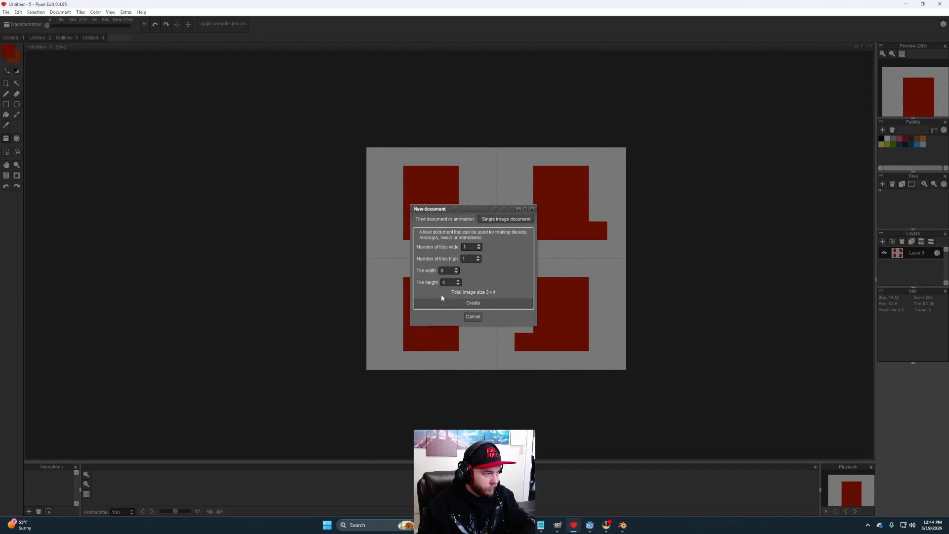
left_click(451, 303)
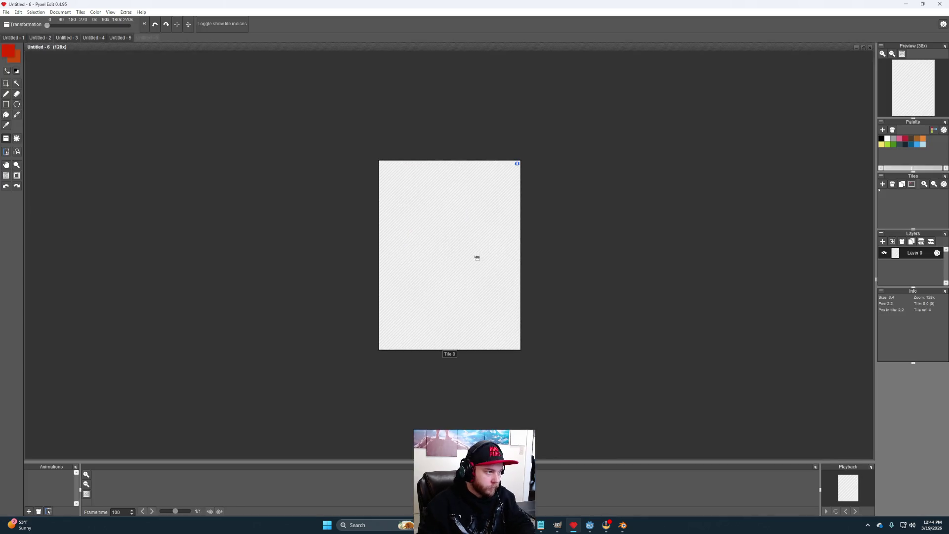
Step: Pick orange from Untitled - 2 and paint the new tile orange, except the top-right pixel
left_click(6, 95)
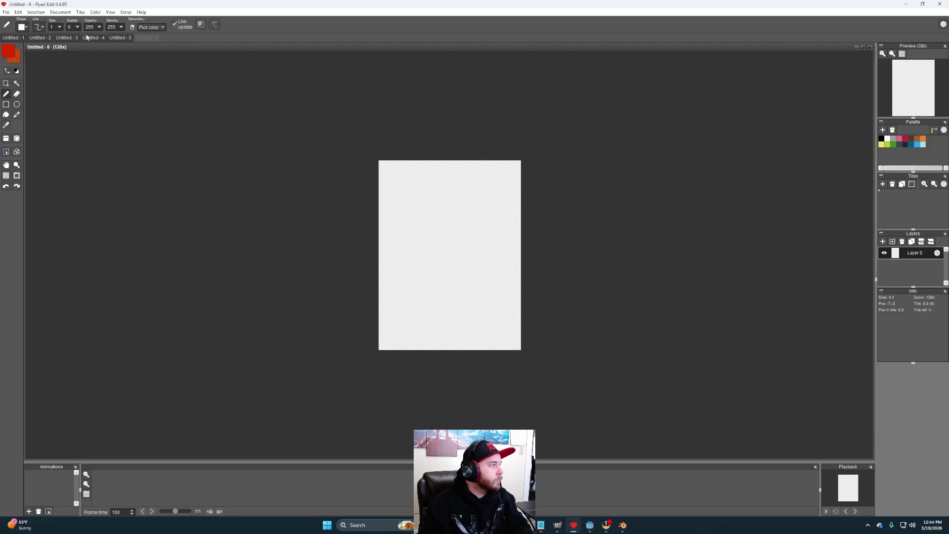
left_click(92, 38)
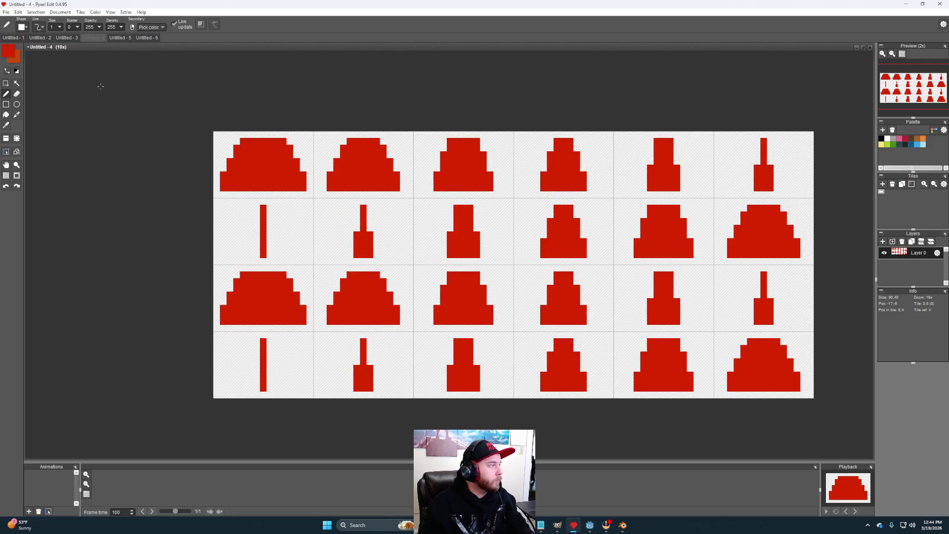
left_click(73, 38)
left_click(40, 37)
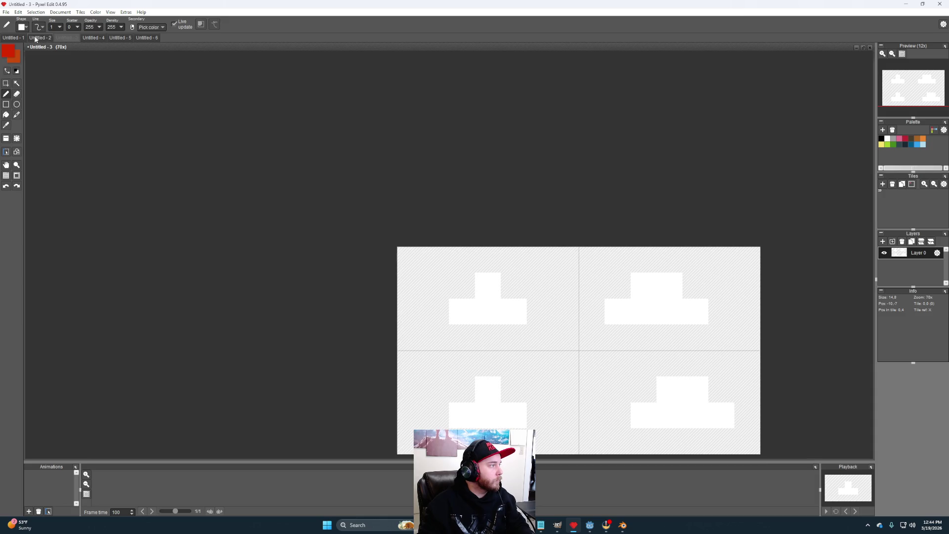
left_click(481, 299, "alt")
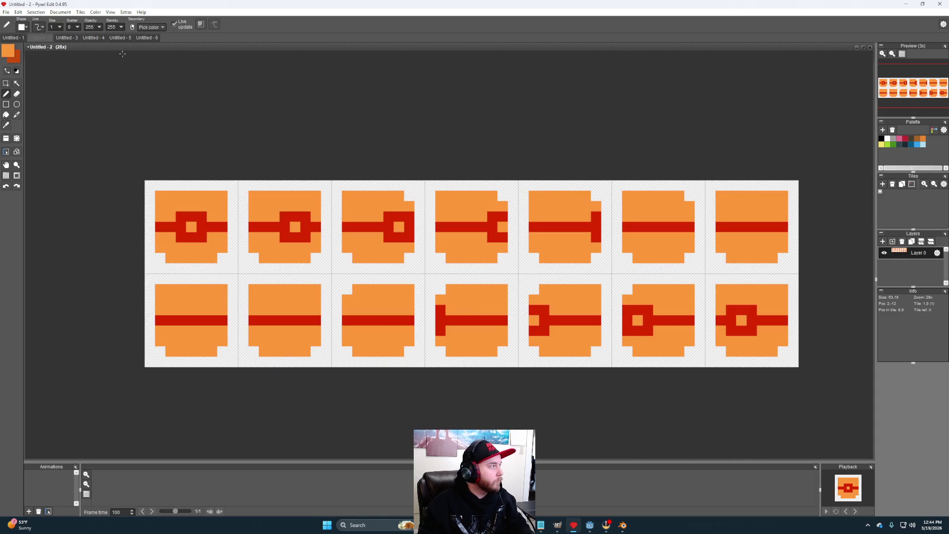
left_click(146, 37)
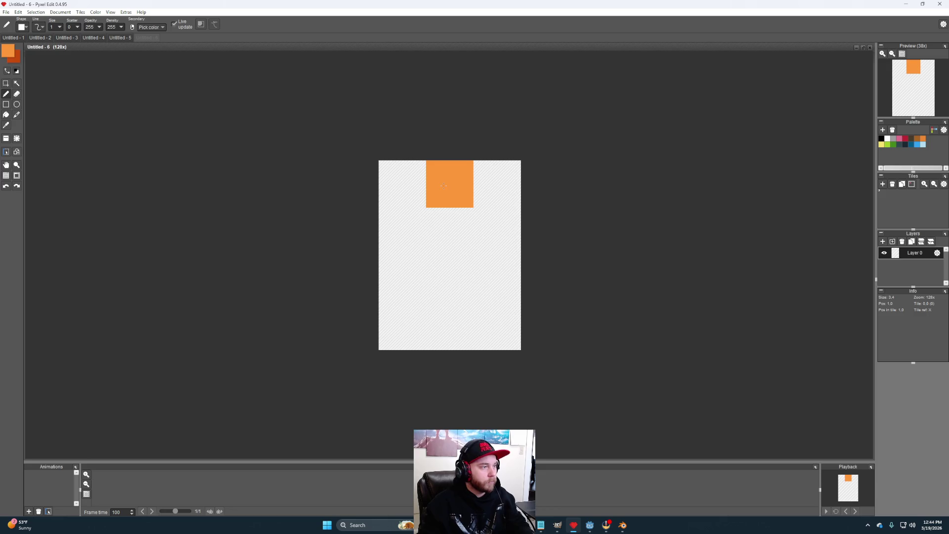
mouse_move(434, 186)
left_mouse_down()
mouse_move(401, 183)
mouse_move(403, 231)
mouse_move(496, 278)
mouse_move(404, 312)
mouse_move(445, 307)
left_mouse_up()
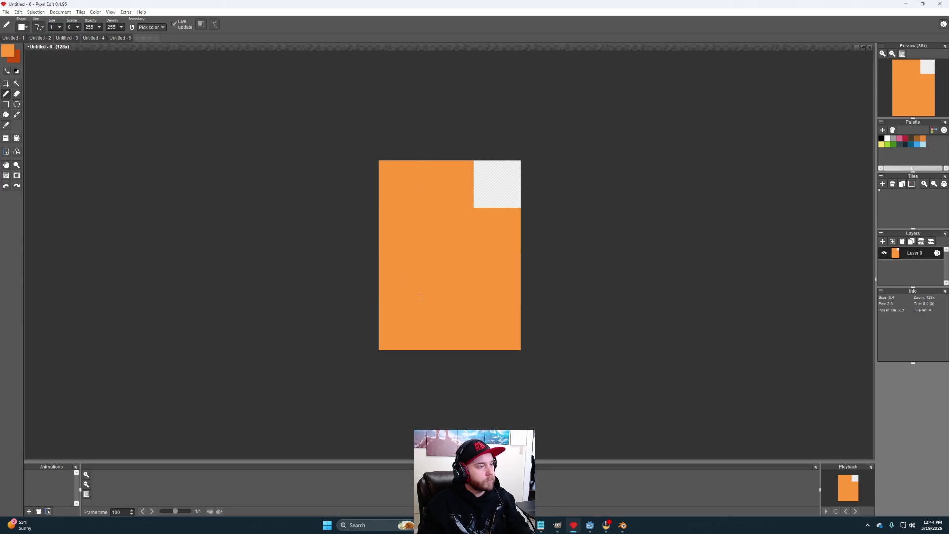
left_click(60, 11)
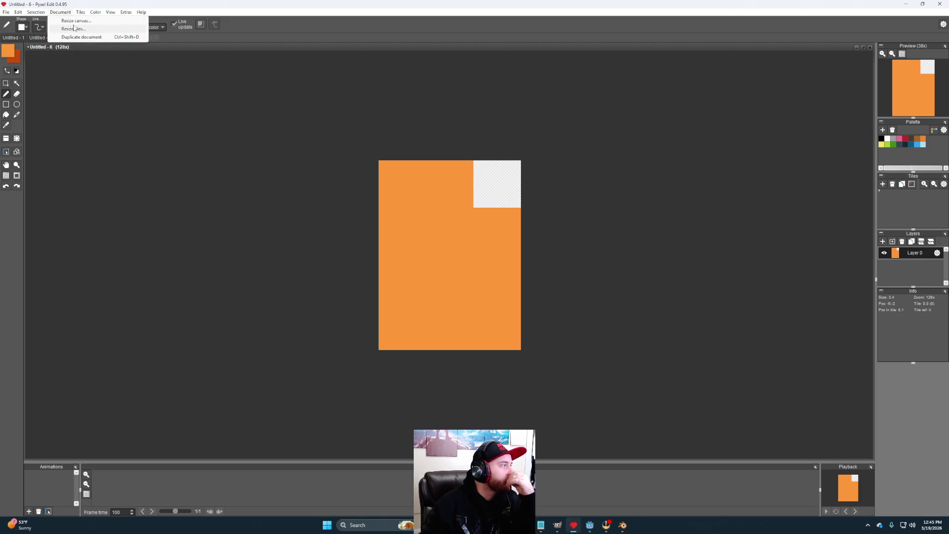
Step: Resize the canvas to a 2 x 2 grid of tiles
left_click(74, 21)
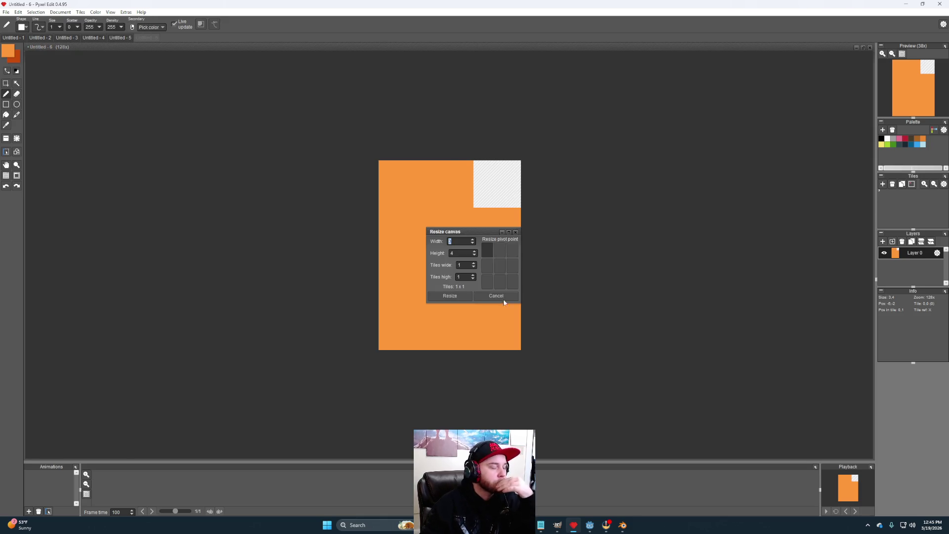
left_click(473, 265)
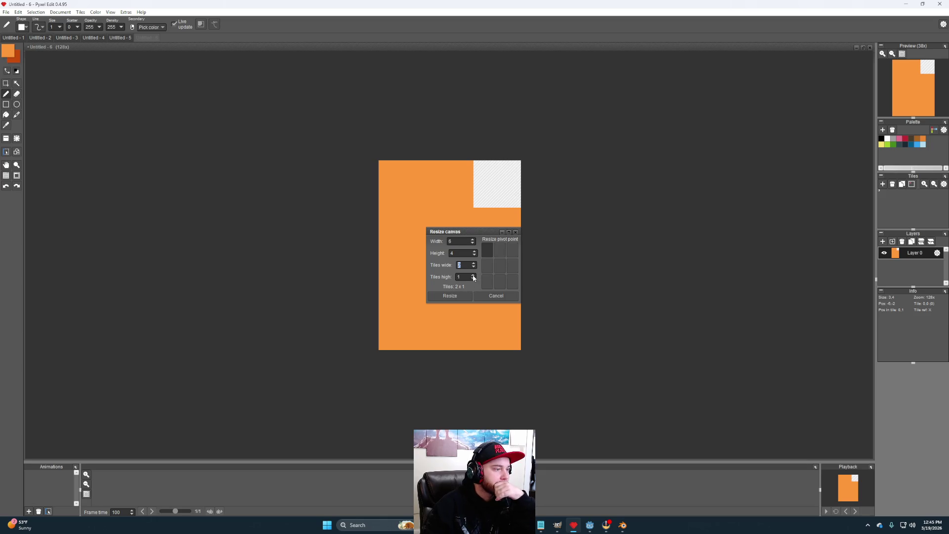
left_click(461, 296)
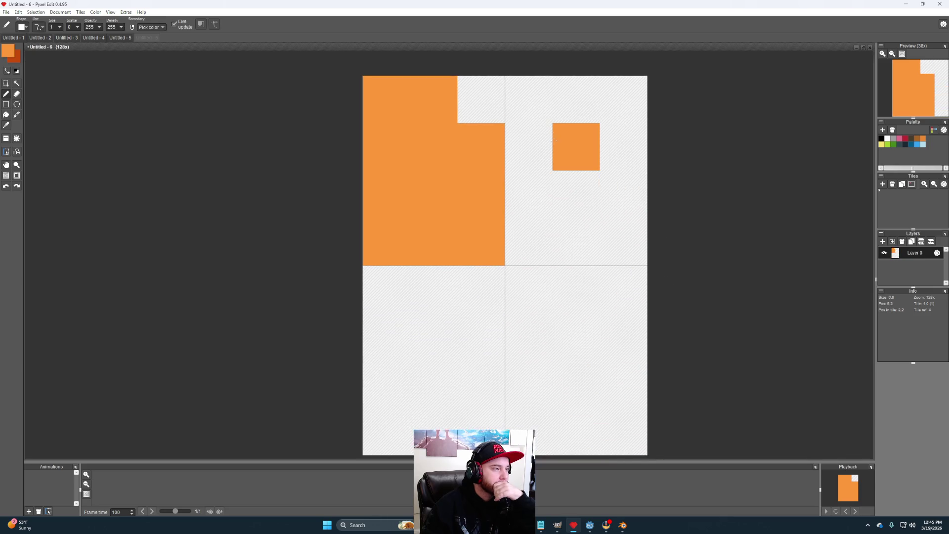
Step: Paint orange shape variations into the other three tiles
mouse_move(586, 94)
left_mouse_down()
mouse_move(529, 147)
mouse_move(623, 147)
mouse_move(576, 242)
mouse_move(527, 224)
left_mouse_up()
mouse_move(532, 261)
left_mouse_down()
mouse_move(568, 243)
mouse_move(553, 246)
left_mouse_up()
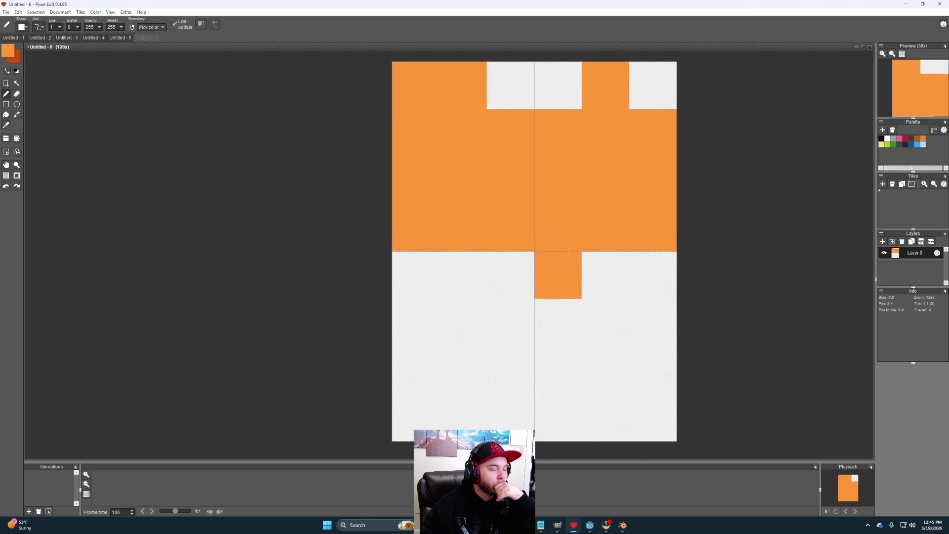
mouse_move(465, 275)
left_mouse_down()
mouse_move(503, 385)
mouse_move(415, 371)
mouse_move(495, 418)
mouse_move(463, 323)
mouse_move(422, 340)
left_mouse_up()
left_click(605, 275)
mouse_move(606, 275)
left_mouse_down()
mouse_move(558, 323)
mouse_move(615, 414)
mouse_move(558, 376)
mouse_move(653, 418)
left_mouse_up()
scroll(568, 348, "down", 2)
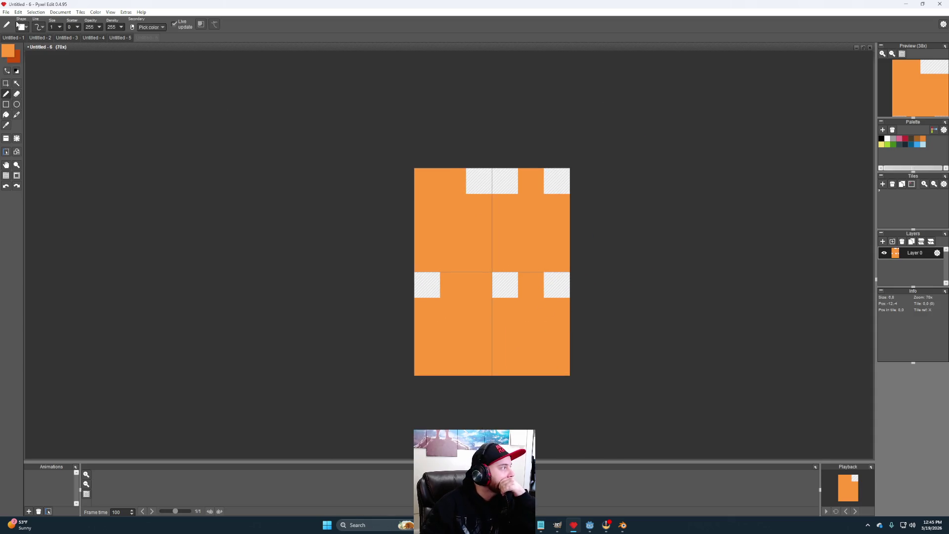
Step: Resize the tiles to 5 x 6 pixels with the content centred
left_click(52, 12)
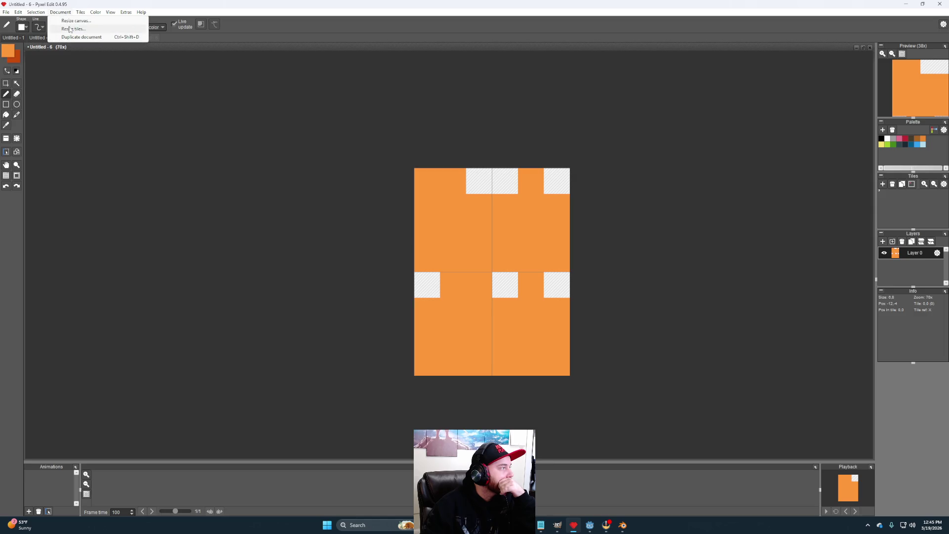
left_click(67, 29)
left_click(480, 270)
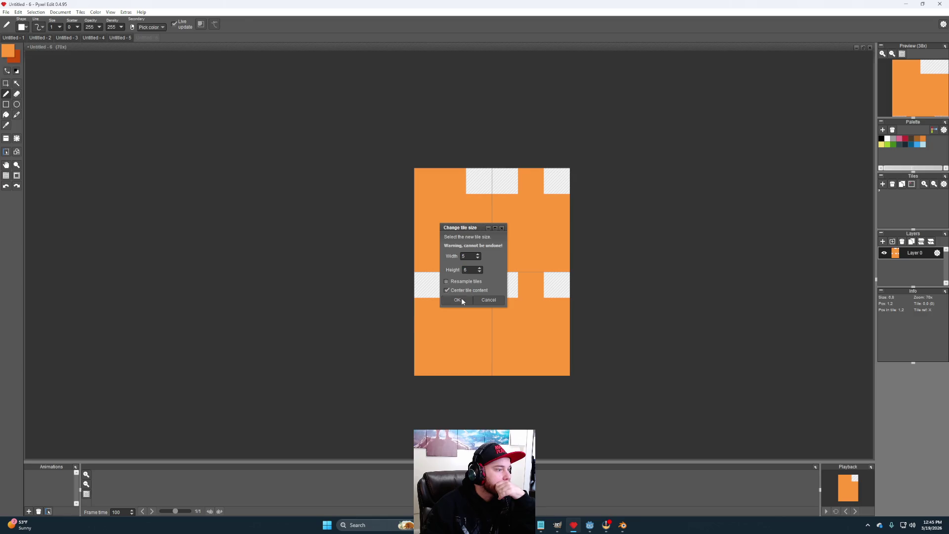
left_click(461, 299)
left_click(6, 12)
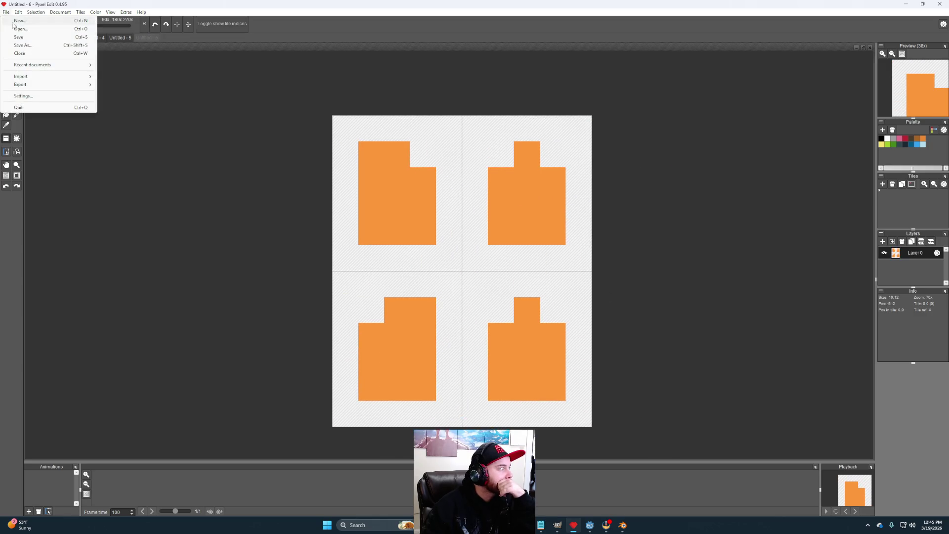
Step: Create a new 3 x 4 document and paint its top half orange
left_click(17, 21)
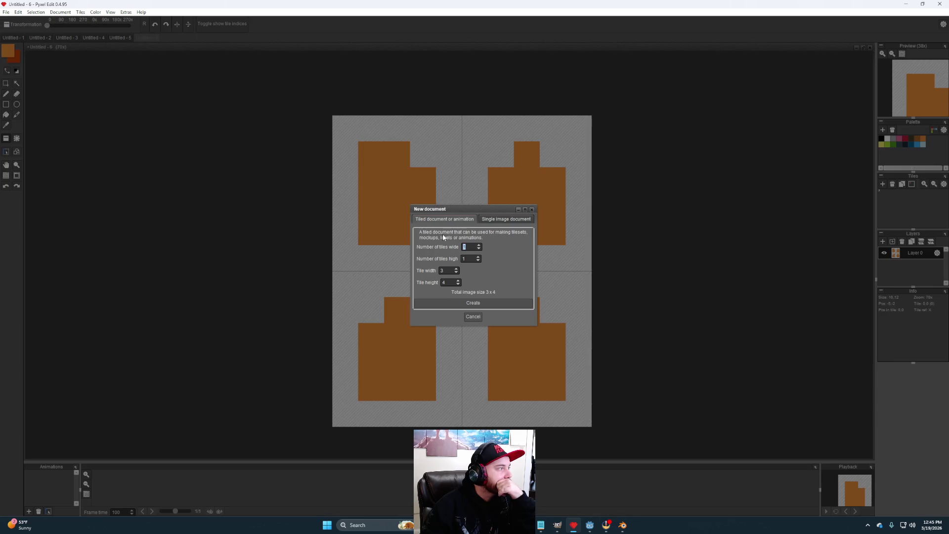
left_click(470, 306)
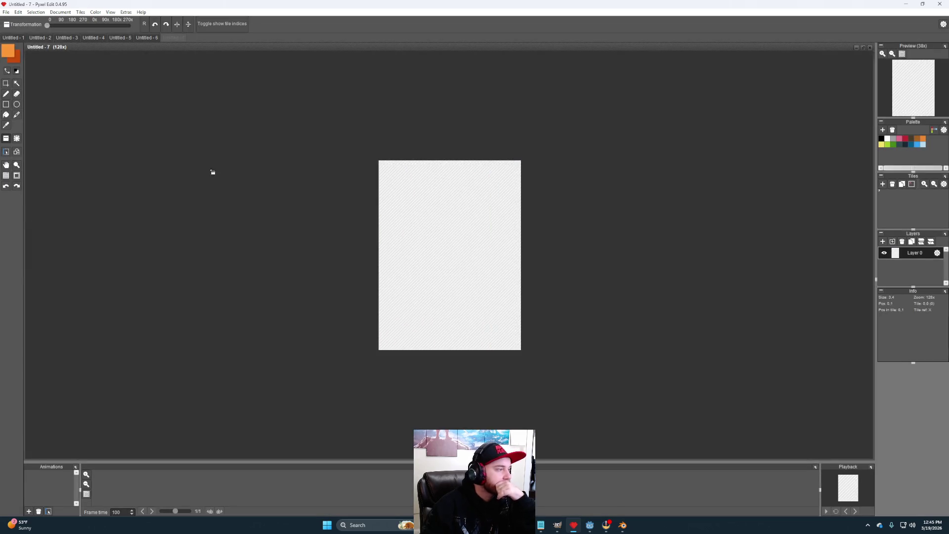
left_click(6, 95)
left_click(390, 177)
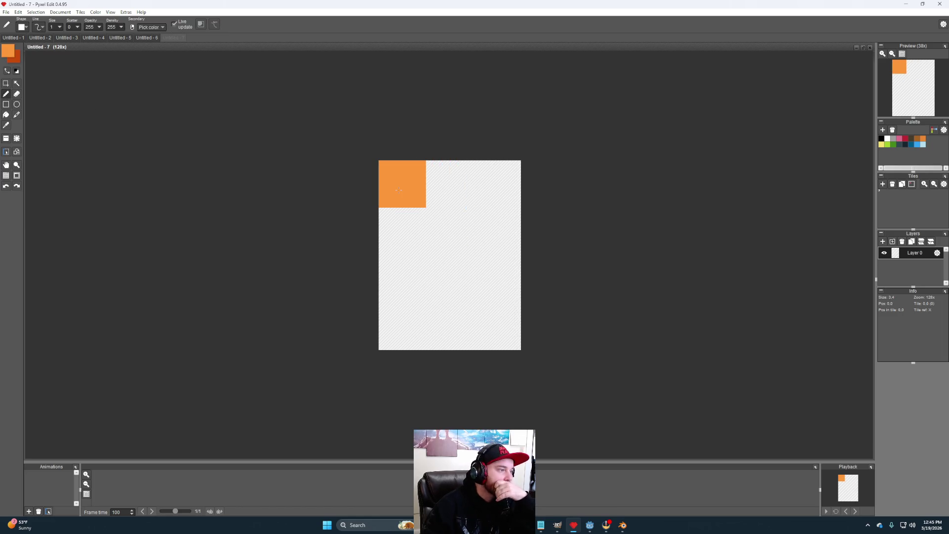
mouse_move(400, 211)
left_mouse_down()
mouse_move(495, 183)
mouse_move(436, 185)
left_mouse_up()
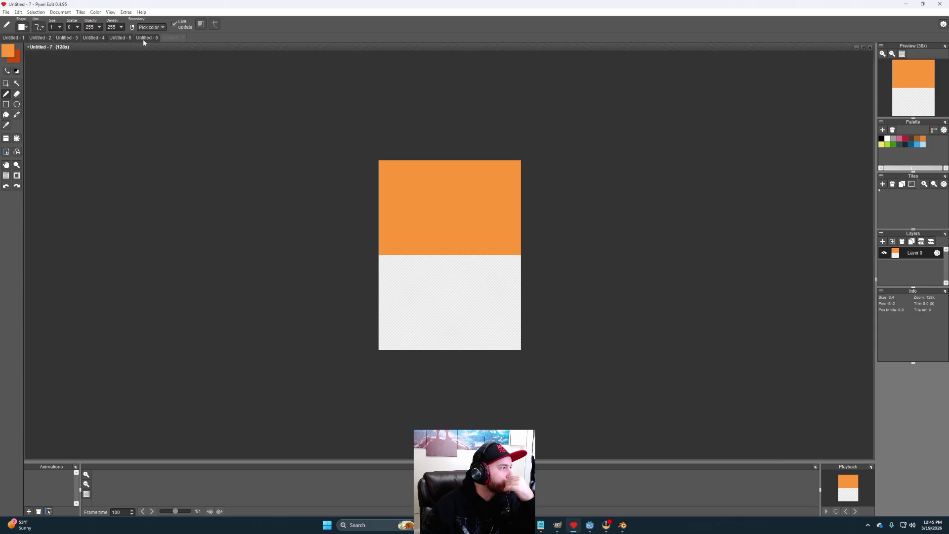
Step: Pick red from the red sheet and paint the bottom half red
left_click(121, 37)
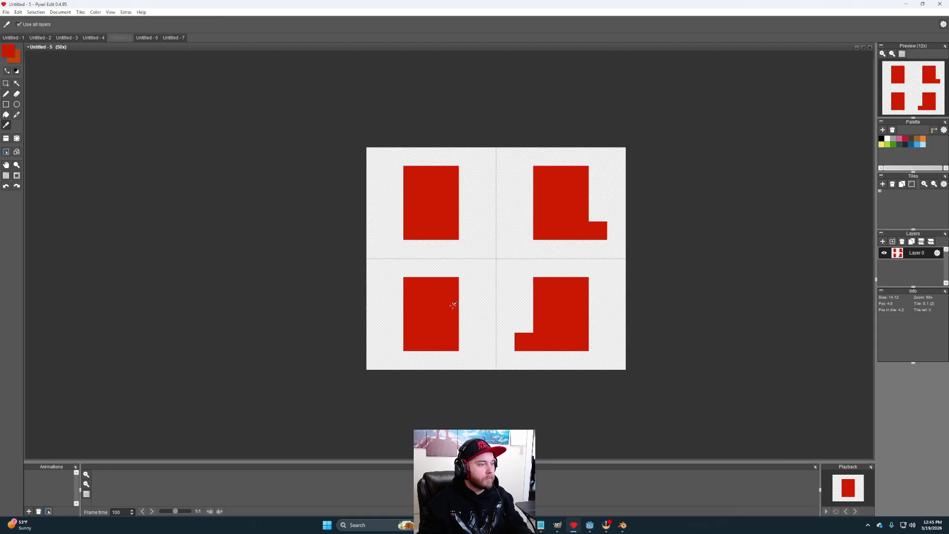
left_click(173, 38)
left_click(407, 280)
mouse_move(407, 280)
left_mouse_down()
mouse_move(488, 312)
mouse_move(453, 278)
left_mouse_up()
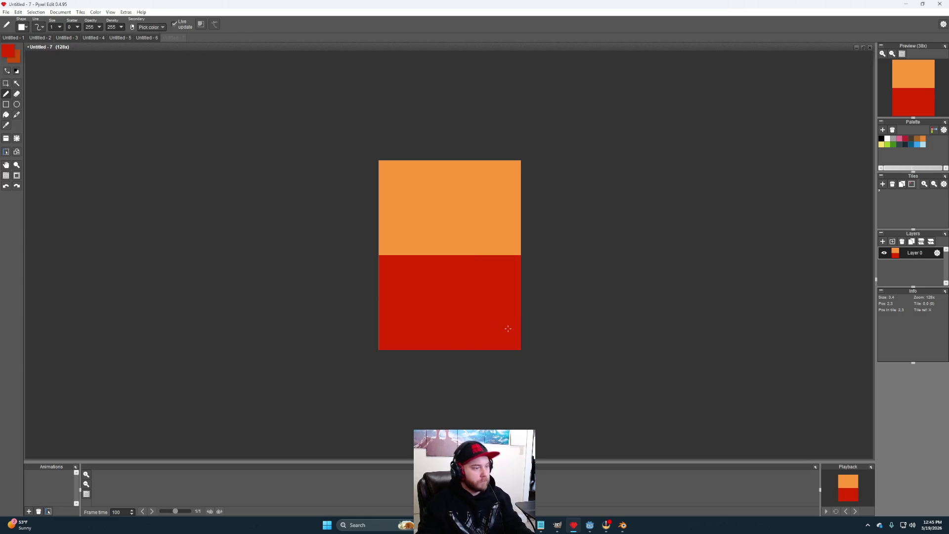
Step: Erase the bottom-right pixel, leaving it empty
key("e")
left_click(398, 327)
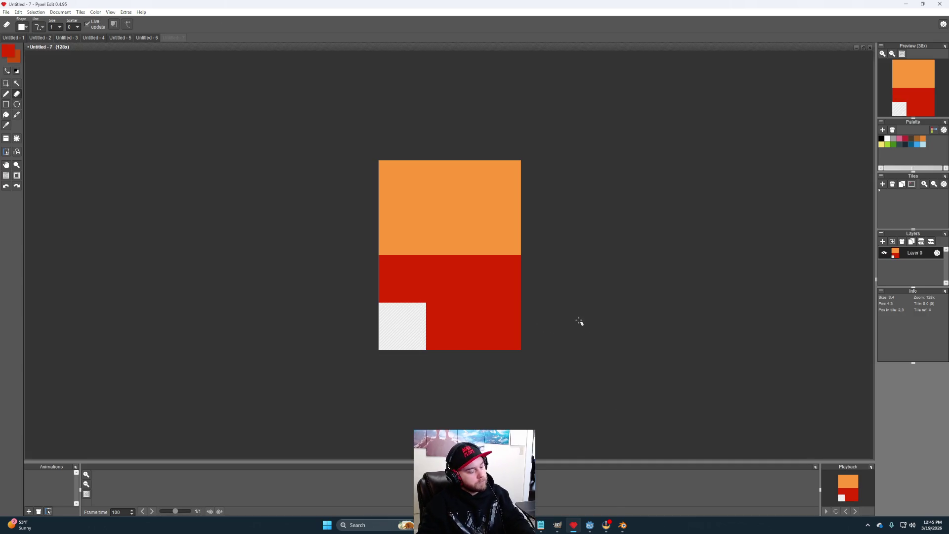
key("ctrl+z")
left_click(517, 319)
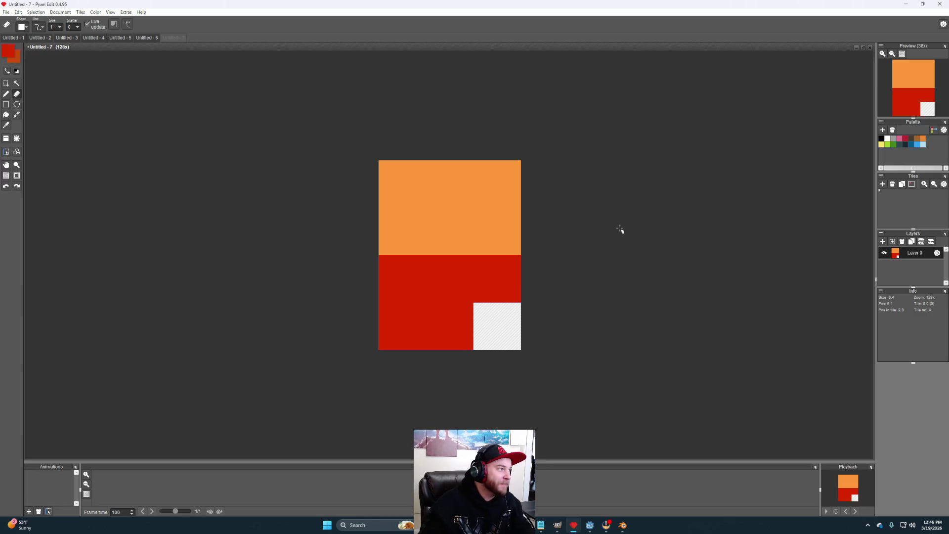
left_click(60, 12)
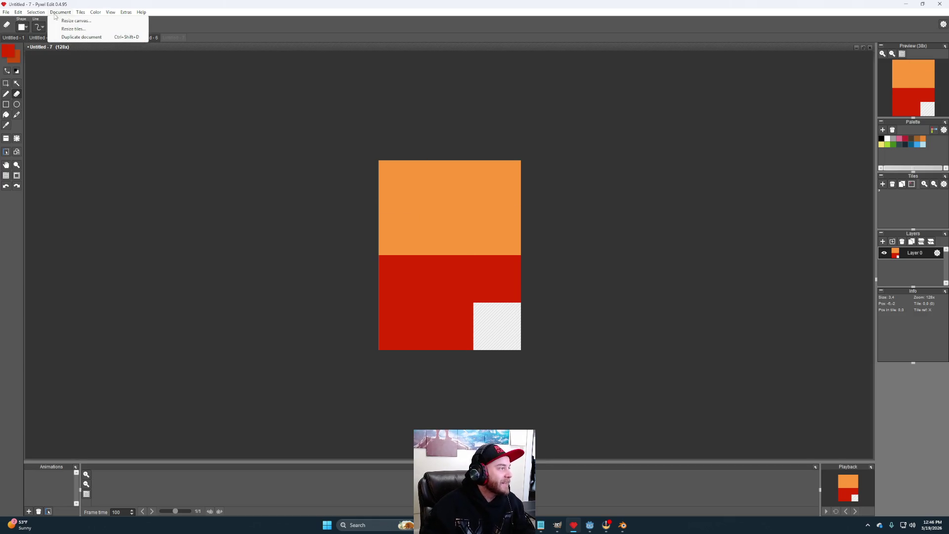
Step: Resize the Untitled - 7 canvas to 2 tiles wide by 2 tiles high
left_click(80, 22)
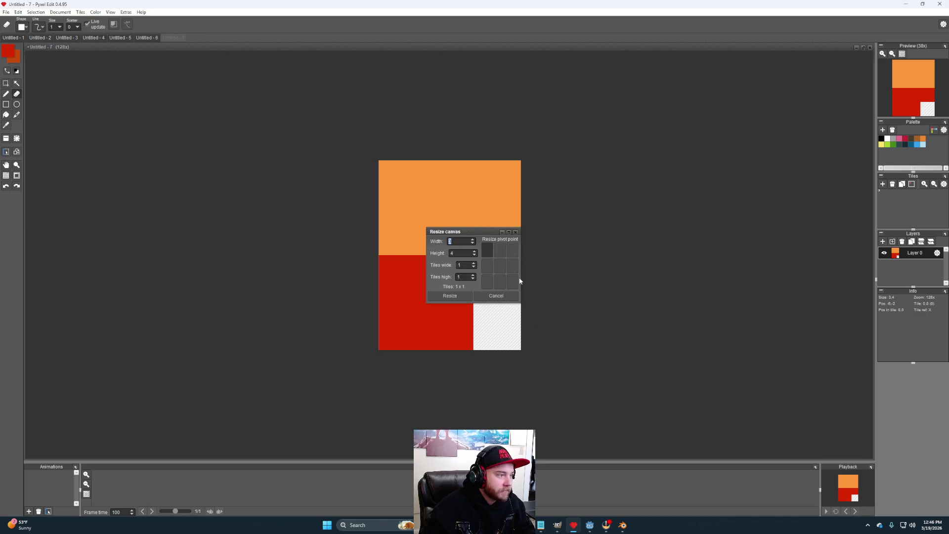
left_click(474, 265)
left_click(454, 297)
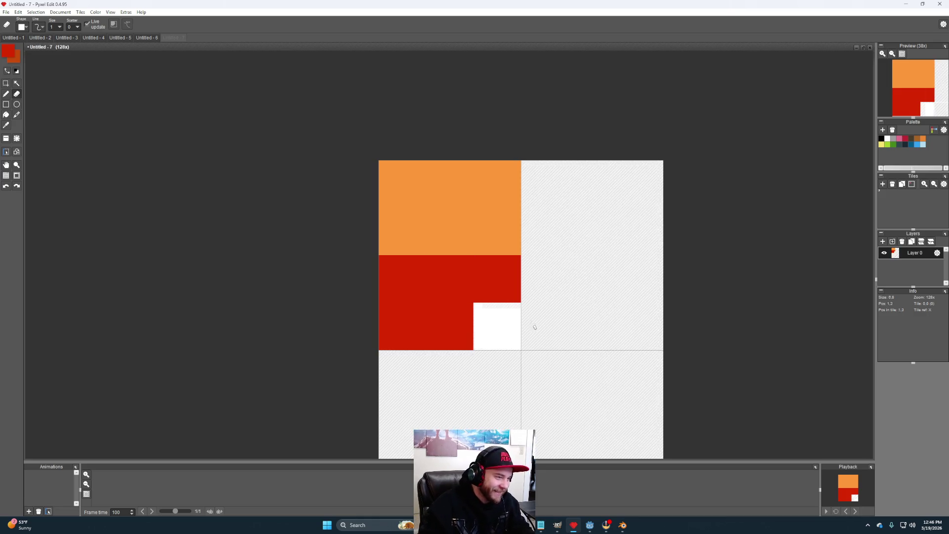
scroll(570, 313, "down", 1)
Step: Paint red into the first two tiles, with an orange top row
scroll(563, 314, "down", 1)
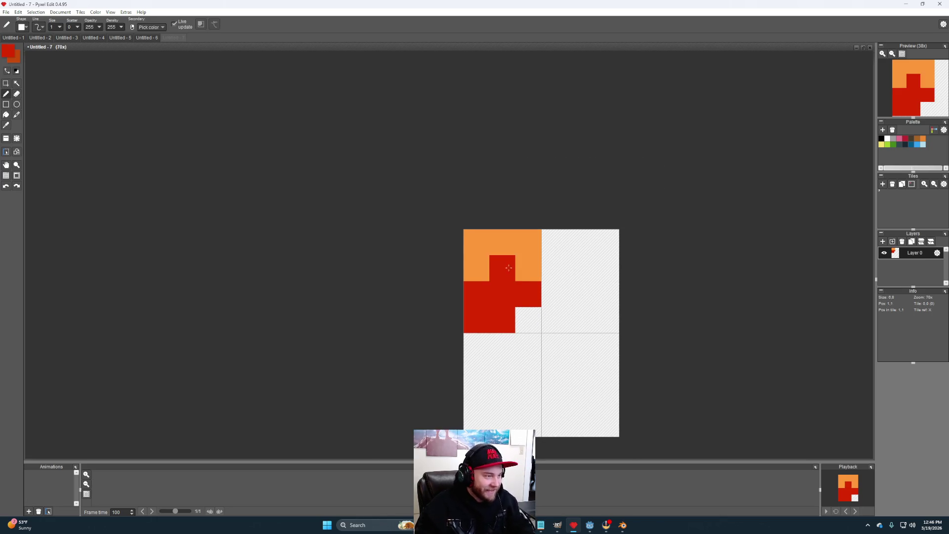
left_click_drag(527, 269, 476, 269)
mouse_move(582, 325)
left_mouse_down()
mouse_move(580, 294)
mouse_move(587, 324)
left_mouse_up()
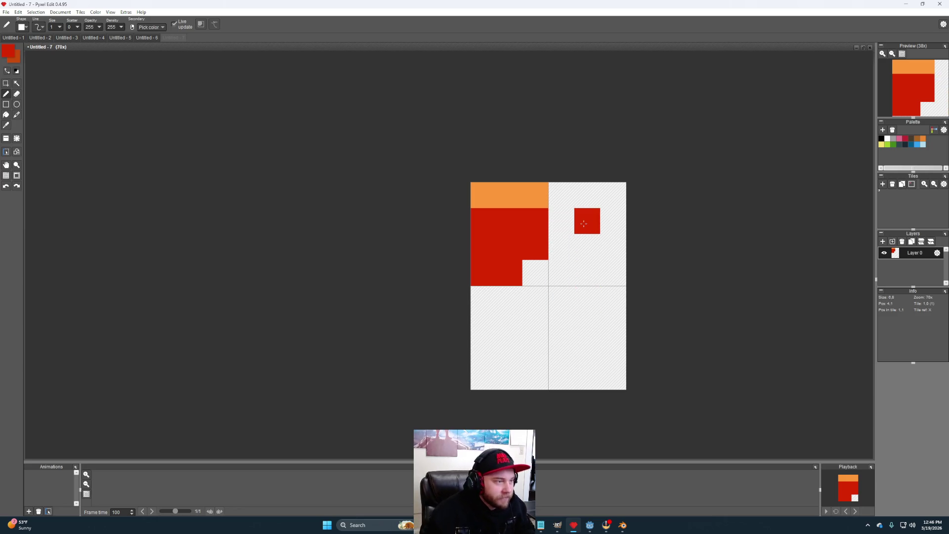
mouse_move(564, 223)
left_mouse_down()
mouse_move(573, 277)
mouse_move(613, 221)
mouse_move(587, 223)
mouse_move(587, 196)
mouse_move(613, 195)
left_mouse_up()
left_click(552, 196)
left_click(535, 195, "alt")
left_click(561, 247)
key("ctrl+z")
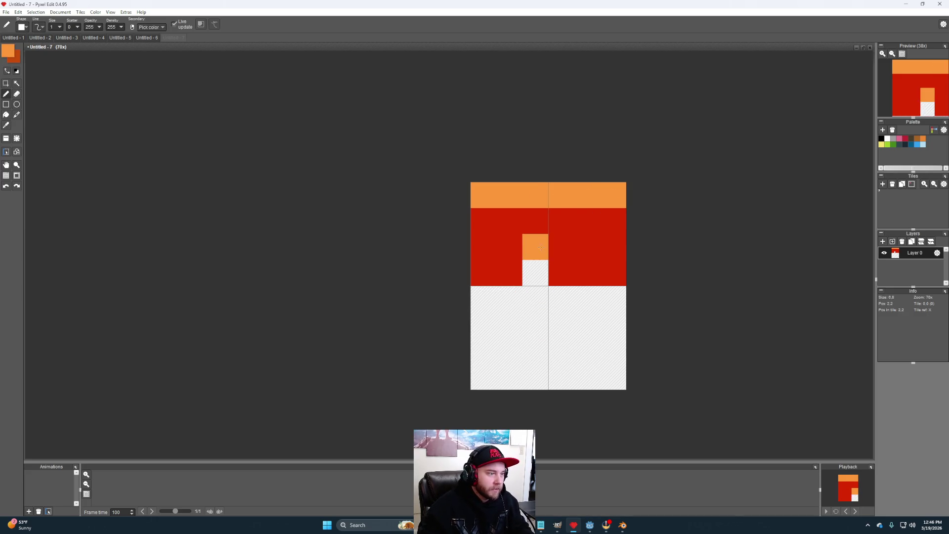
Step: Paint the lower tiles red with a notch and an orange middle band
left_click(507, 242, "alt")
mouse_move(484, 325)
left_mouse_down()
mouse_move(483, 351)
mouse_move(536, 376)
mouse_move(525, 330)
mouse_move(587, 325)
mouse_move(561, 377)
mouse_move(555, 313)
left_mouse_up()
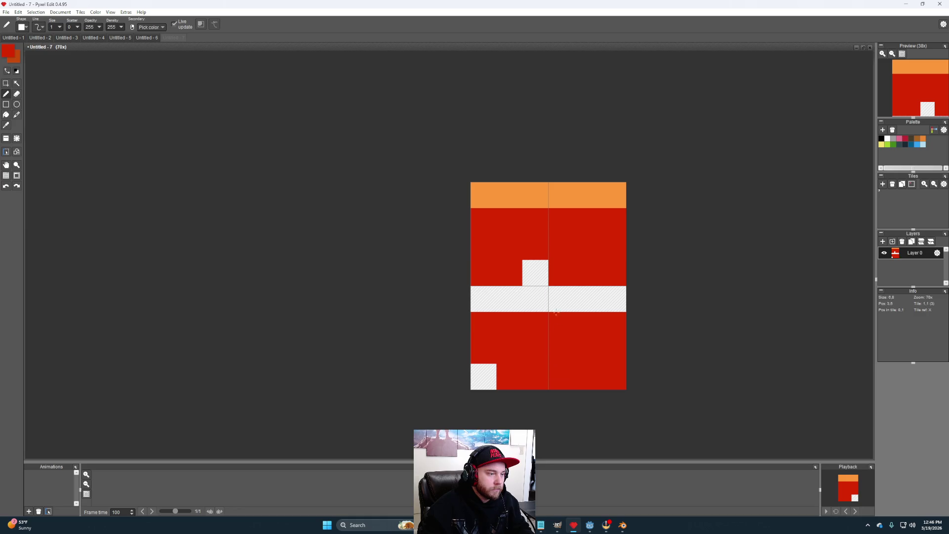
left_click(567, 190, "alt")
left_click(614, 300)
left_click_drag(614, 300, 484, 299)
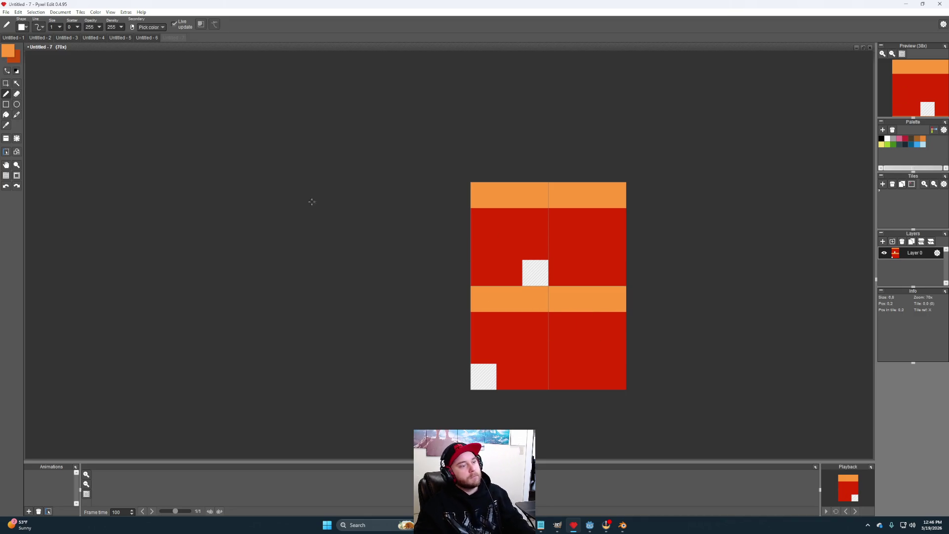
Step: Resize the tiles to 5 x 6 pixels with centred content
left_click(61, 12)
left_click(74, 29)
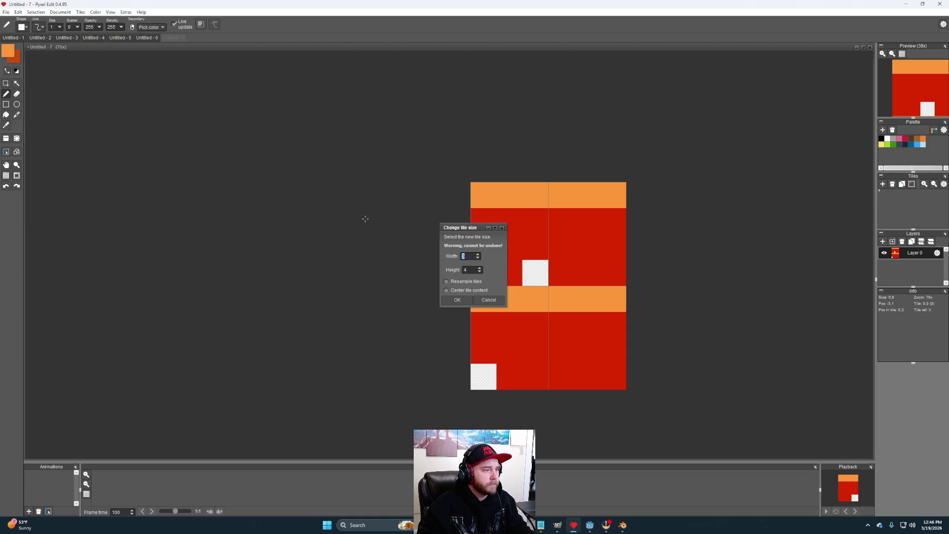
type("5")
key("Tab")
left_click(459, 299)
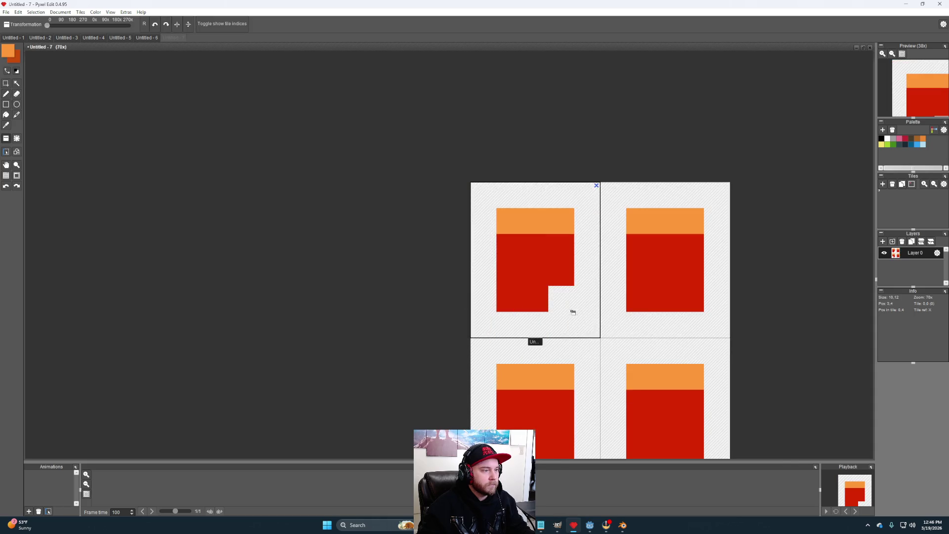
scroll(692, 322, "down", 3)
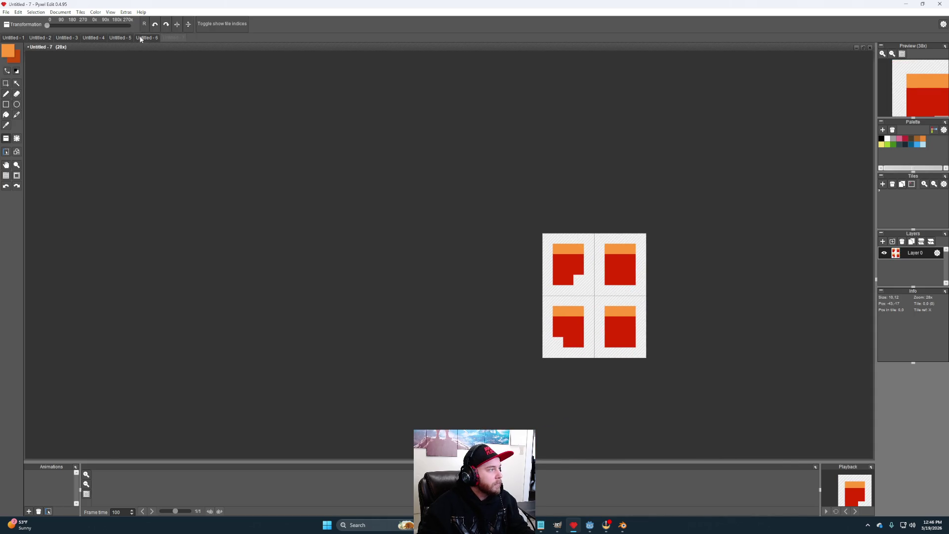
Step: Switch back through the tabs to Untitled - 1 and zoom in on its 4 x 4 helmet grid
left_click(141, 39)
left_click(120, 39)
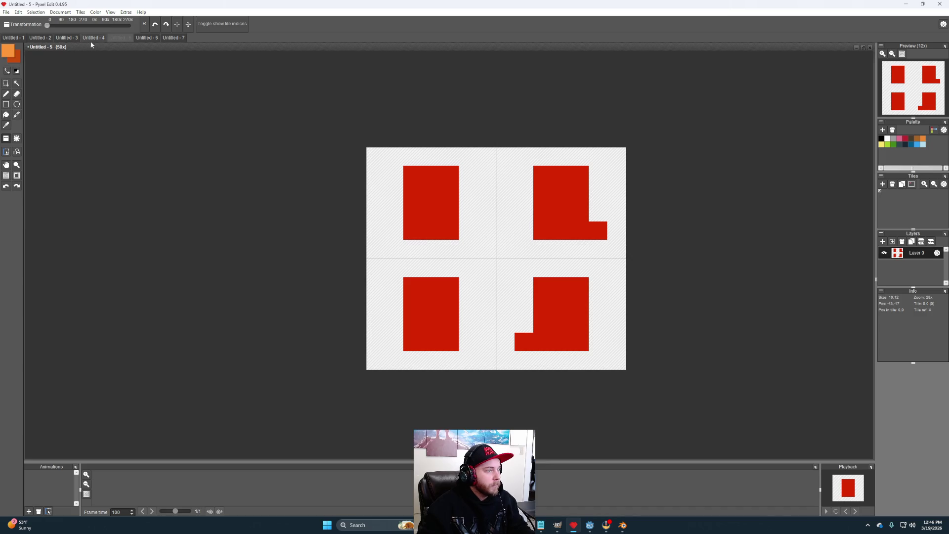
left_click(92, 40)
left_click(70, 38)
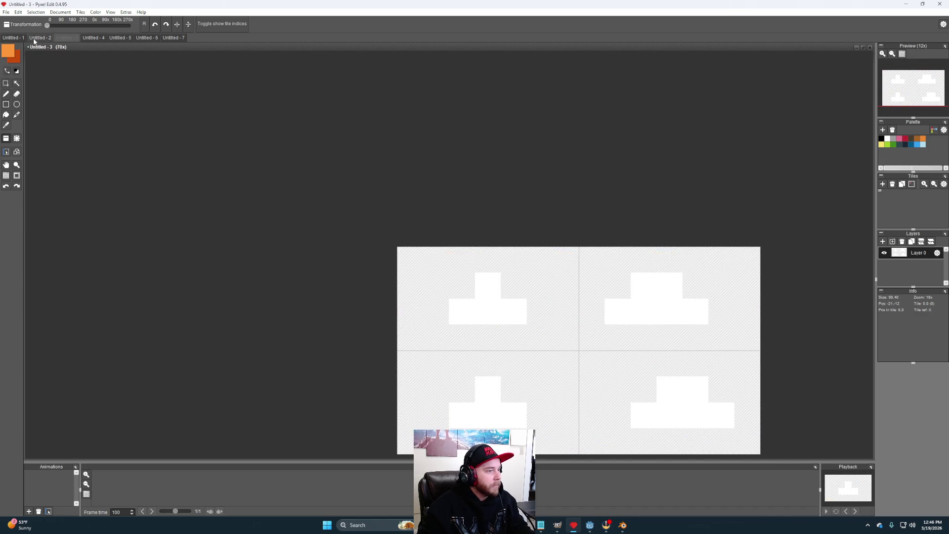
left_click(40, 38)
left_click(13, 38)
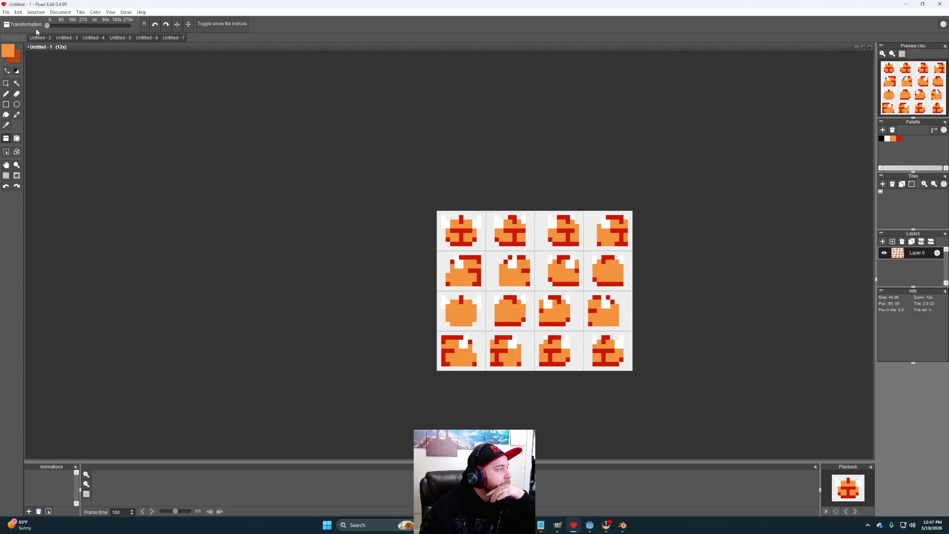
scroll(642, 317, "up", 1)
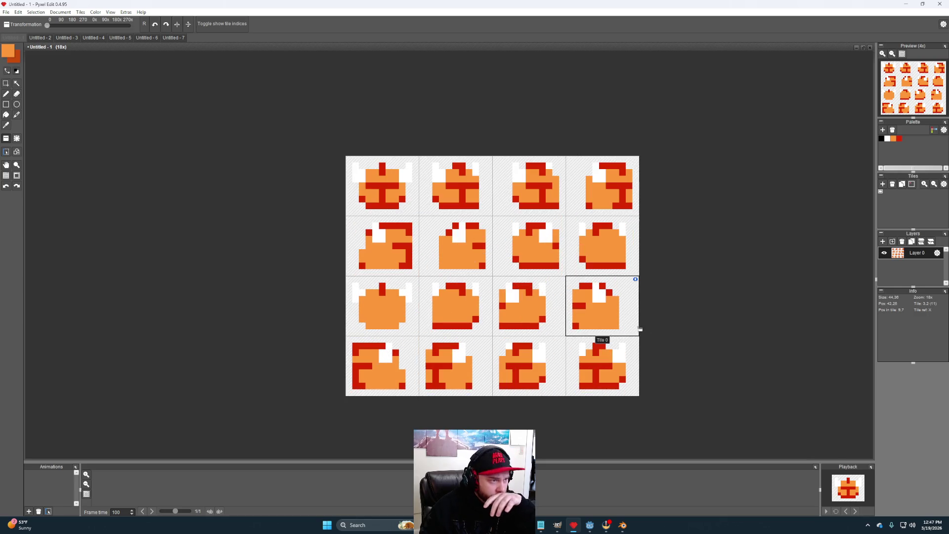
left_click_drag(715, 295, 737, 291)
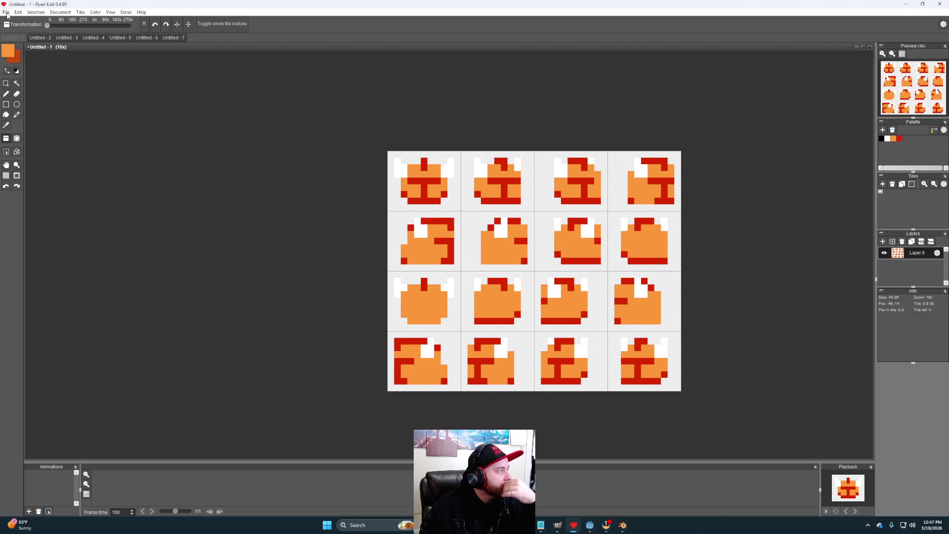
left_click(81, 12)
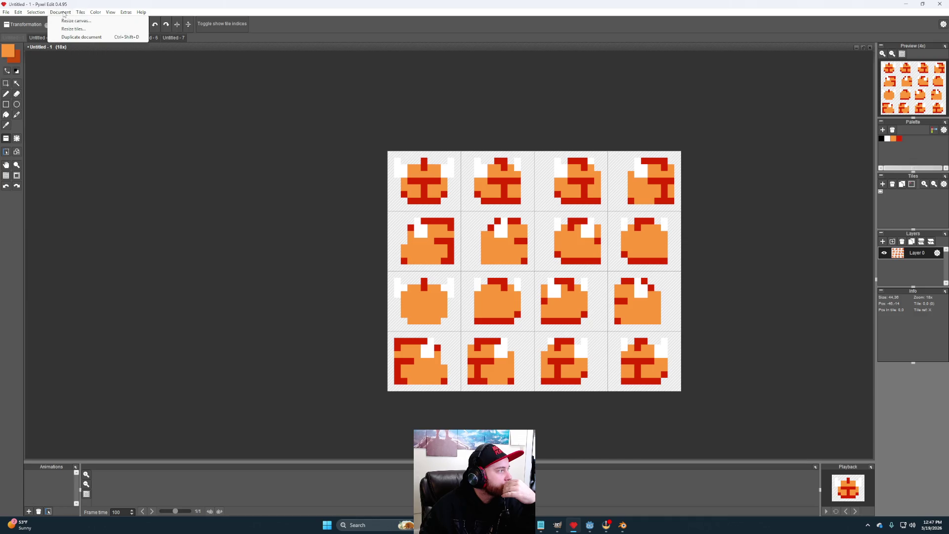
left_click(73, 28)
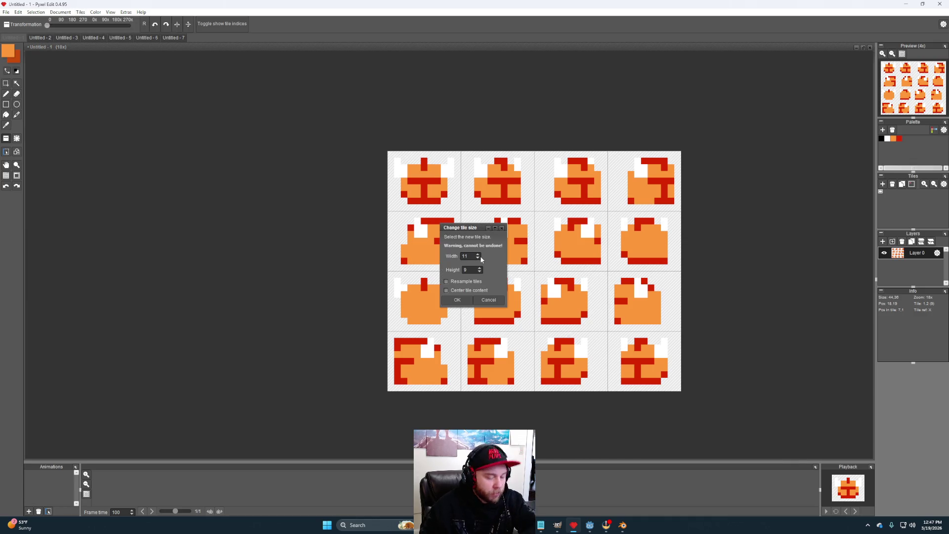
left_click(462, 302)
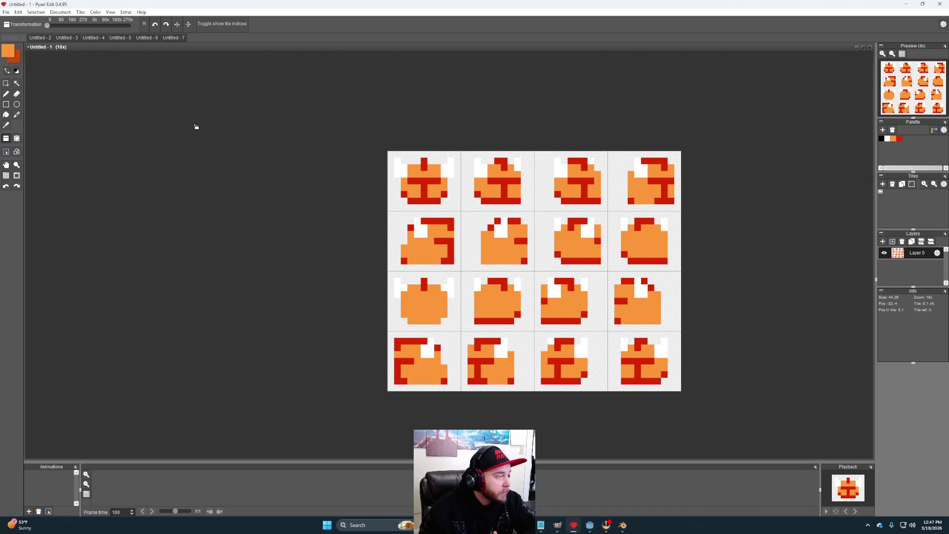
left_click(9, 12)
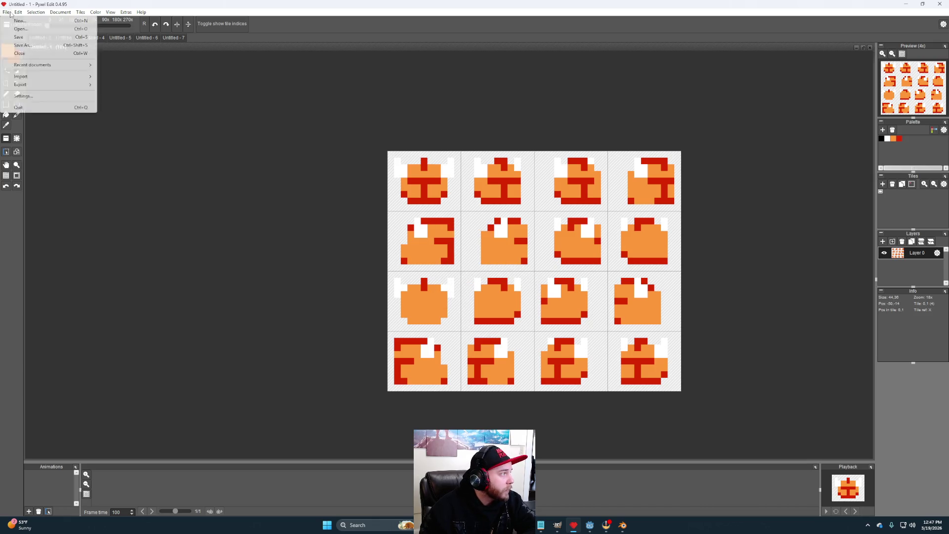
Step: Save the helmet sheet as darknut_head.pyxel
left_click(23, 45)
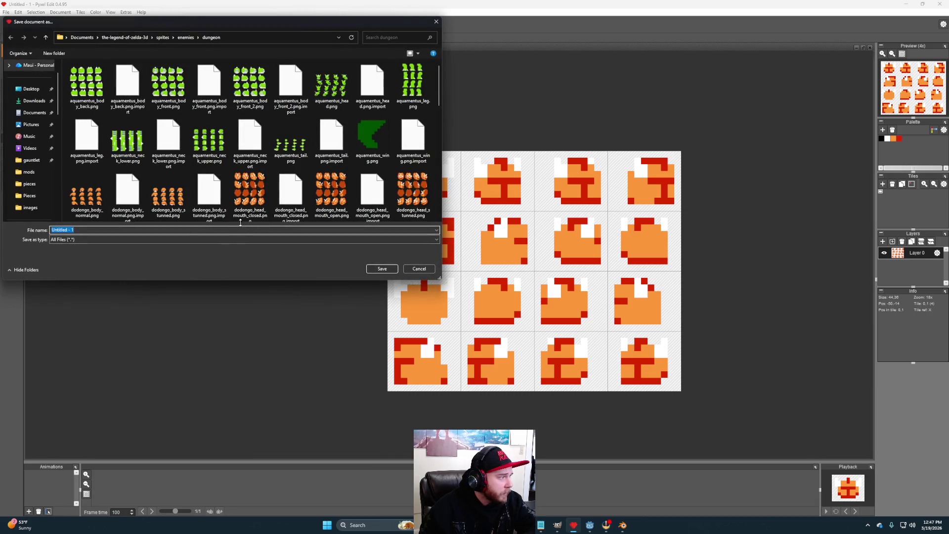
left_click(125, 230)
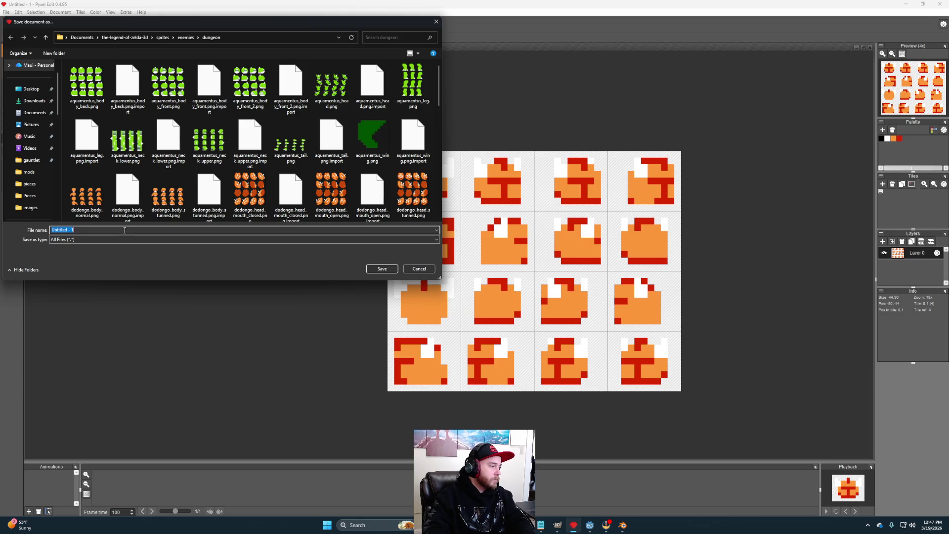
type("darknut_head")
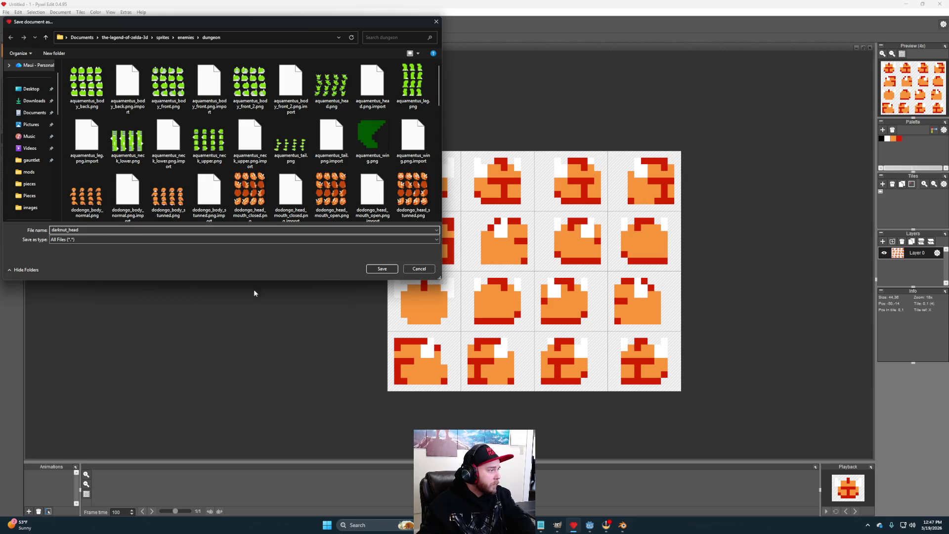
left_click(385, 270)
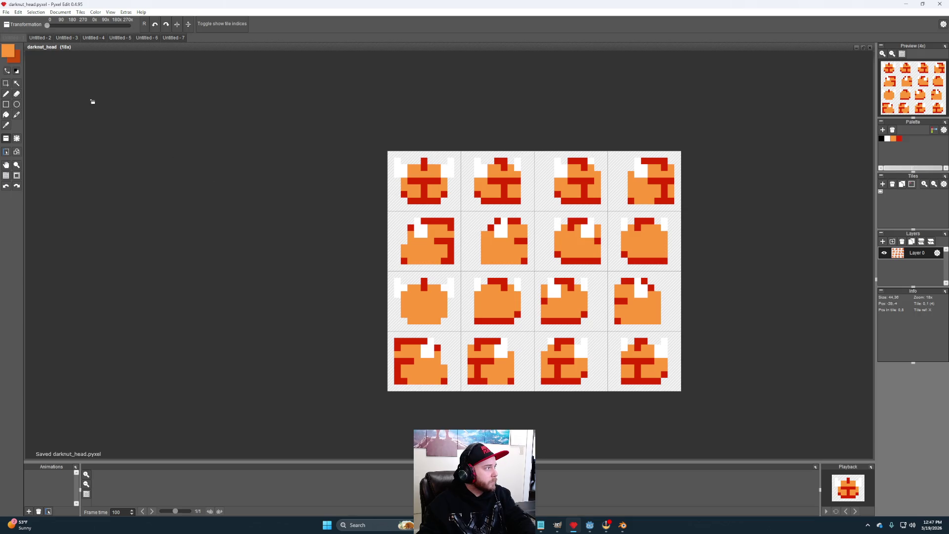
Step: Save the Untitled - 2 banded sheet as darknut_body.pyxel
left_click(39, 39)
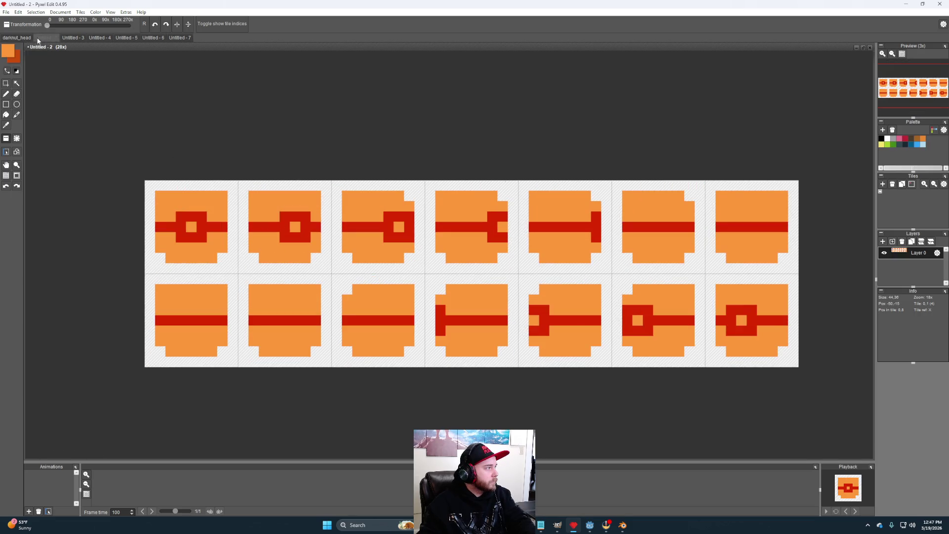
left_click(6, 12)
left_click(44, 44)
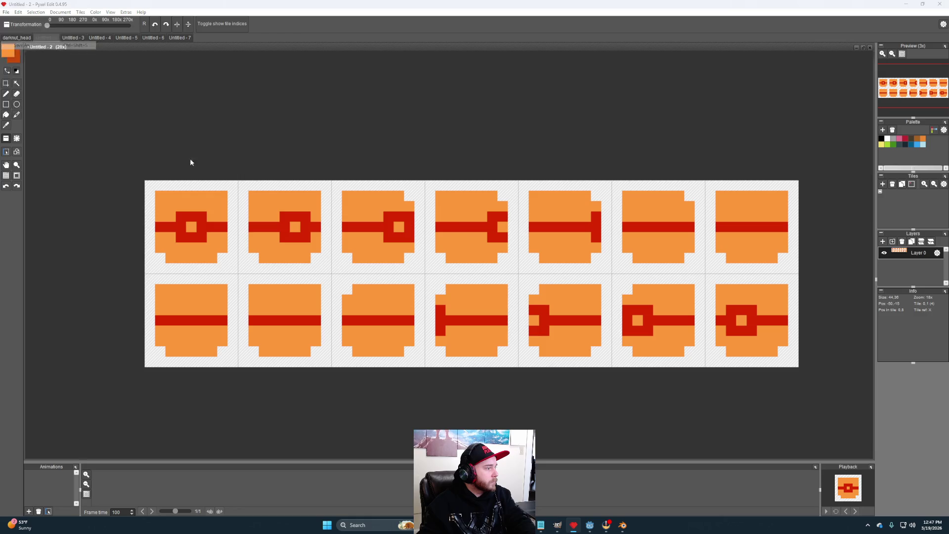
type("dartk")
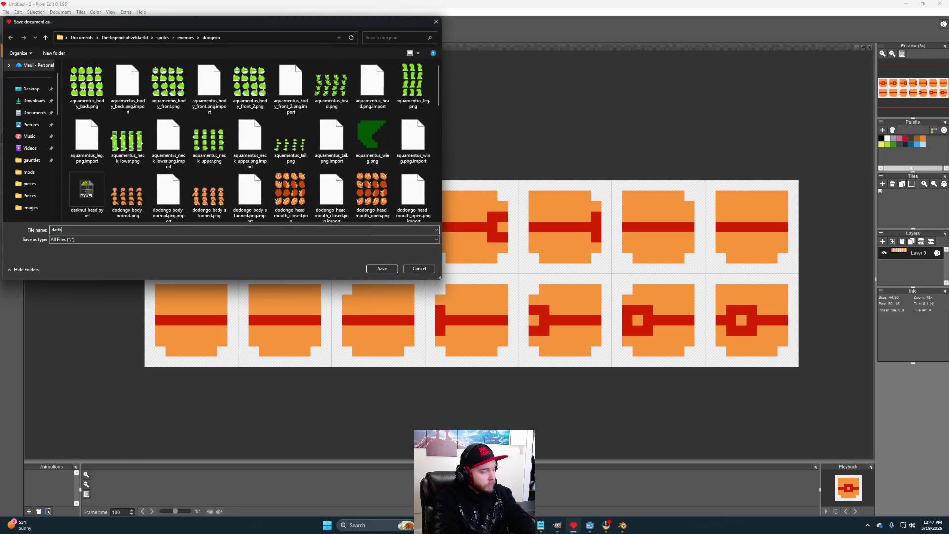
key("BackSpace")
key("BackSpace")
type("knut_")
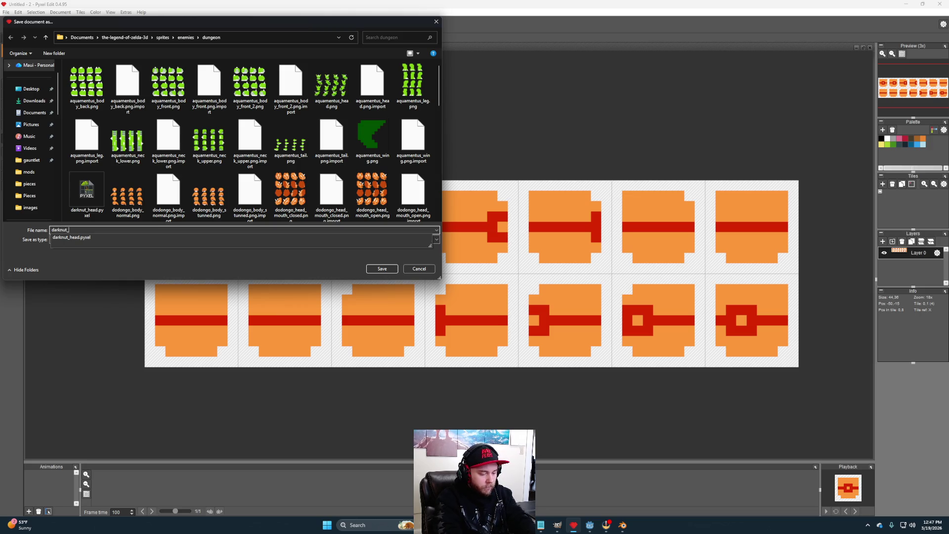
type("body")
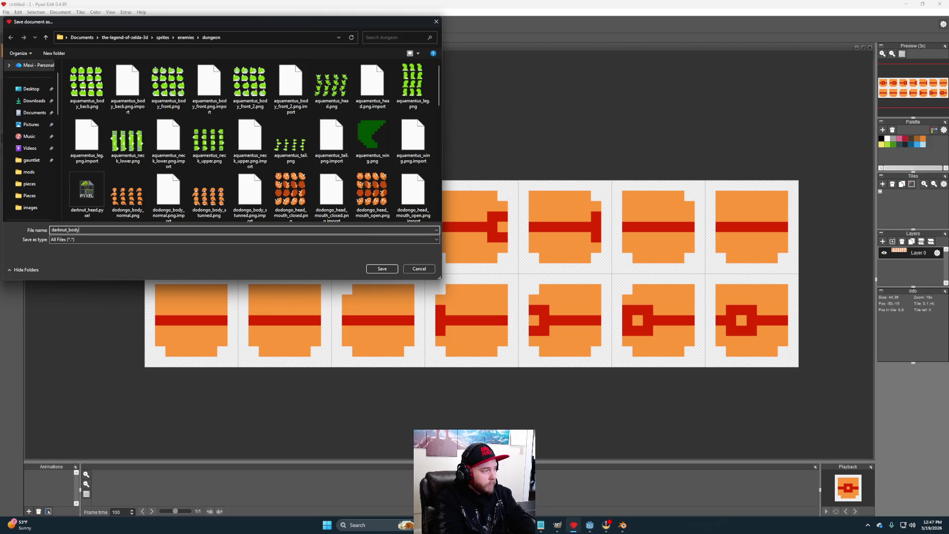
left_click(382, 268)
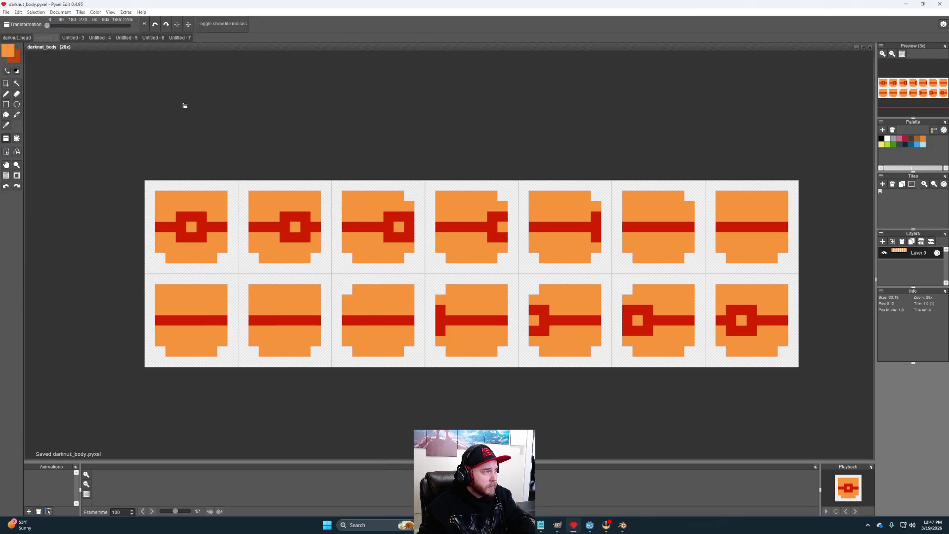
left_click(79, 38)
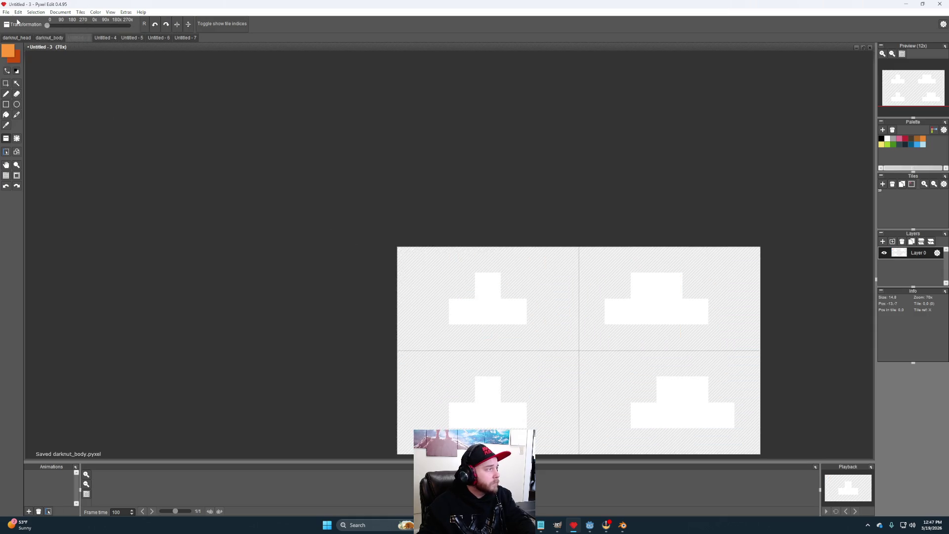
Step: Save the current sheet as darknut_shoulder.pyxel
left_click(6, 12)
left_click(39, 45)
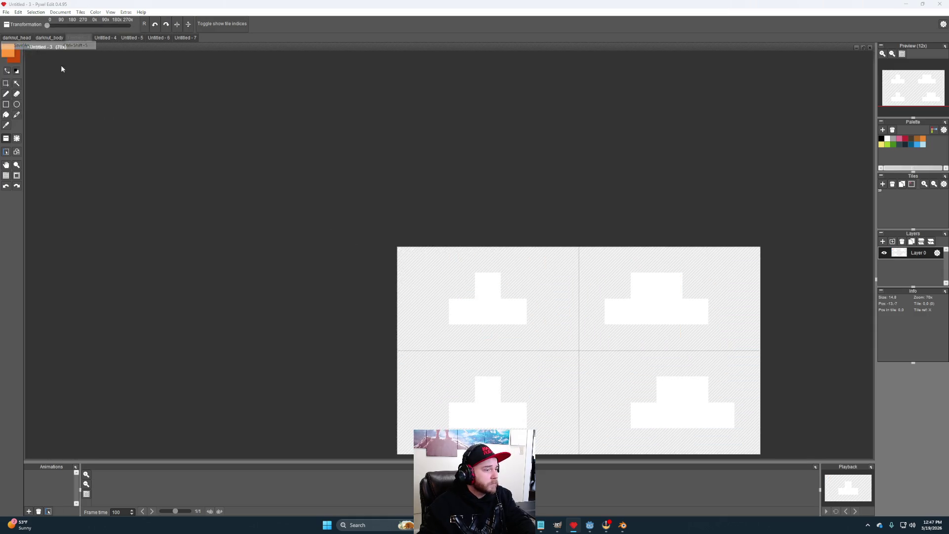
type("darknut_shoulder")
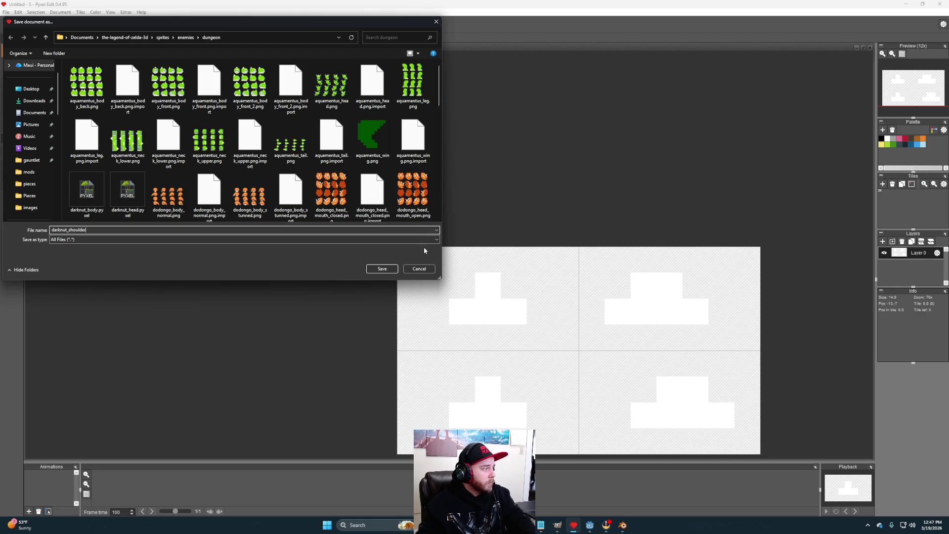
left_click(382, 267)
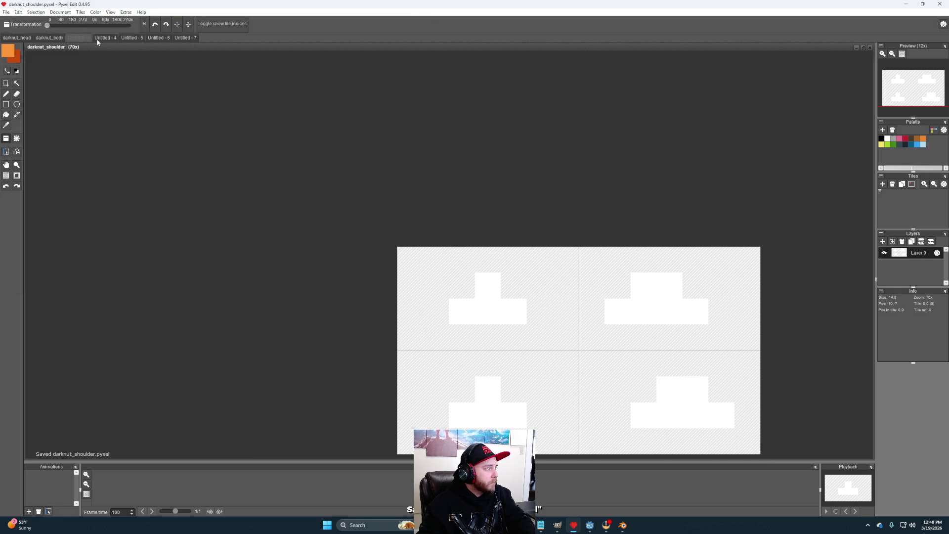
Step: Save the Untitled - 4 cape sheet as darknut_cape.pyxel
left_click(99, 39)
left_click(6, 12)
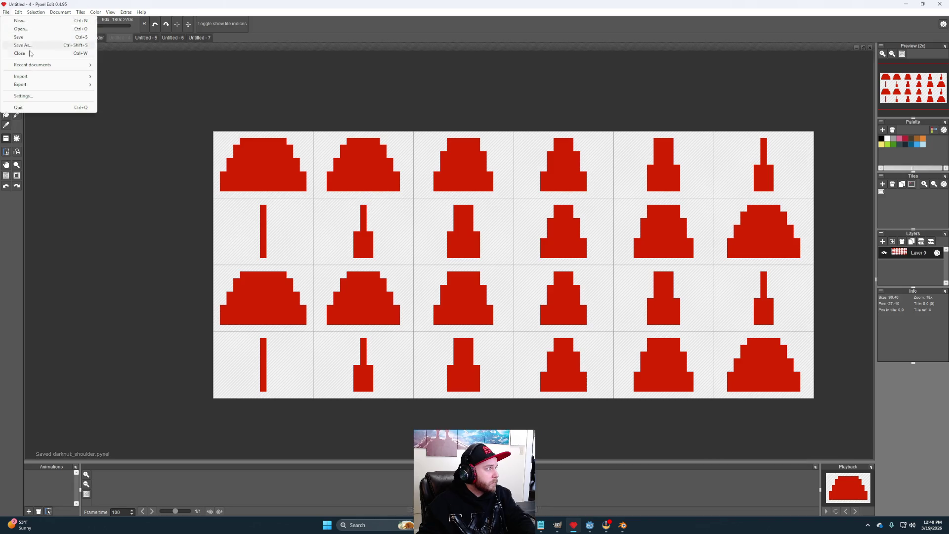
left_click(31, 45)
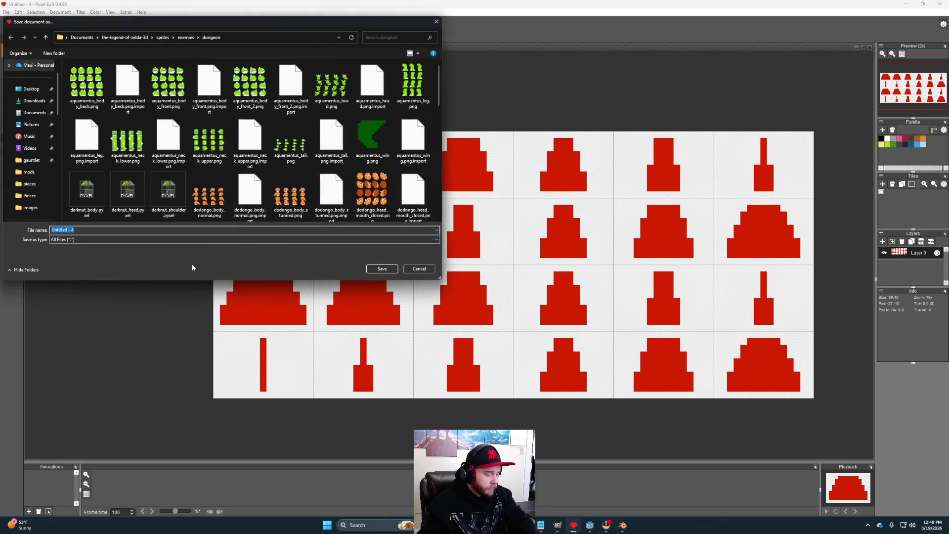
type("darknut_cape")
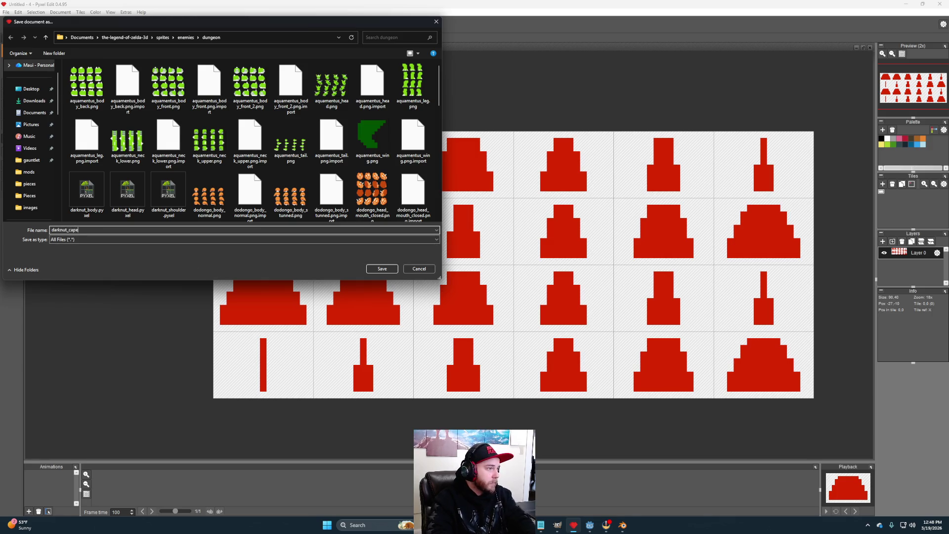
key("Return")
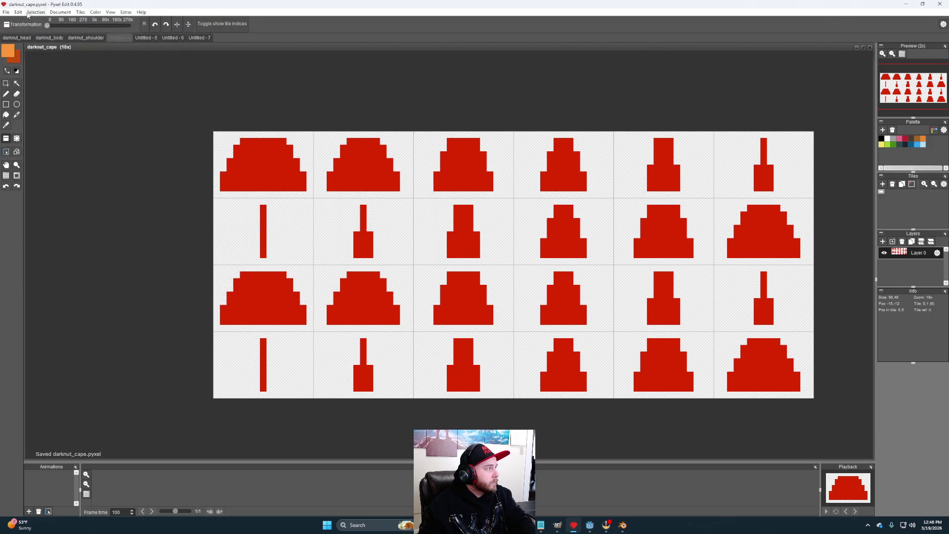
Step: Save the Untitled - 5 leg sprite as darknut_leg
left_click(146, 38)
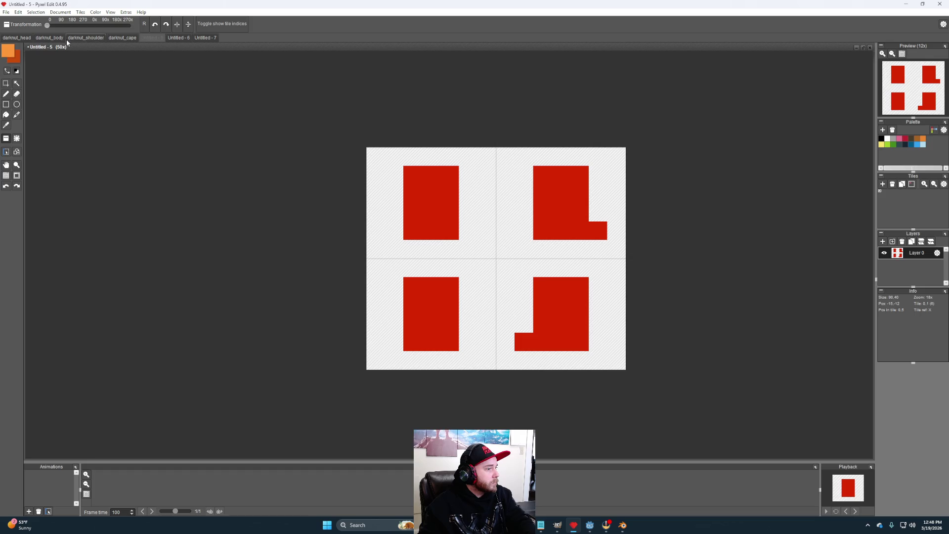
left_click(6, 12)
left_click(32, 45)
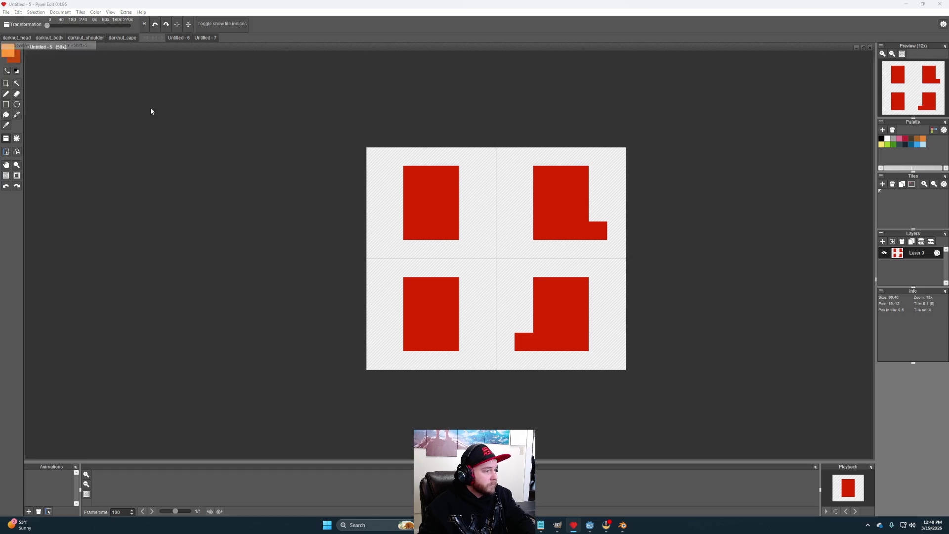
type("darknut_")
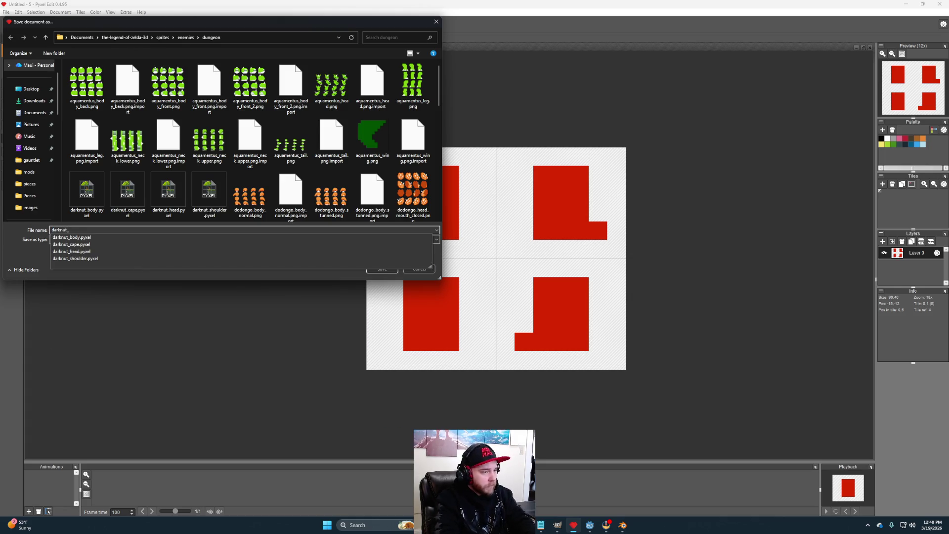
type("leg")
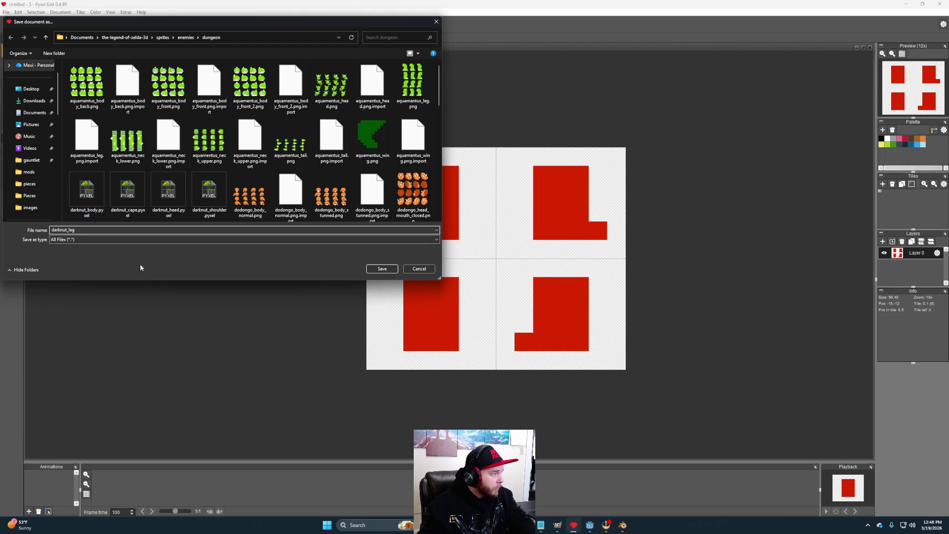
left_click(383, 269)
Step: Paint the top row of all four leg tiles orange and save darknut_leg
left_click(441, 293)
left_click_drag(441, 295, 410, 286)
left_click_drag(411, 174, 443, 175)
left_click_drag(541, 175, 583, 174)
left_click_drag(582, 286, 544, 289)
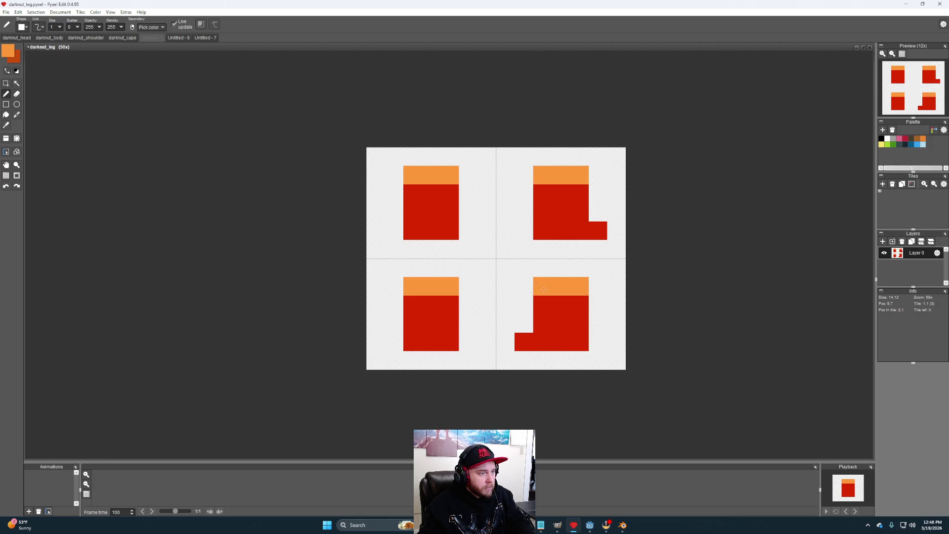
left_click(6, 12)
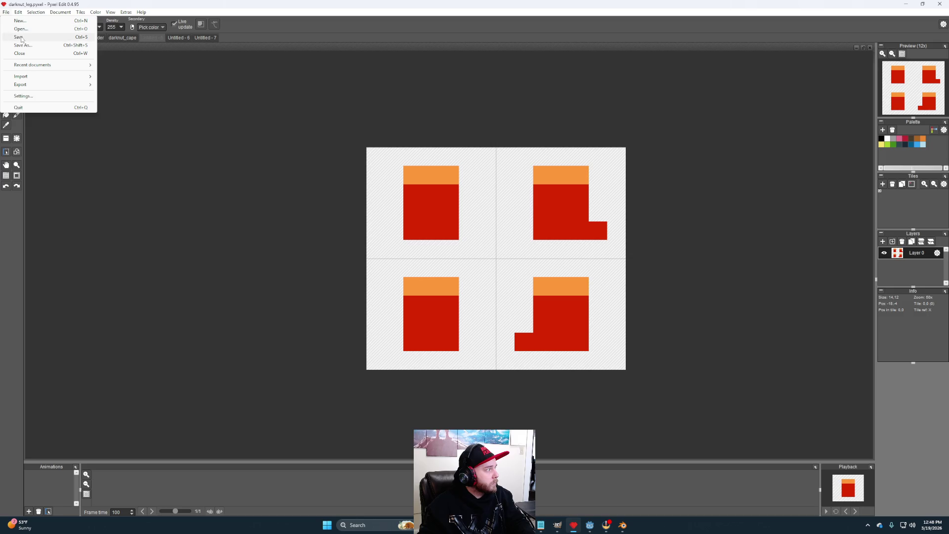
left_click(19, 37)
Step: Save the orange Untitled - 6 sprite as darknut_upper_arm
left_click(179, 38)
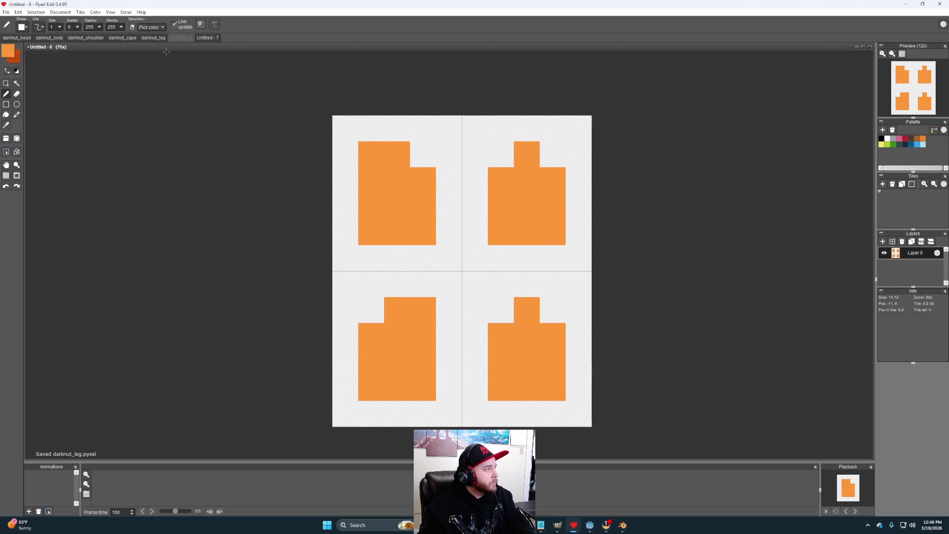
left_click(6, 12)
left_click(19, 45)
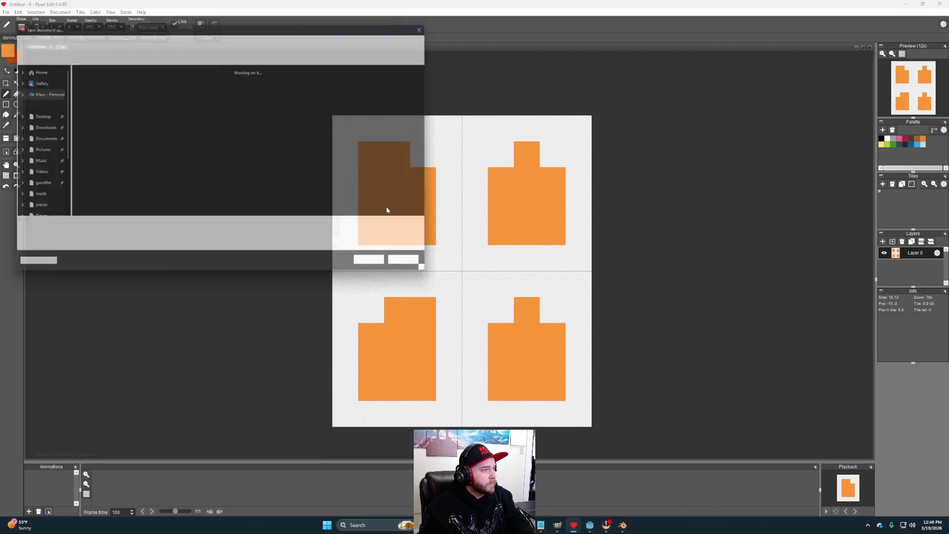
type("dark")
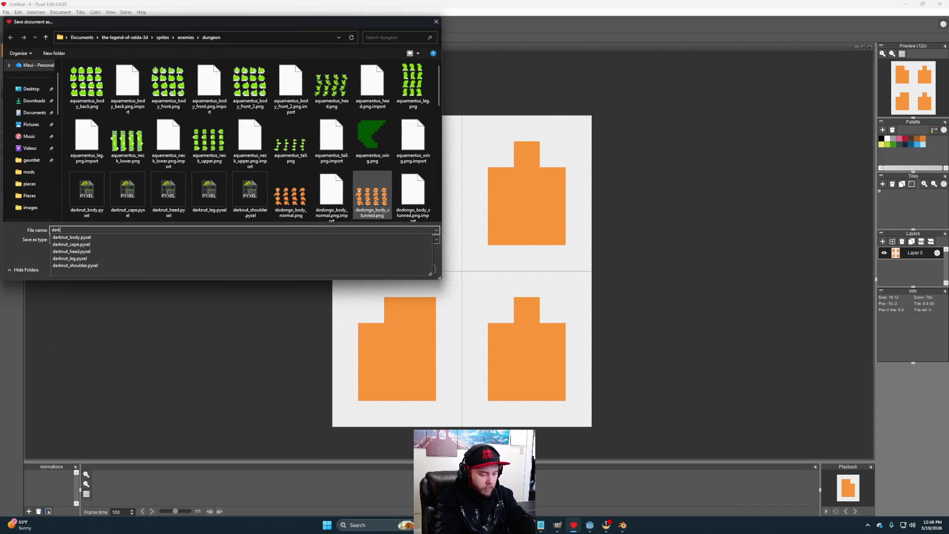
type("nut_upper_arm")
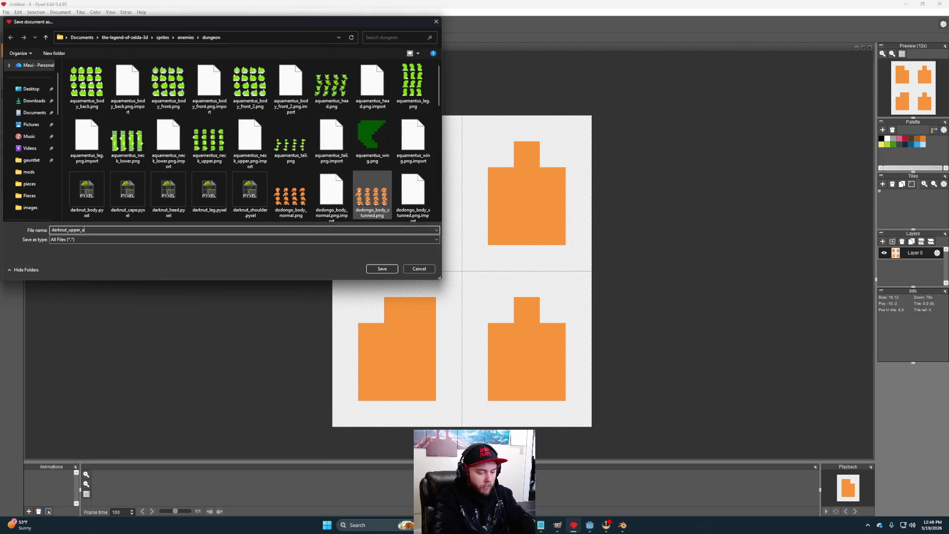
left_click(382, 269)
Step: Save the Untitled - 7 sprite as darknut_lower_arm
left_click(206, 38)
left_click(6, 12)
left_click(22, 54)
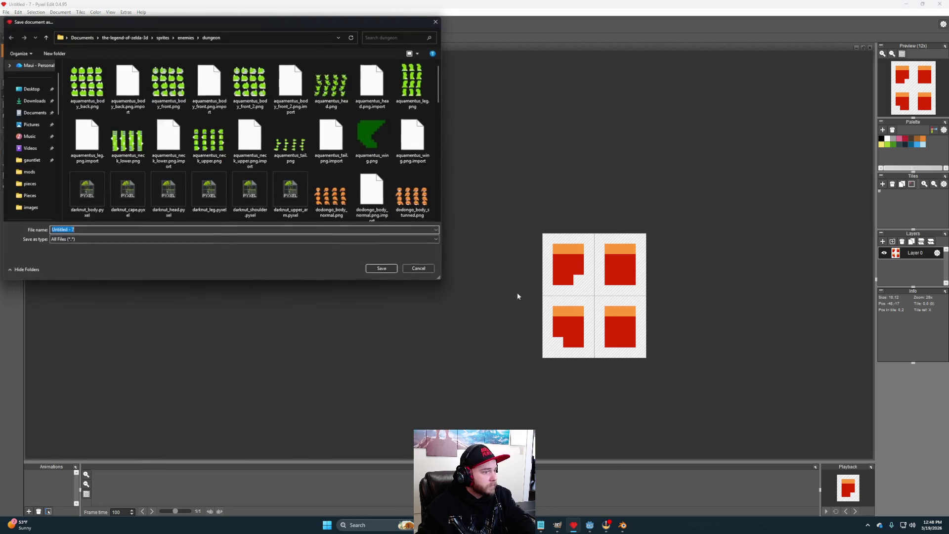
type("darknu")
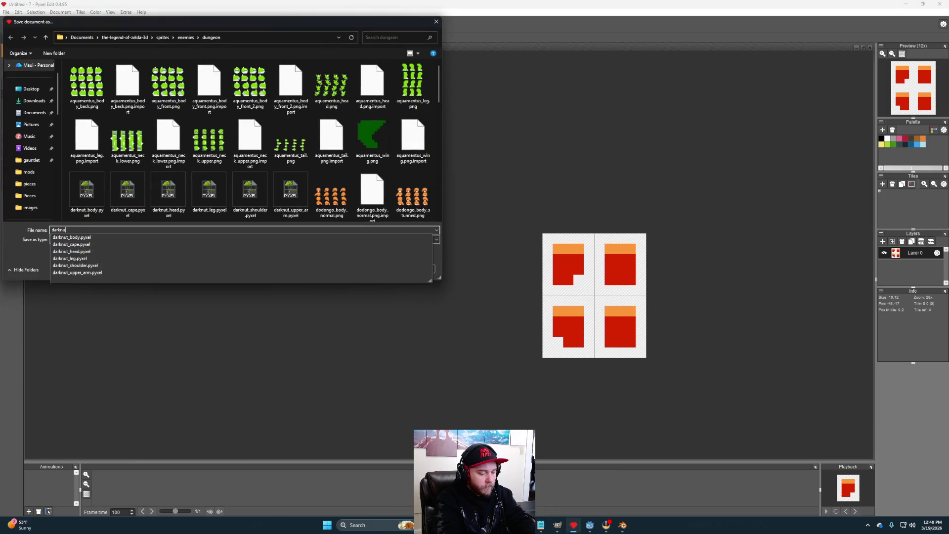
type("t_lower_arm")
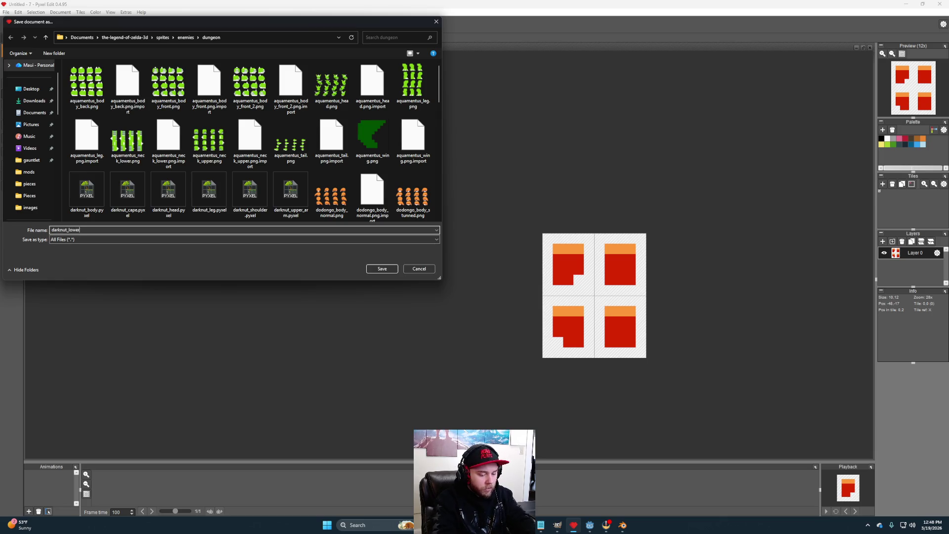
left_click(377, 267)
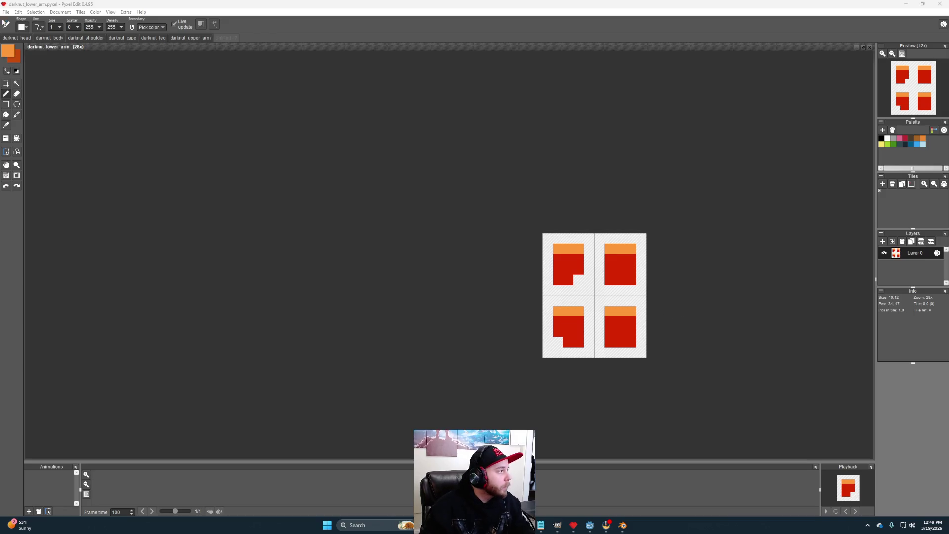
left_click(20, 39)
Step: Resize the darknut_head tiles to 110 × 90 with Resample tiles enabled
left_click(61, 12)
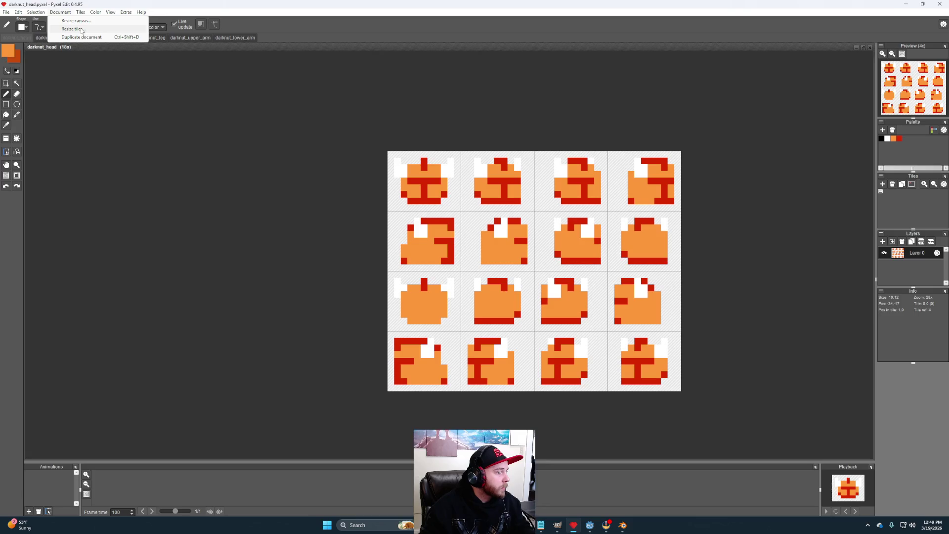
left_click(72, 29)
type("0")
key("Tab")
type("90")
left_click(464, 282)
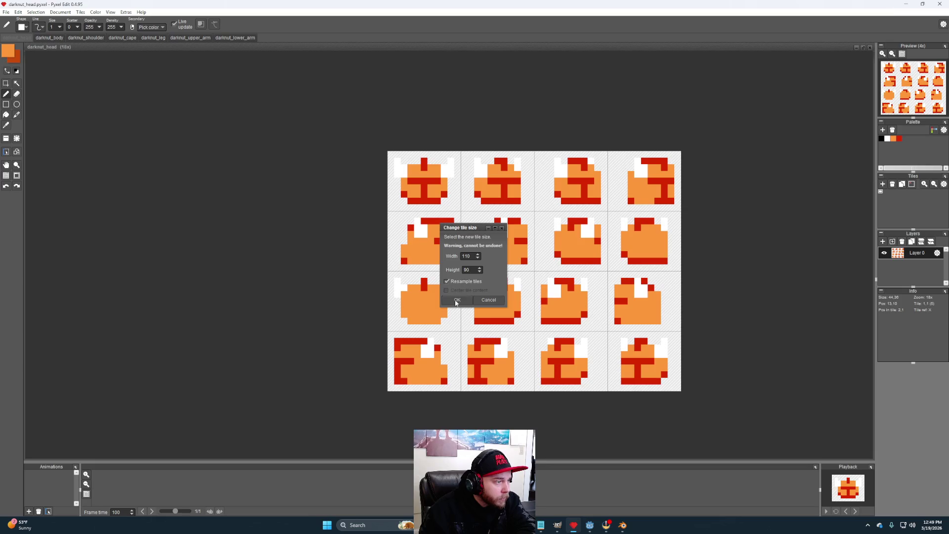
left_click(457, 301)
scroll(530, 273, "down", 10)
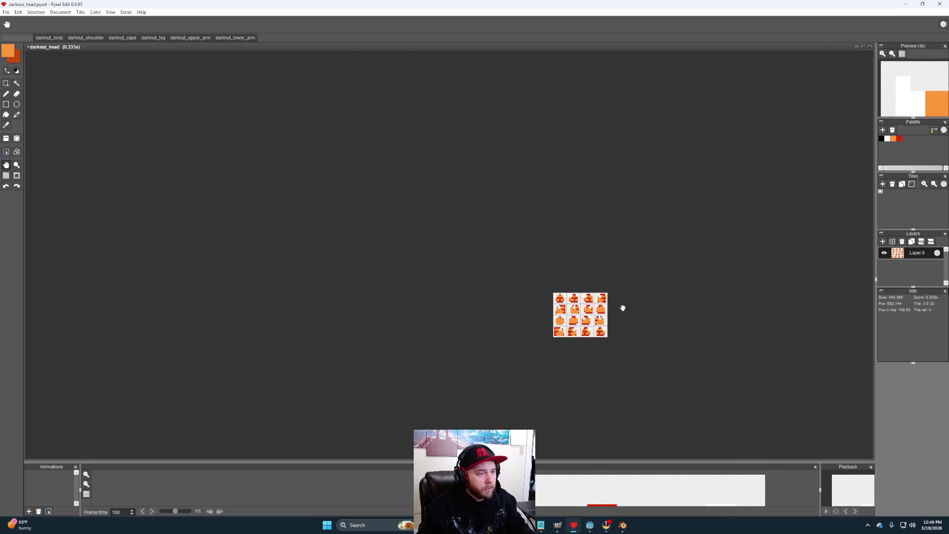
scroll(623, 308, "up", 3)
Step: Open and close the Export image settings, then bring up the darknut_body sheet
left_click(6, 11)
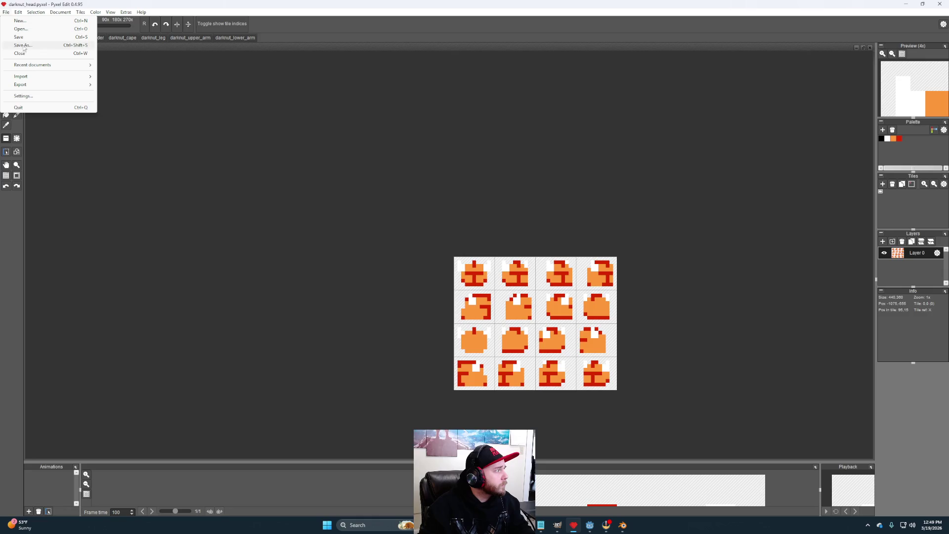
mouse_move(40, 85)
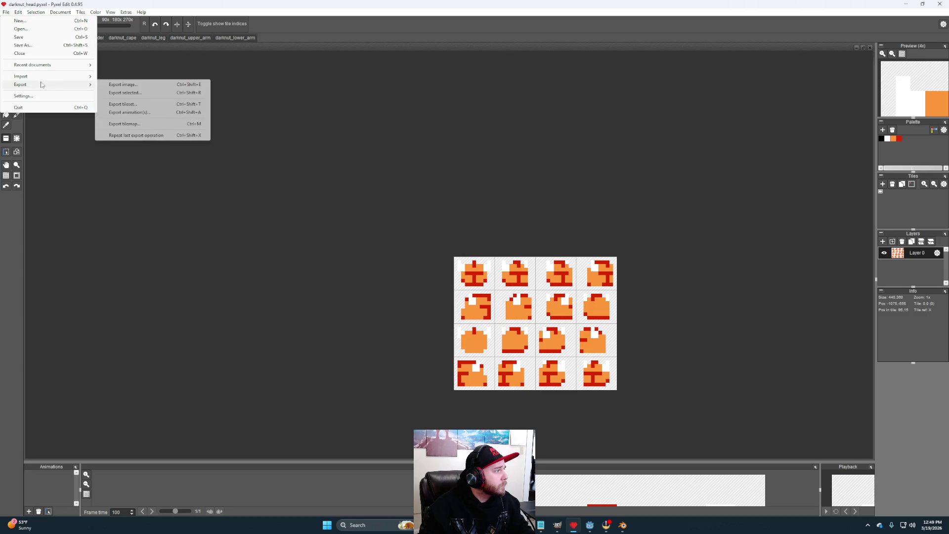
left_click(123, 84)
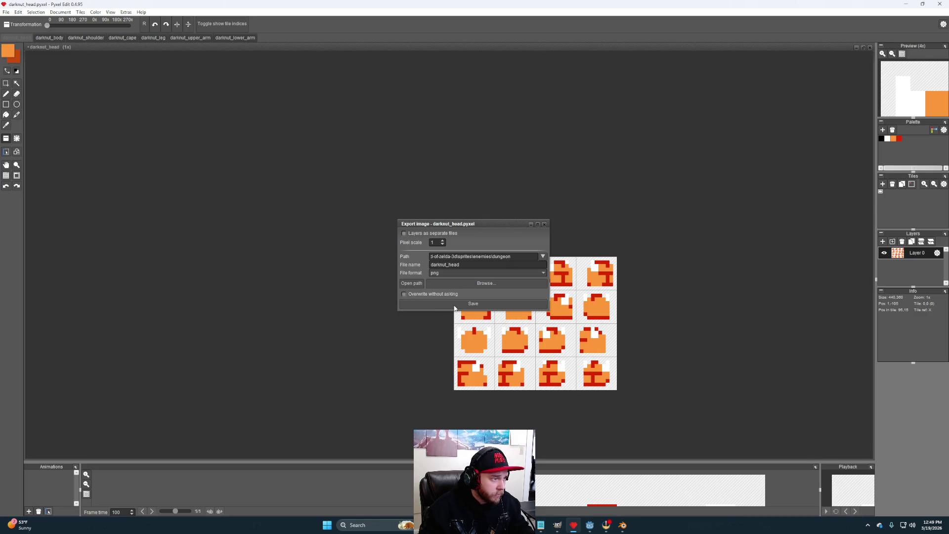
left_click(544, 224)
left_click(41, 39)
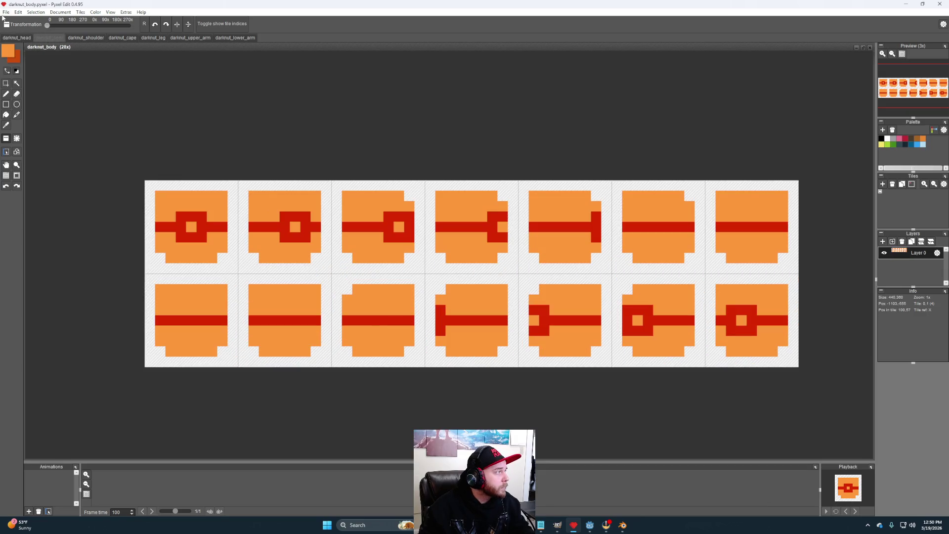
Step: Resize the darknut_body tiles to 90 × 90 with Resample tiles enabled
left_click(60, 12)
left_click(71, 29)
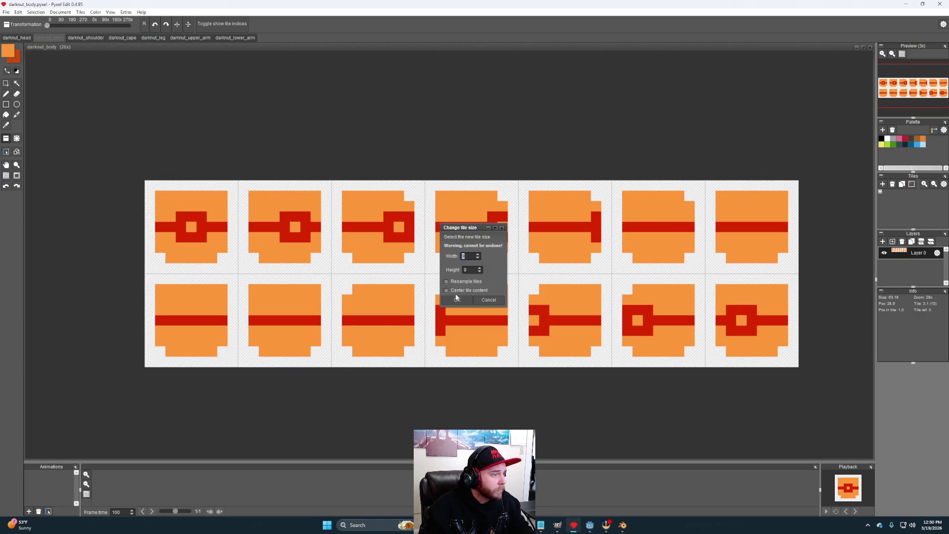
type("90")
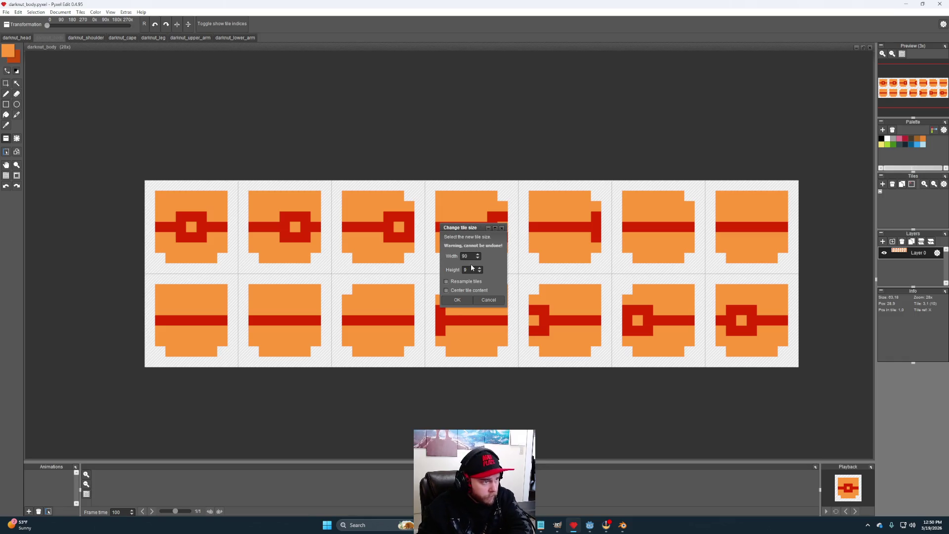
type("0")
left_click(462, 284)
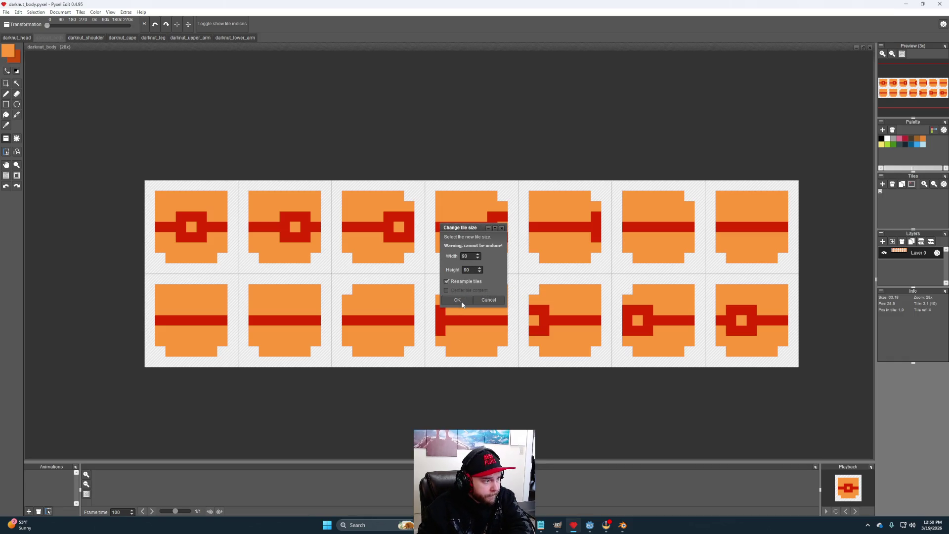
left_click(462, 301)
scroll(475, 305, "down", 5)
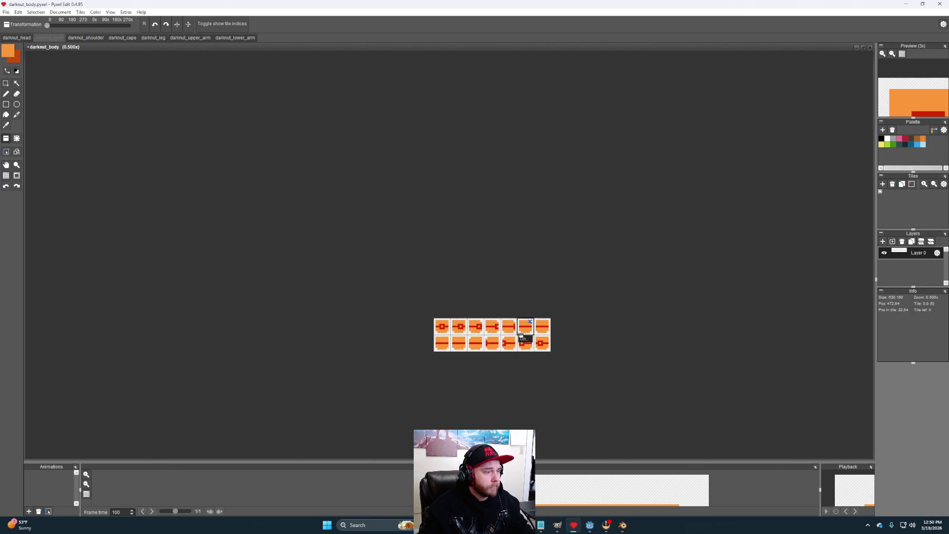
scroll(523, 336, "up", 2)
Step: Open and close the Export image settings, then show the darknut_shoulder sheet
left_click(6, 12)
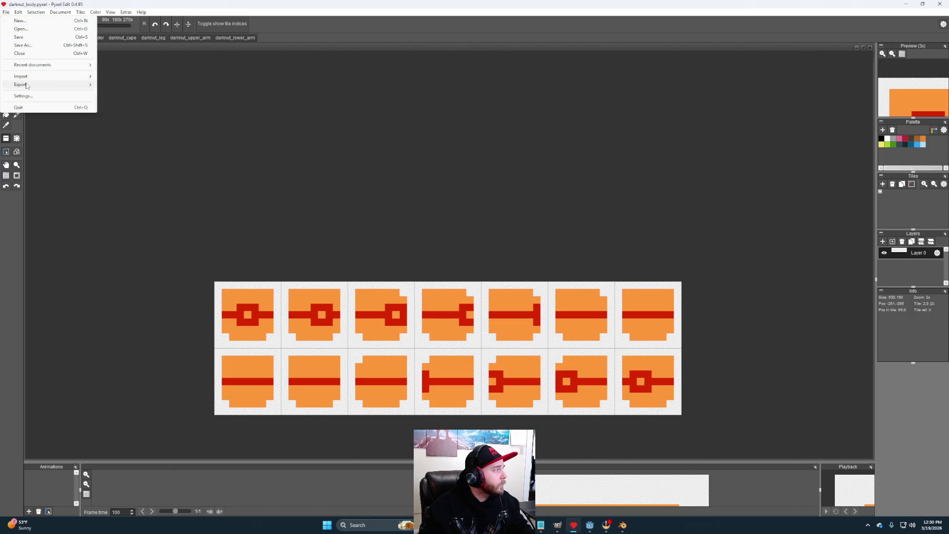
mouse_move(27, 86)
left_click(109, 85)
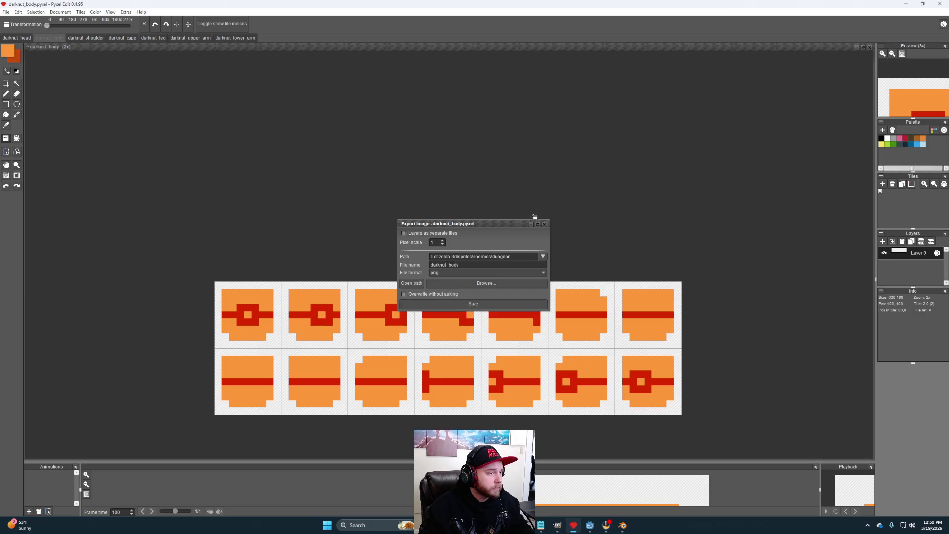
left_click(544, 224)
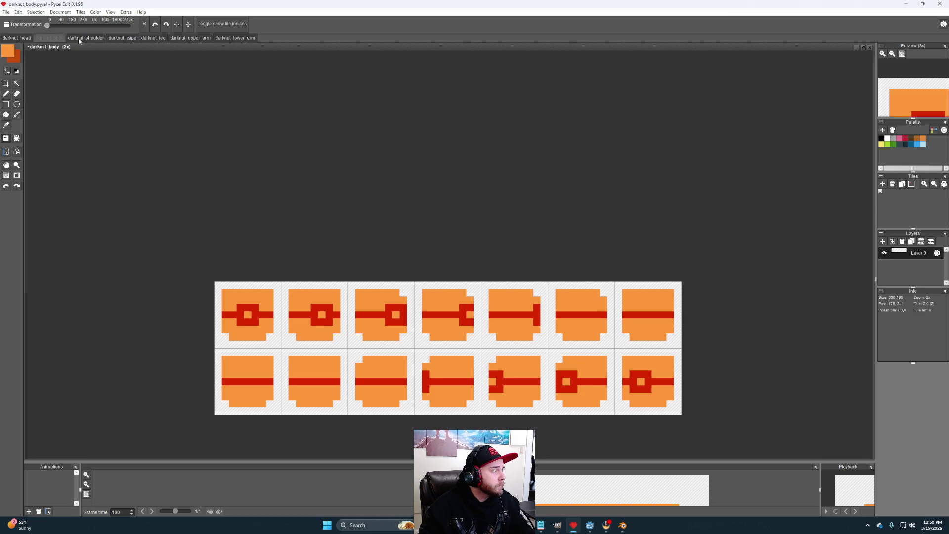
left_click(79, 38)
scroll(527, 303, "down", 3)
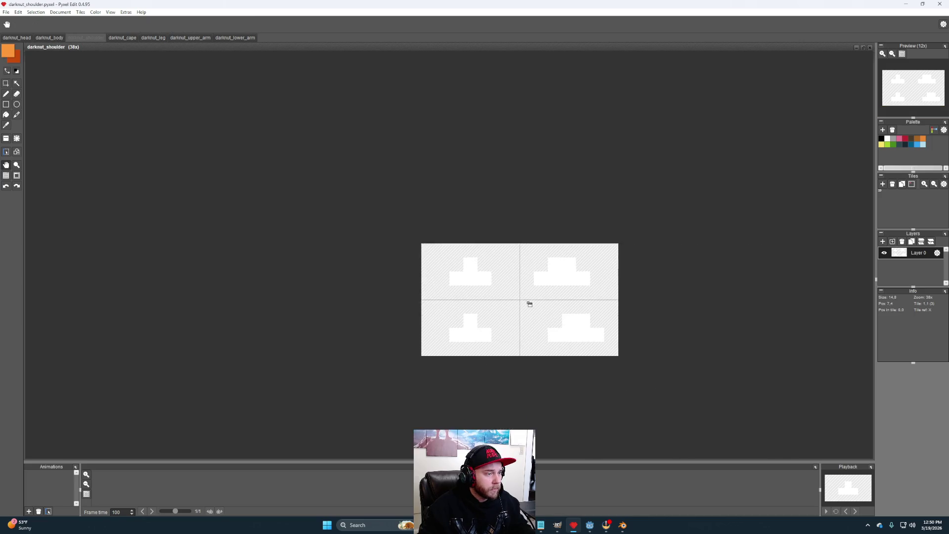
Step: Resize the darknut_shoulder tiles to 70 × 40
scroll(527, 303, "up", 1)
left_click(60, 11)
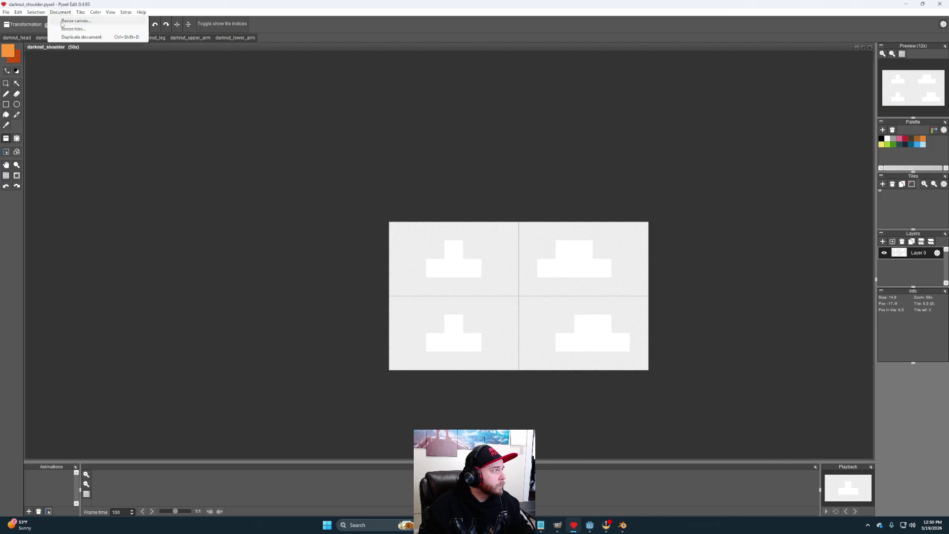
left_click(73, 29)
type("0")
type("40")
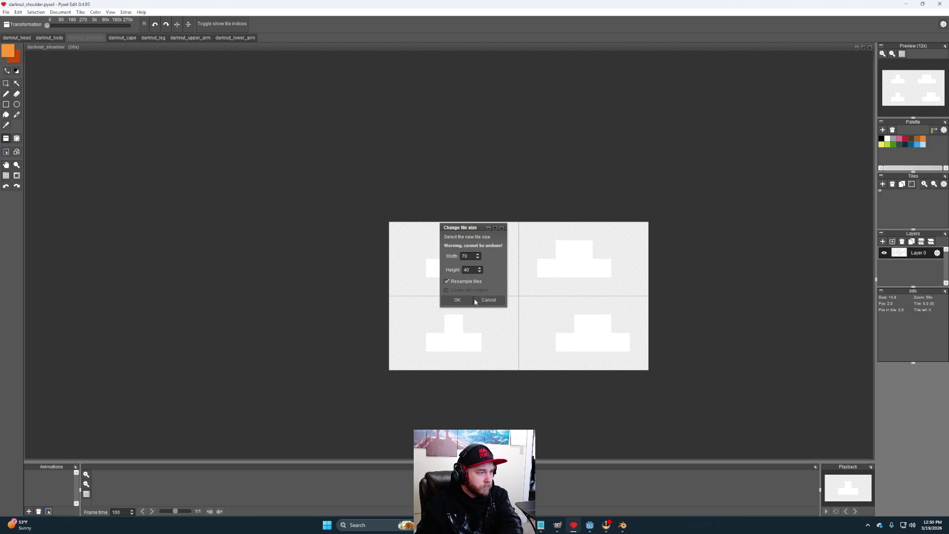
left_click(457, 300)
scroll(612, 380, "down", 2)
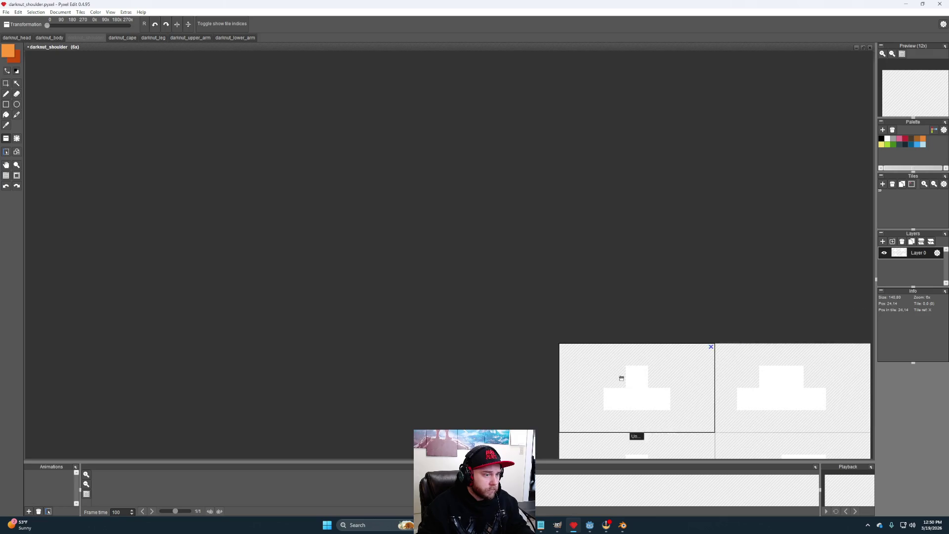
Step: Export darknut_shoulder as darknut_shoulder.png, then show the darknut_cape document
left_click(6, 13)
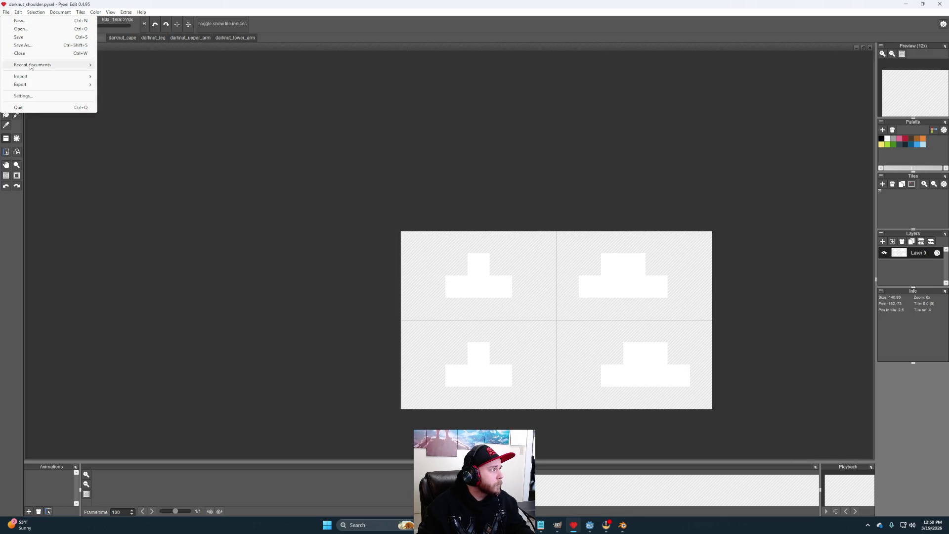
mouse_move(27, 85)
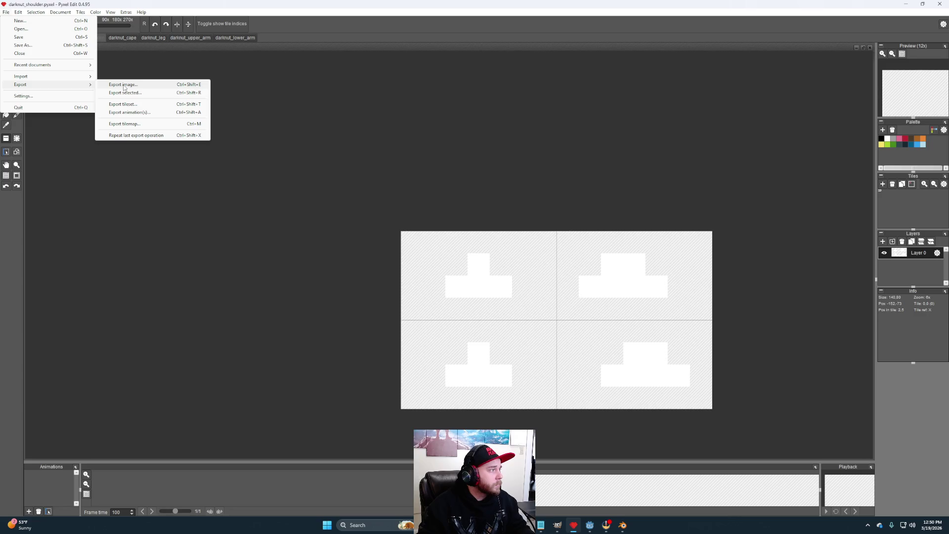
left_click(124, 85)
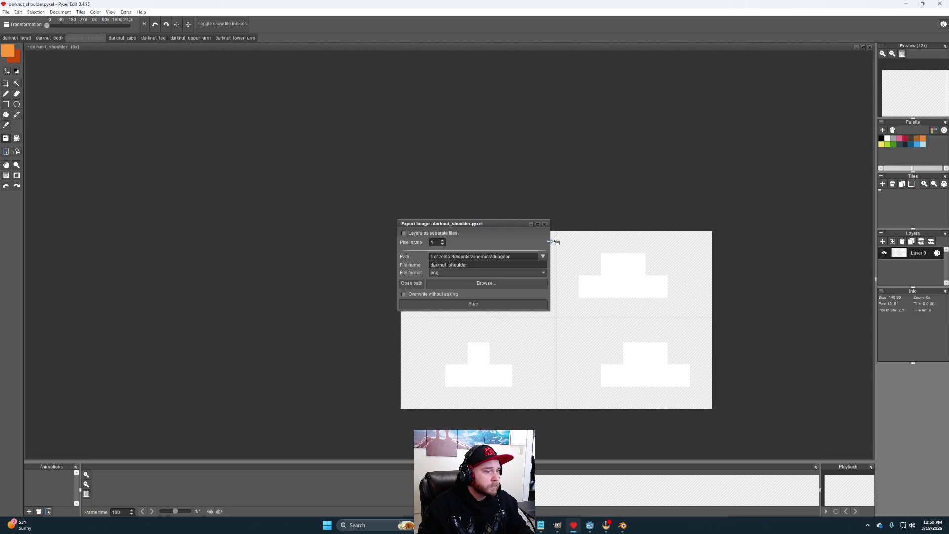
left_click(475, 305)
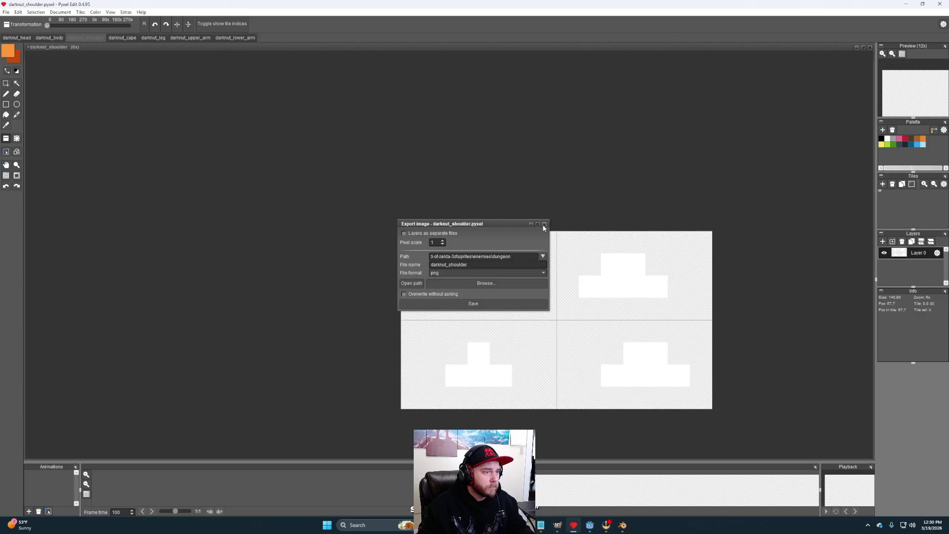
left_click(115, 39)
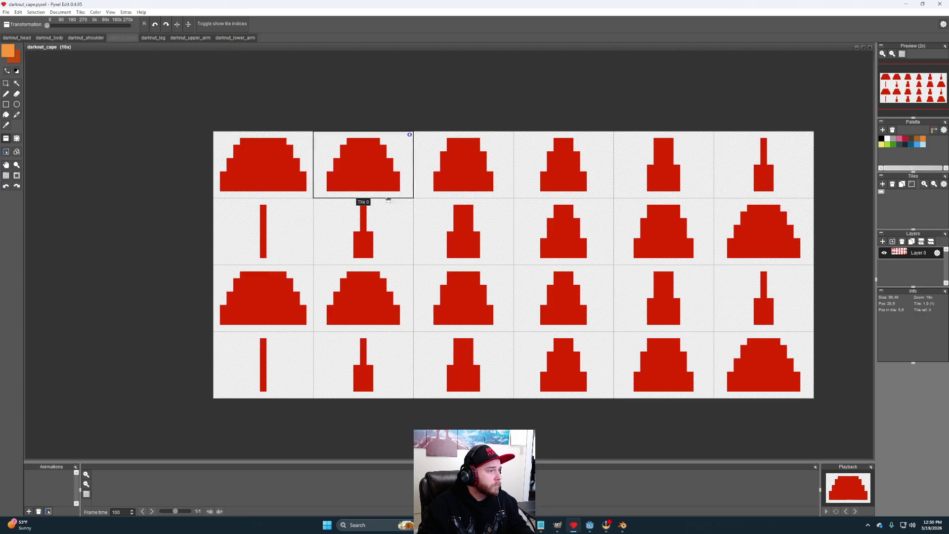
Step: Enlarge the red cape tiles to 150 × 100
left_click(60, 12)
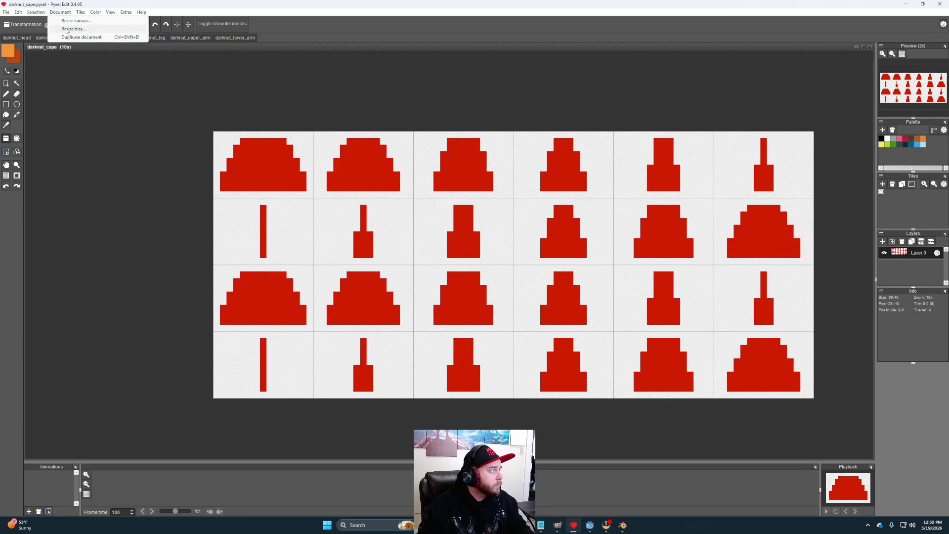
left_click(79, 30)
type("150")
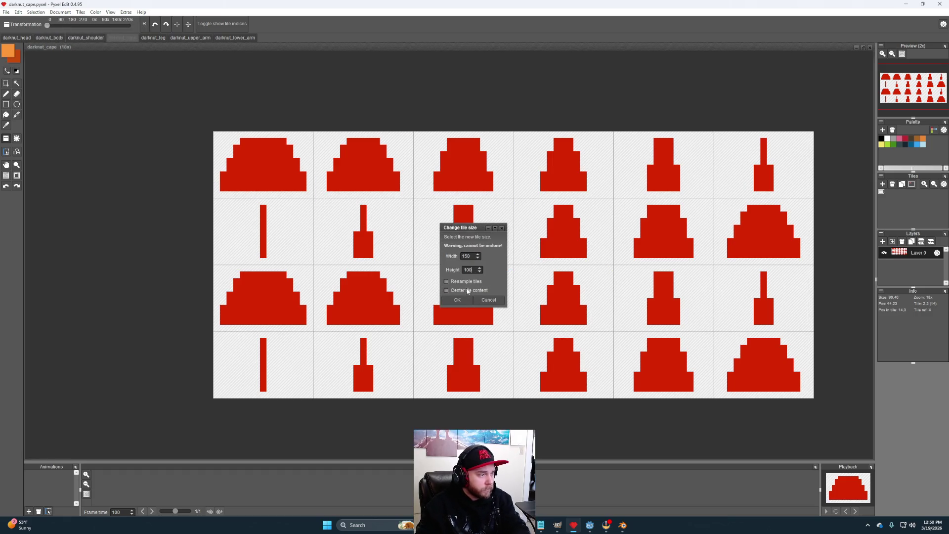
key("Return")
scroll(543, 305, "down", 6)
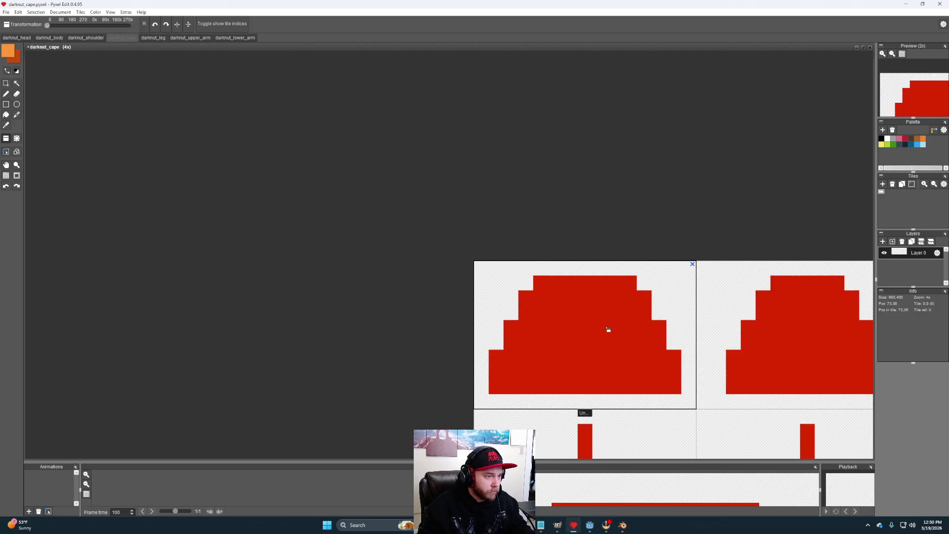
scroll(569, 297, "up", 2)
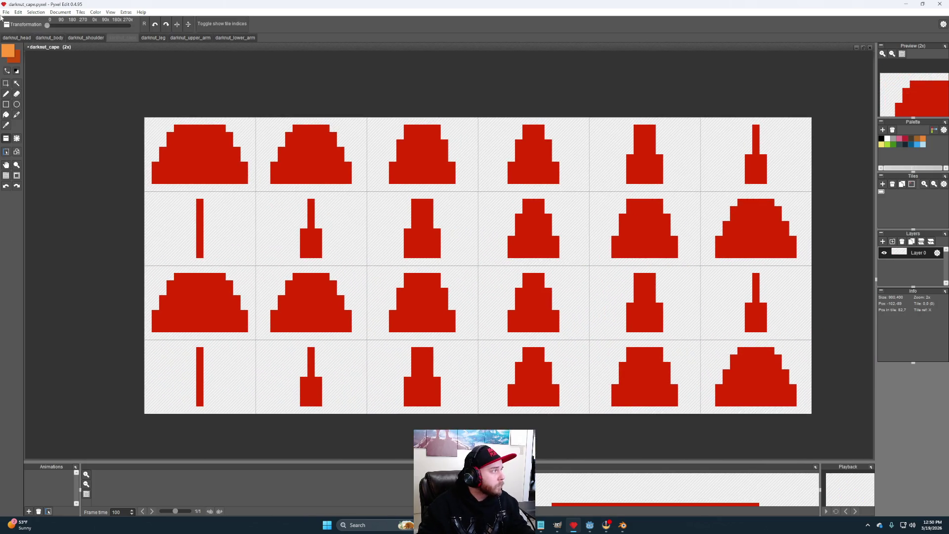
Step: Export darknut_cape as a PNG, then show the darknut_leg document
left_click(6, 12)
mouse_move(57, 90)
left_click(110, 86)
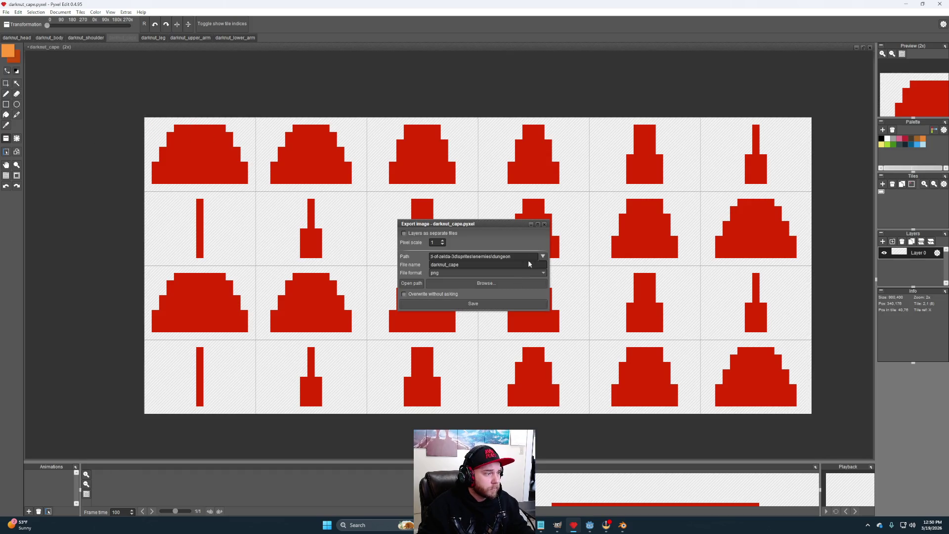
left_click(546, 225)
left_click(153, 37)
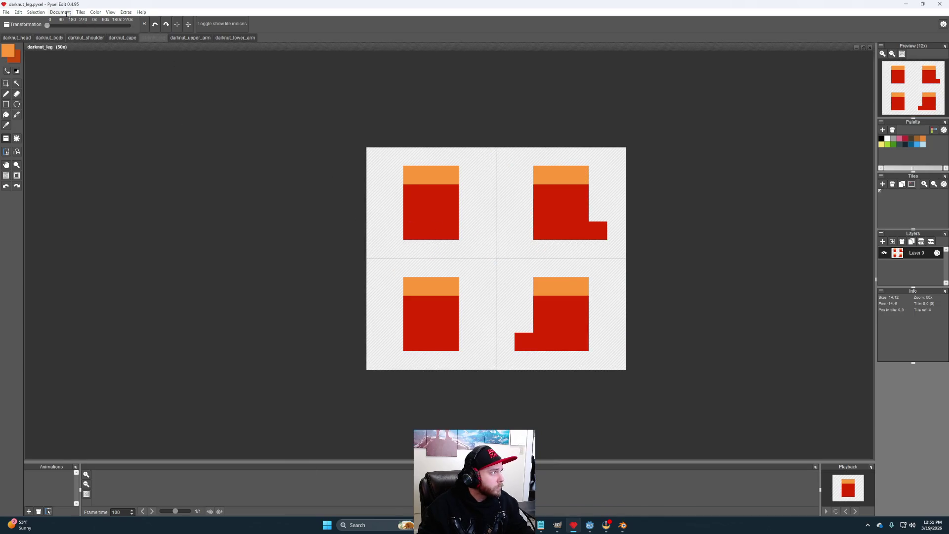
Step: Resize the leg tiles from 7 × 6 to 70 × 60
left_click(58, 12)
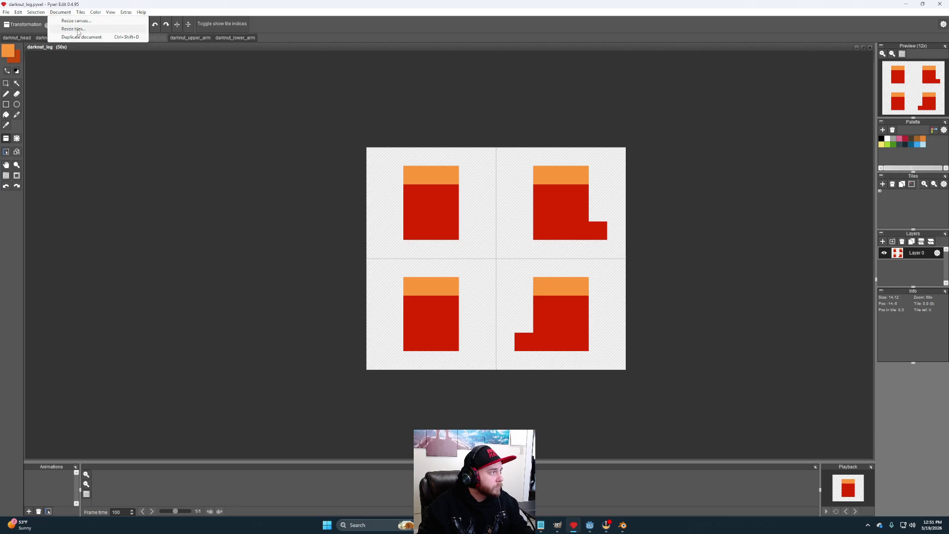
left_click(78, 29)
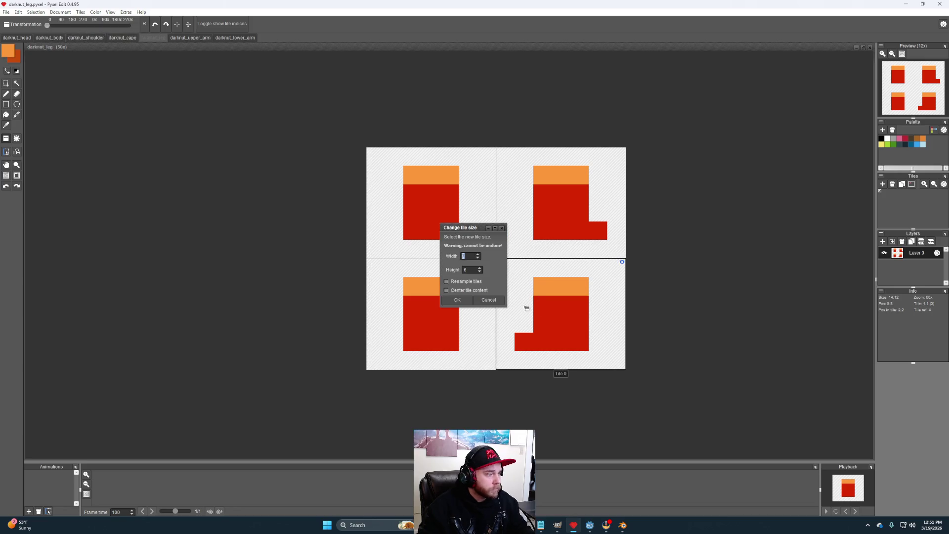
left_click(473, 257)
type("0")
left_click(470, 270)
type("0")
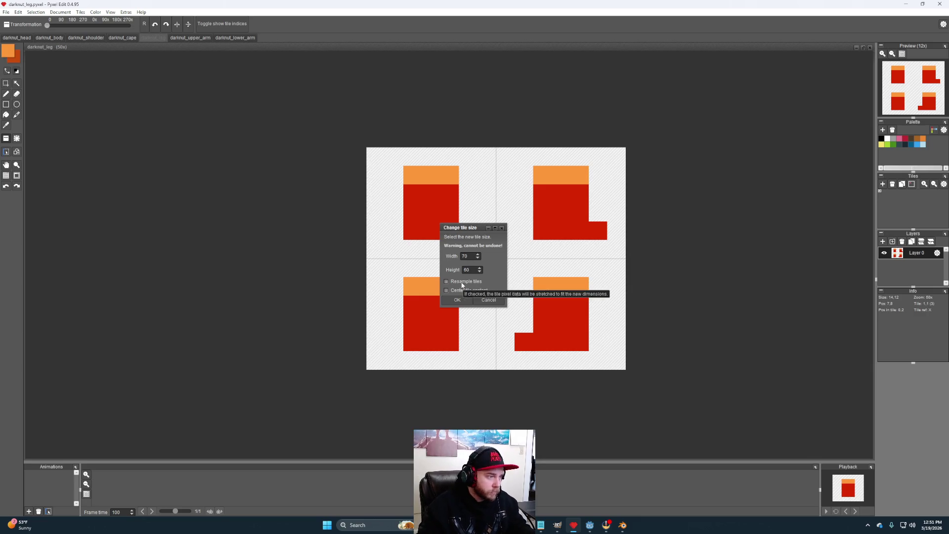
left_click(457, 301)
scroll(546, 328, "down", 8)
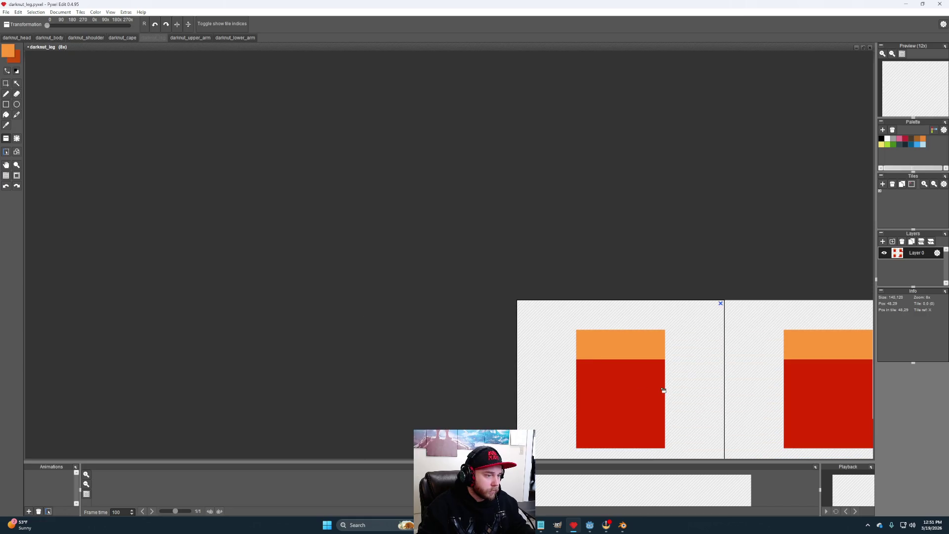
Step: Export darknut_leg as a PNG and close the export settings
left_click(60, 12)
mouse_move(33, 84)
left_click(120, 85)
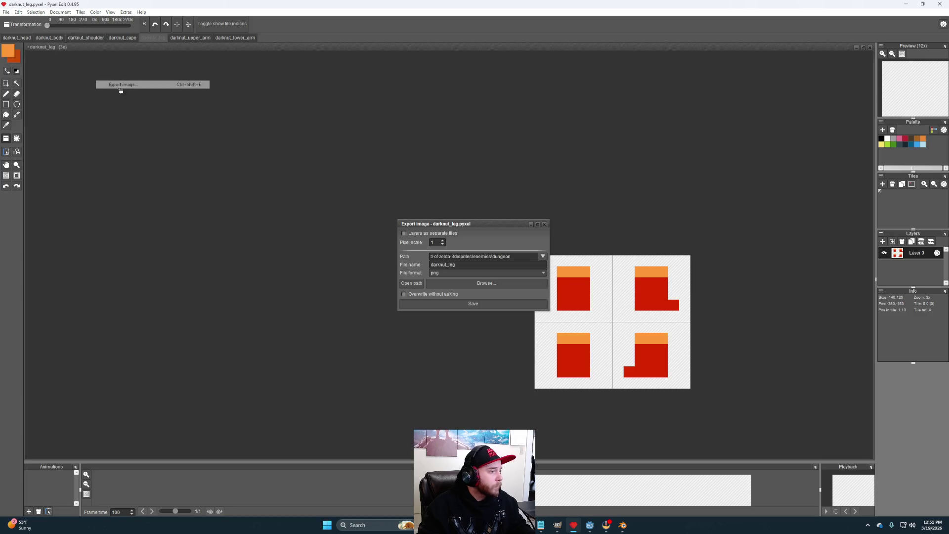
left_click(483, 304)
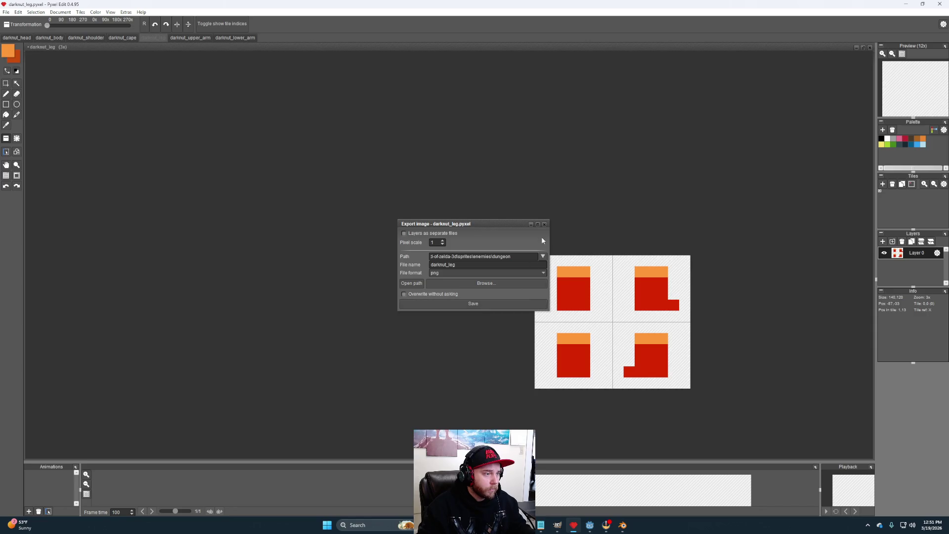
left_click(545, 224)
Step: On darknut_upper_arm, resample the orange tiles to 50 × 60
left_click(190, 38)
left_click(50, 12)
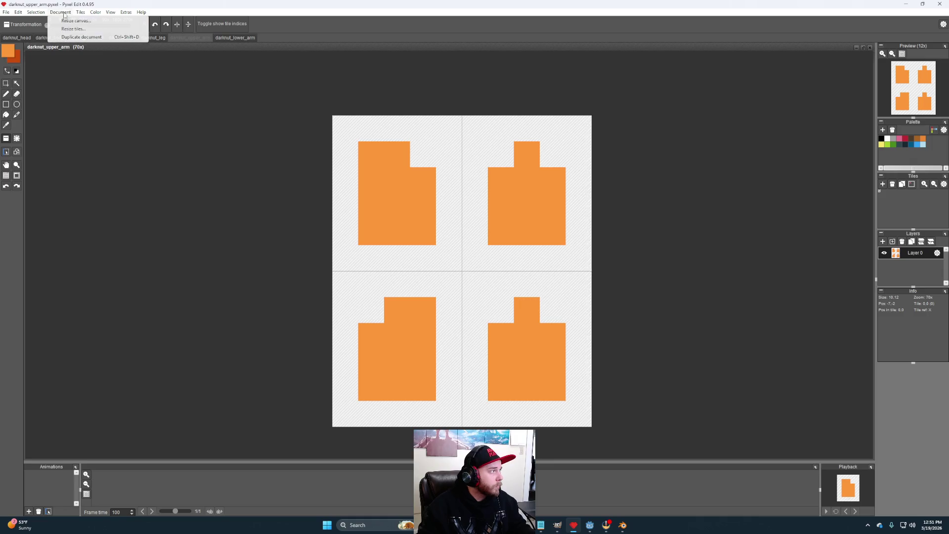
left_click(88, 23)
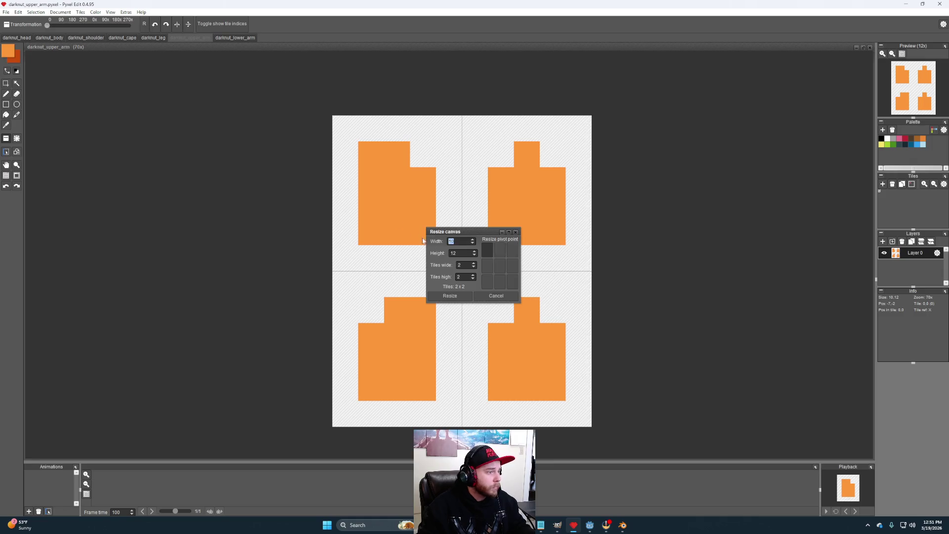
left_click(507, 292)
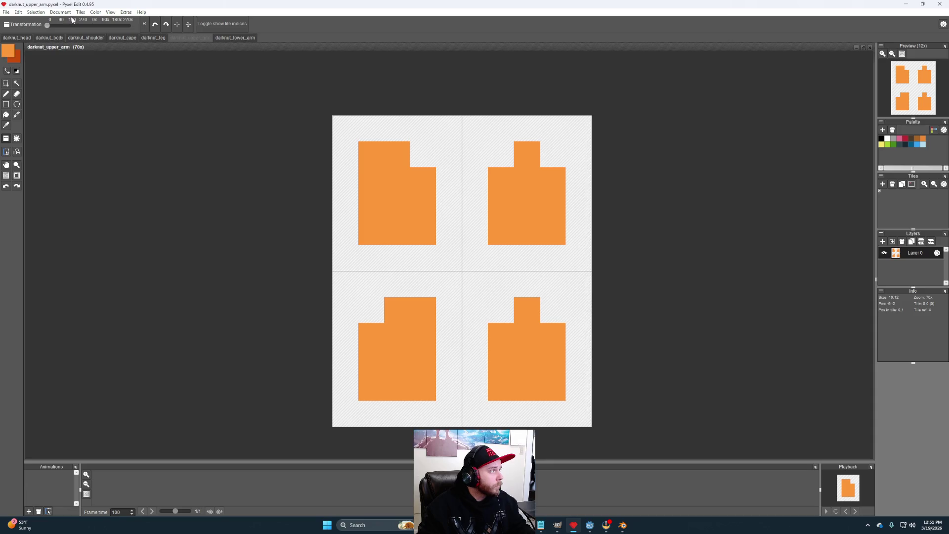
left_click(59, 13)
left_click(72, 29)
type("5")
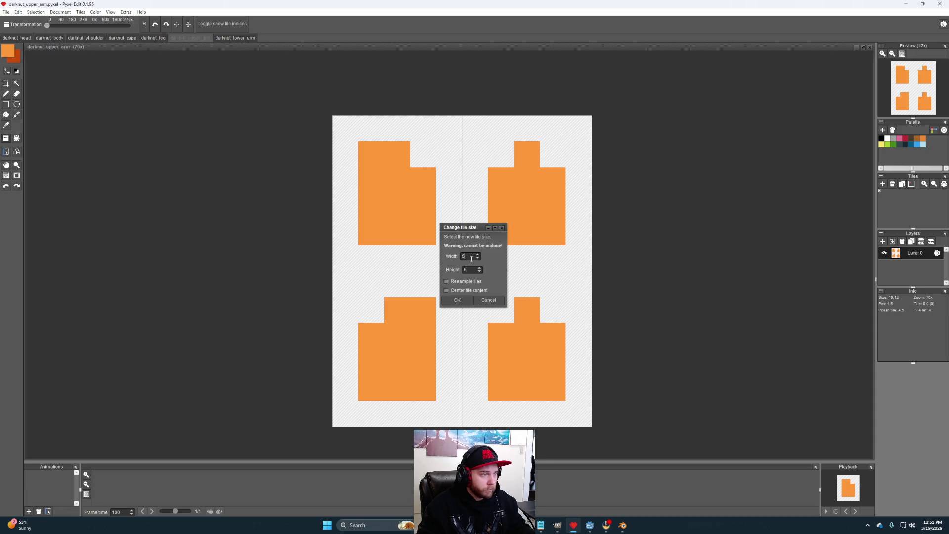
type("00")
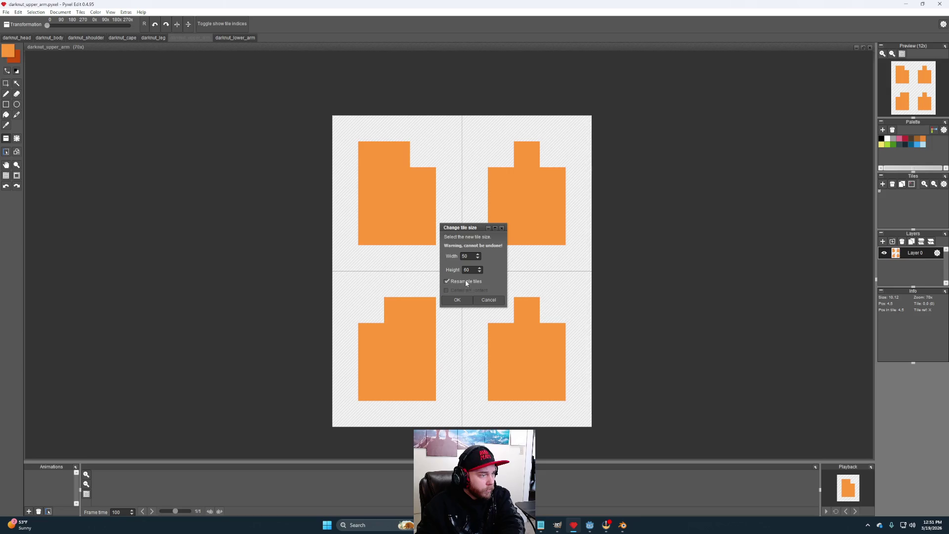
left_click(457, 299)
scroll(598, 365, "down", 5)
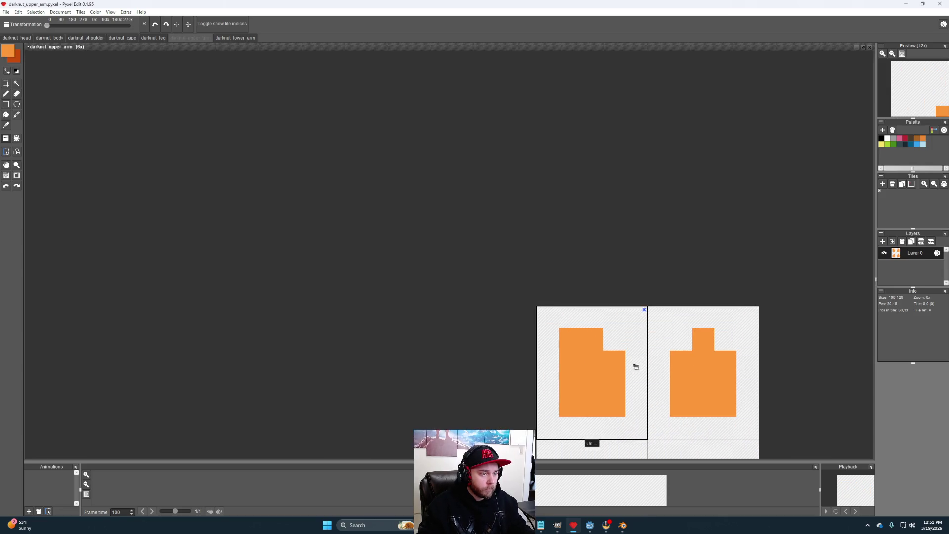
Step: Export darknut_upper_arm as a PNG through the Export image settings
left_click(4, 6)
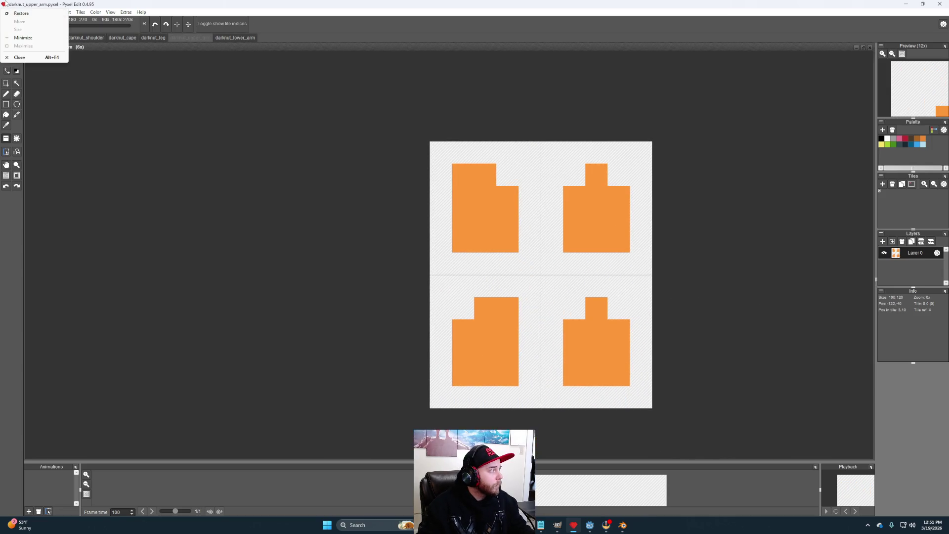
left_click(112, 10)
left_click(6, 12)
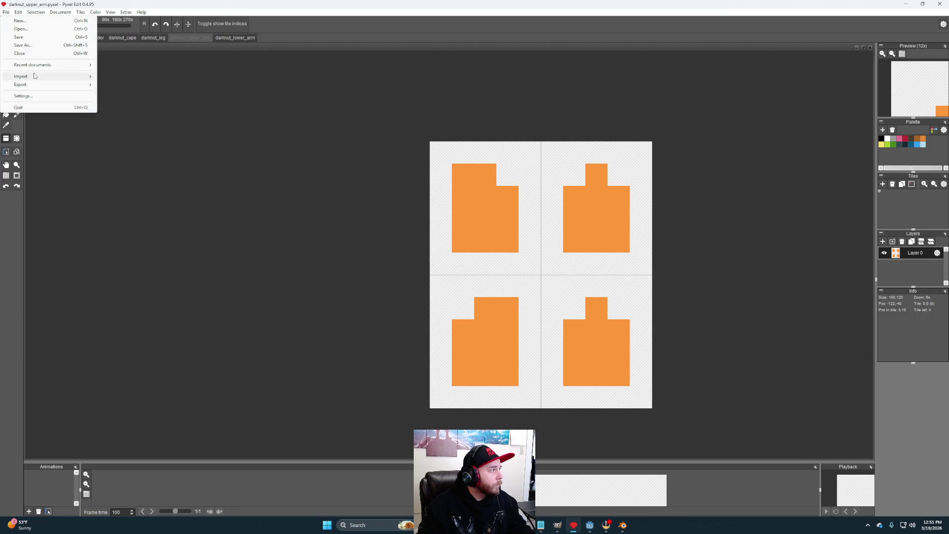
mouse_move(27, 85)
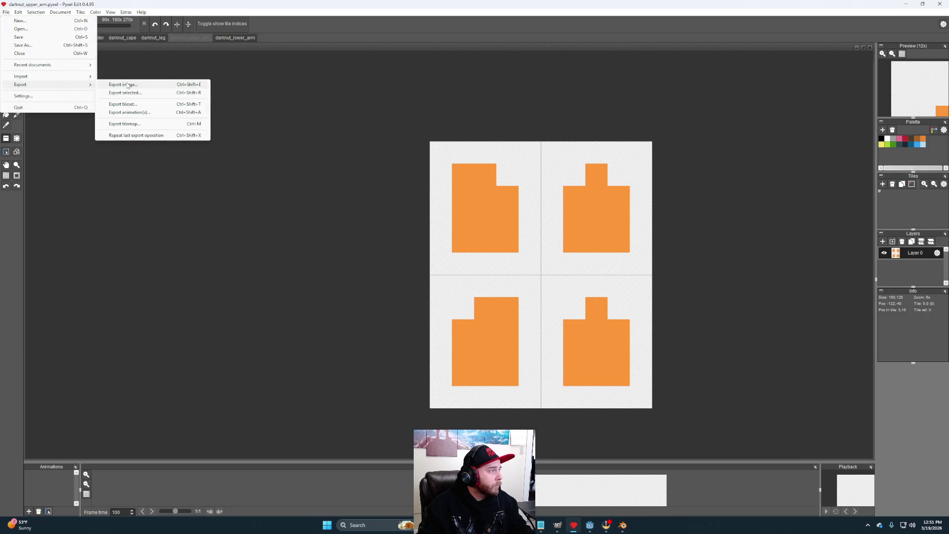
left_click(124, 85)
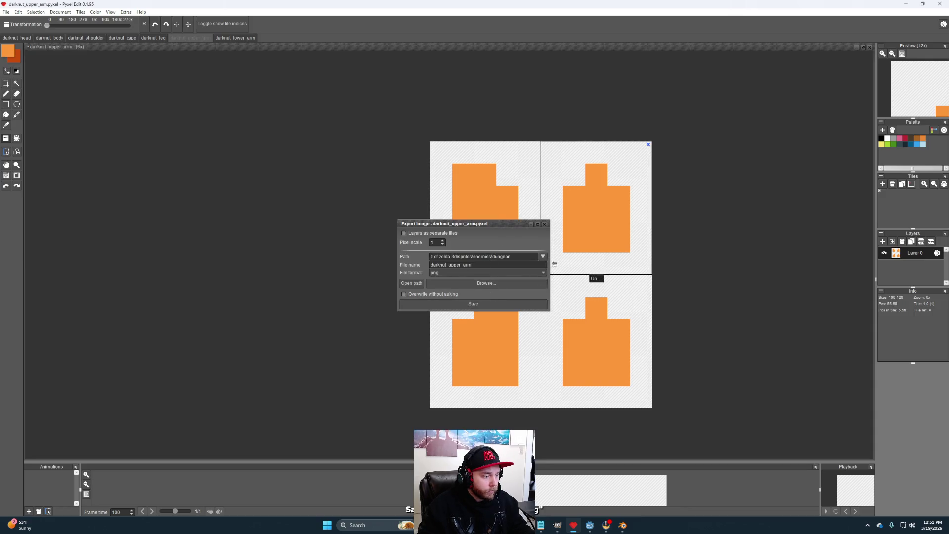
left_click(545, 224)
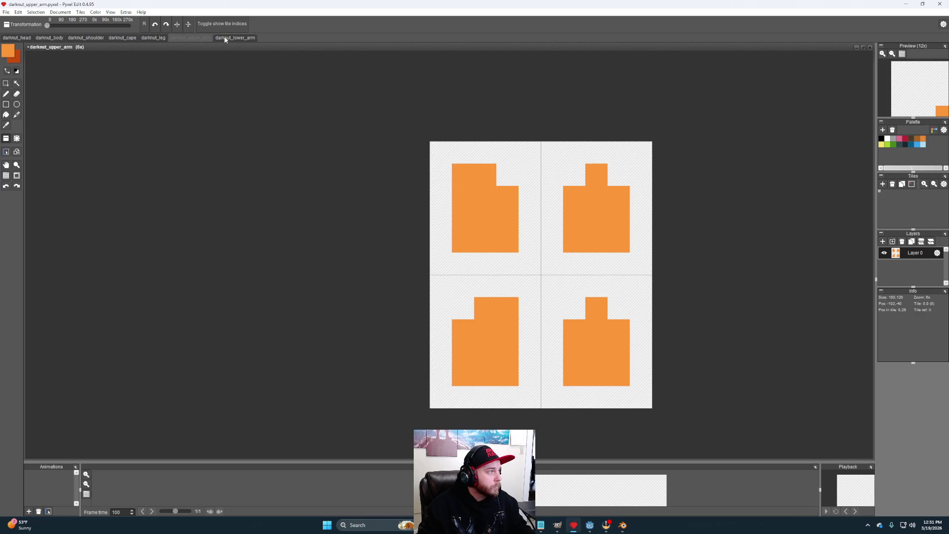
Step: On darknut_lower_arm, resize the tiles to 50 × 60 with Resample tiles enabled
left_click(225, 38)
left_click(60, 12)
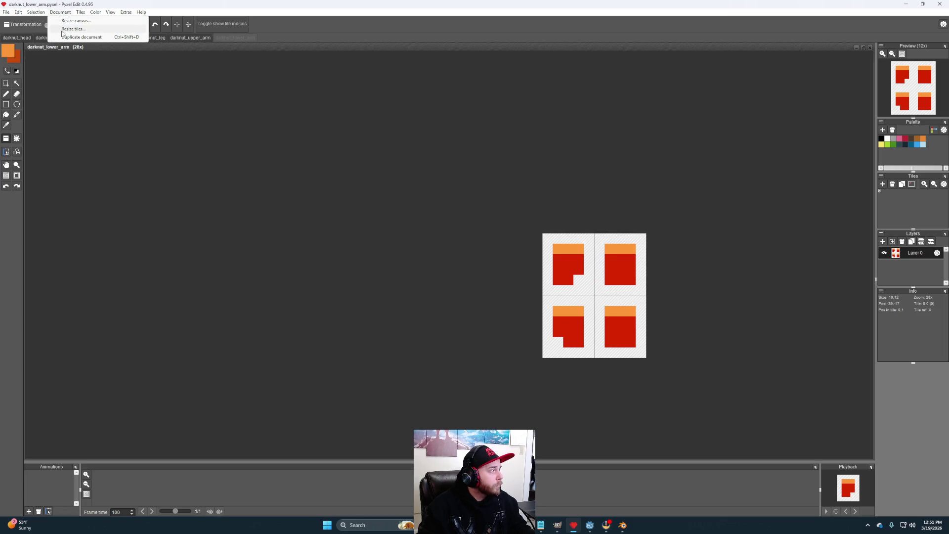
left_click(63, 29)
left_click(471, 255)
type("0")
left_click(470, 269)
type("0")
left_click(470, 282)
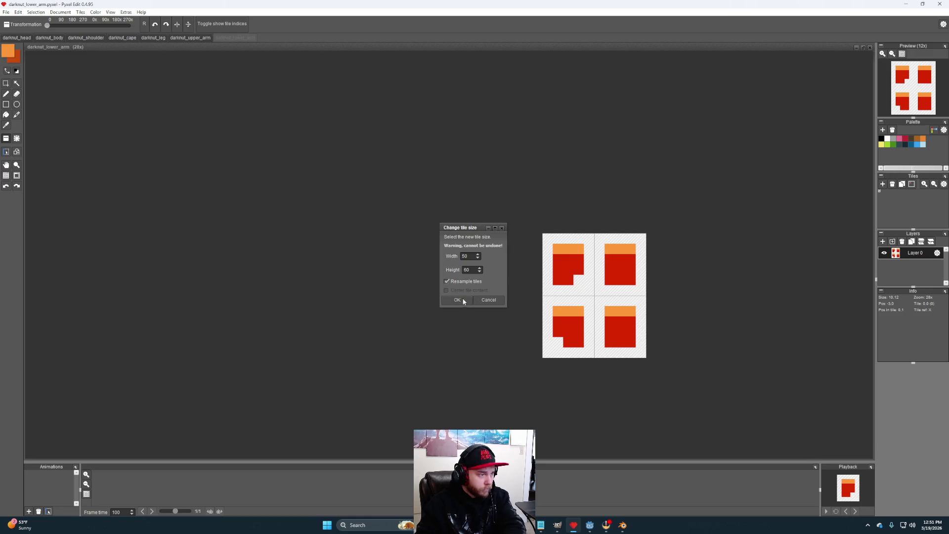
left_click(462, 299)
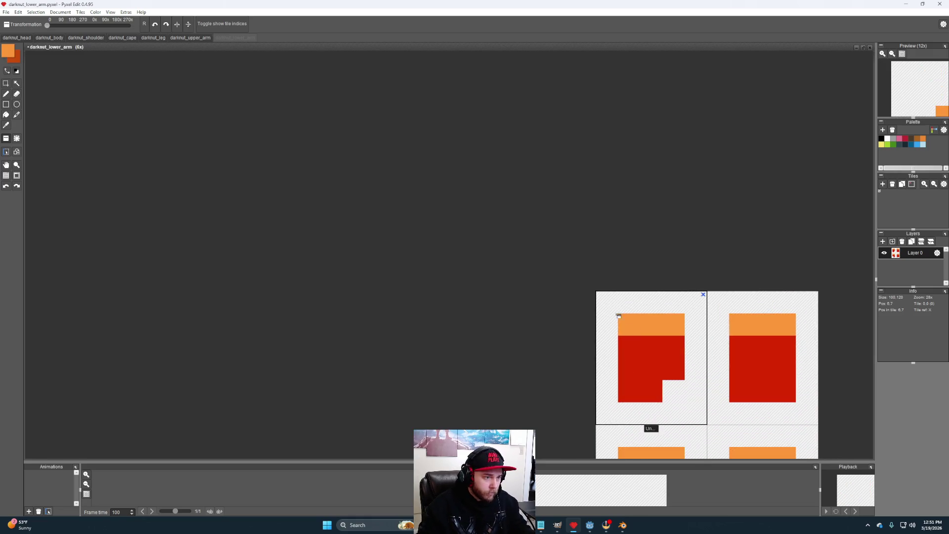
scroll(615, 311, "down", 3)
scroll(615, 311, "up", 2)
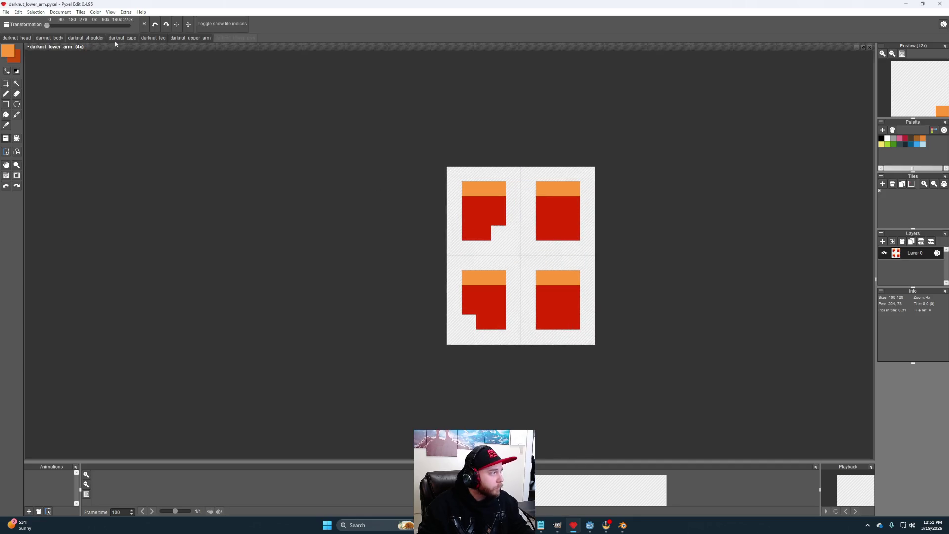
Step: Export the sheet as a darknut_lower_arm PNG
left_click(6, 11)
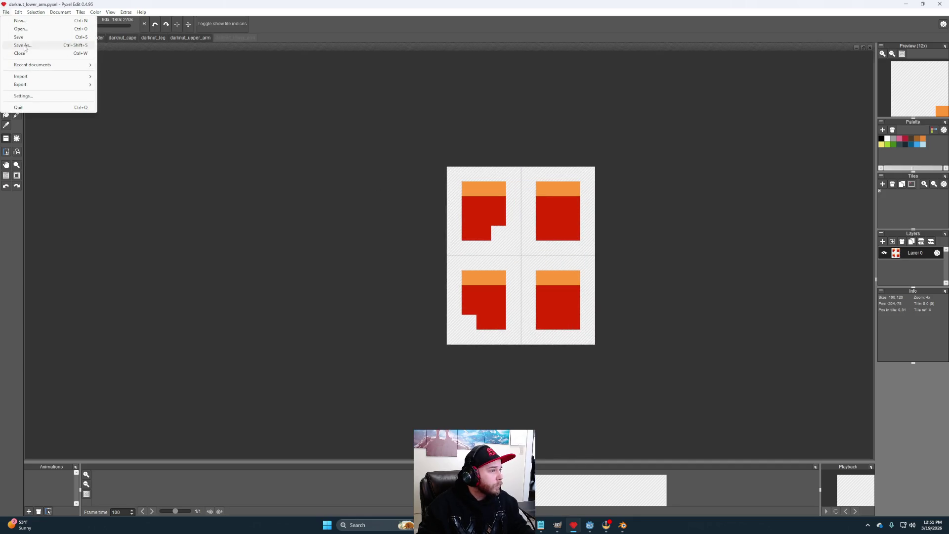
mouse_move(39, 85)
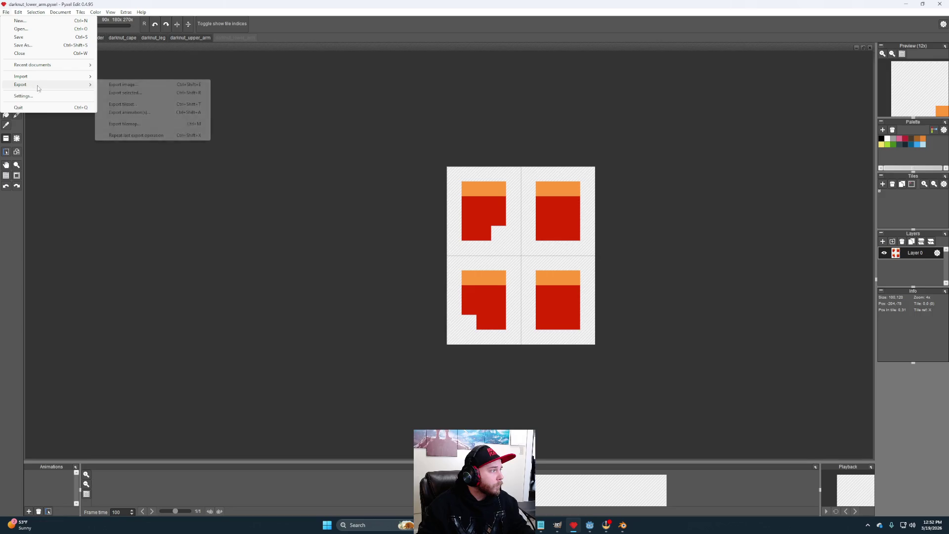
left_click(109, 87)
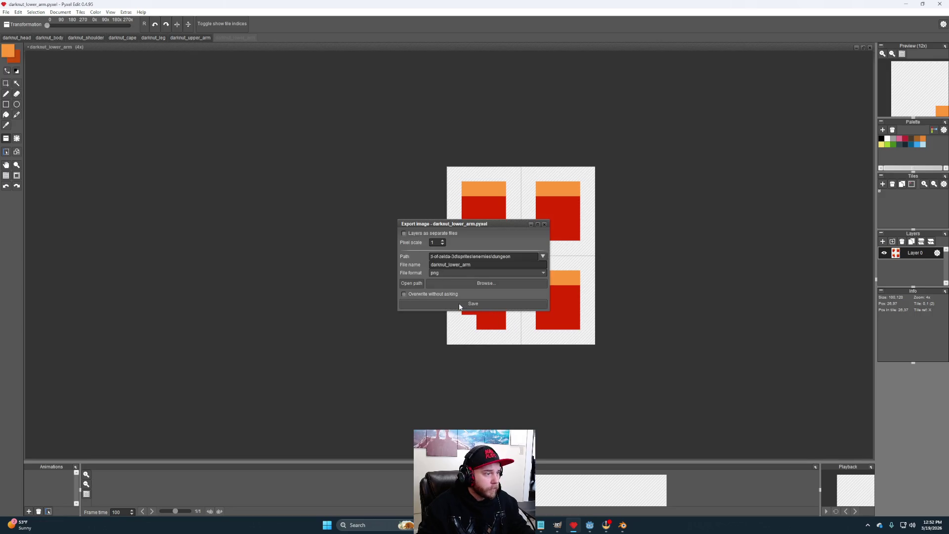
left_click(544, 224)
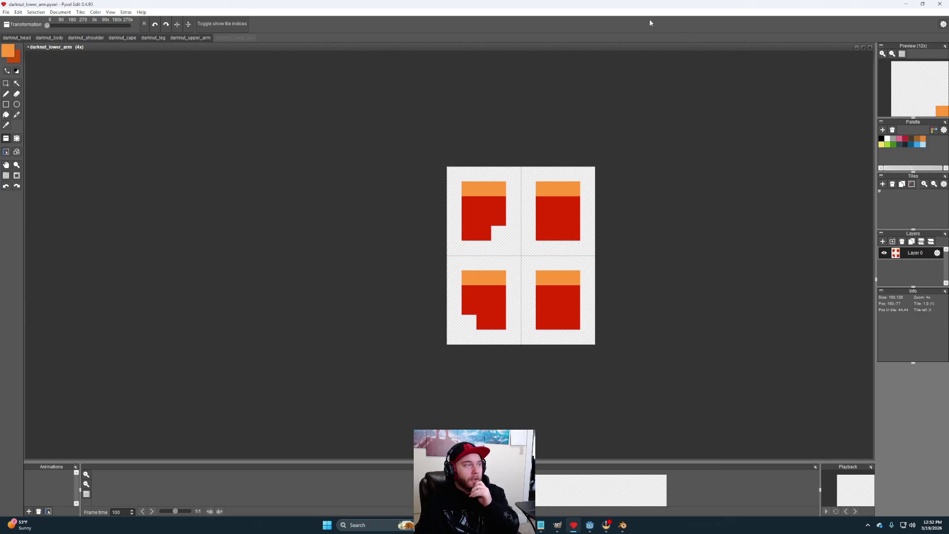
Step: Confirm GIMP's Change Foreground Color dialog with OK and minimize GIMP to reveal Godot
left_click(911, 4)
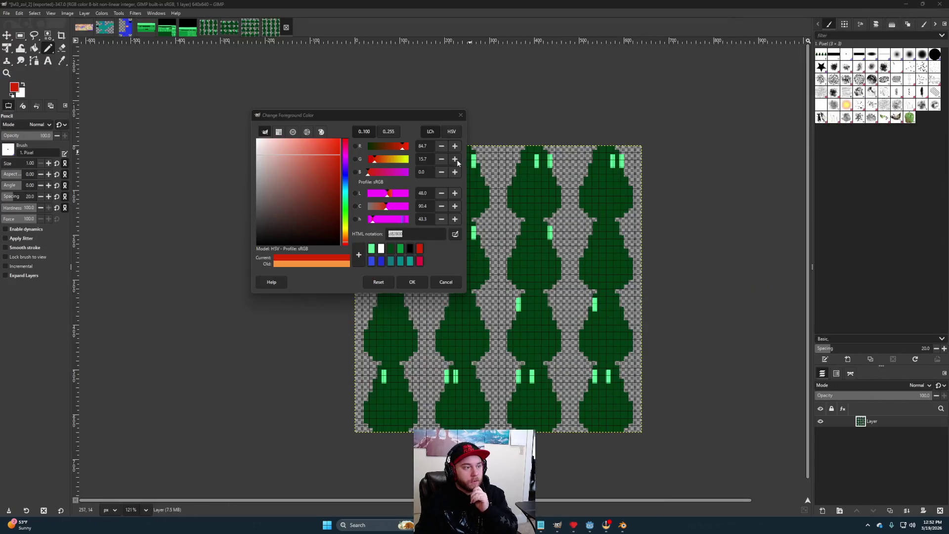
left_click(412, 282)
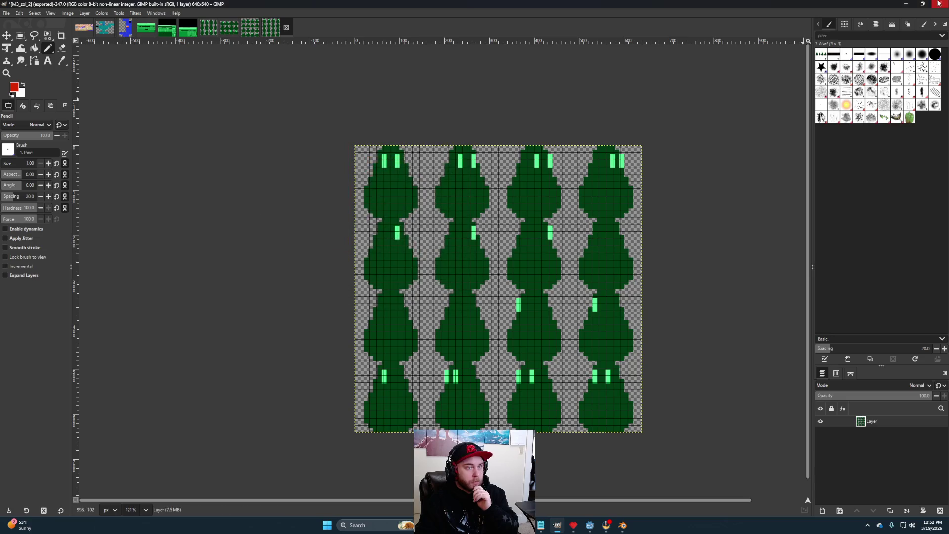
left_click(906, 4)
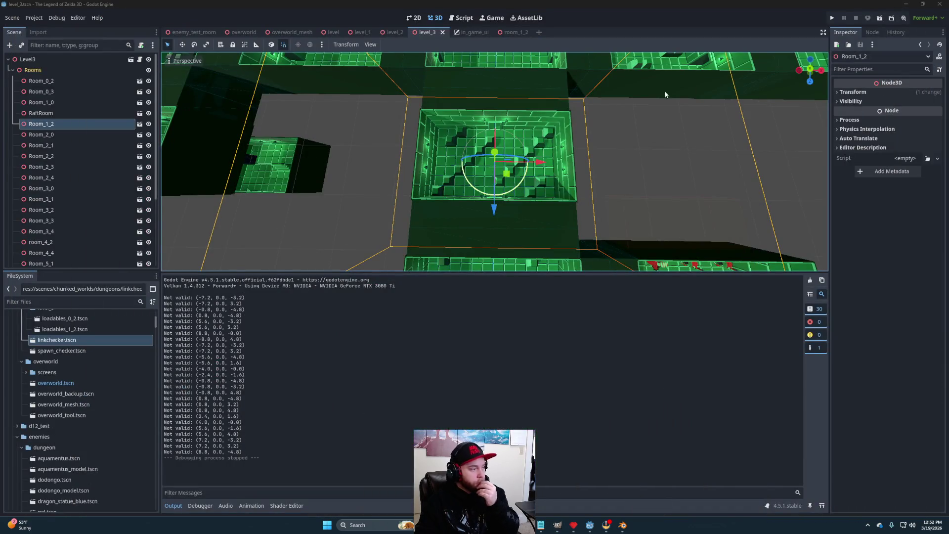
Step: Start a new General scene in Blender and delete the cube, camera and light
left_click(906, 4)
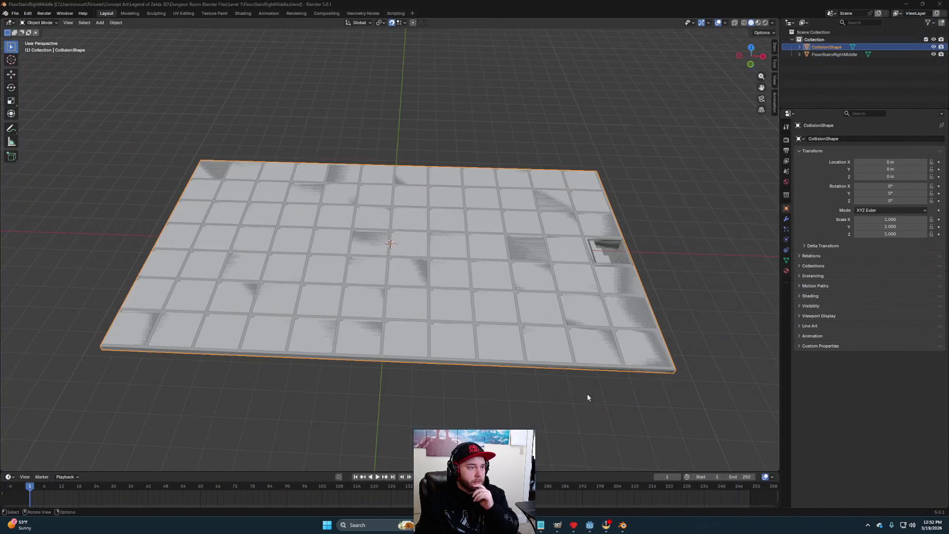
left_click(15, 13)
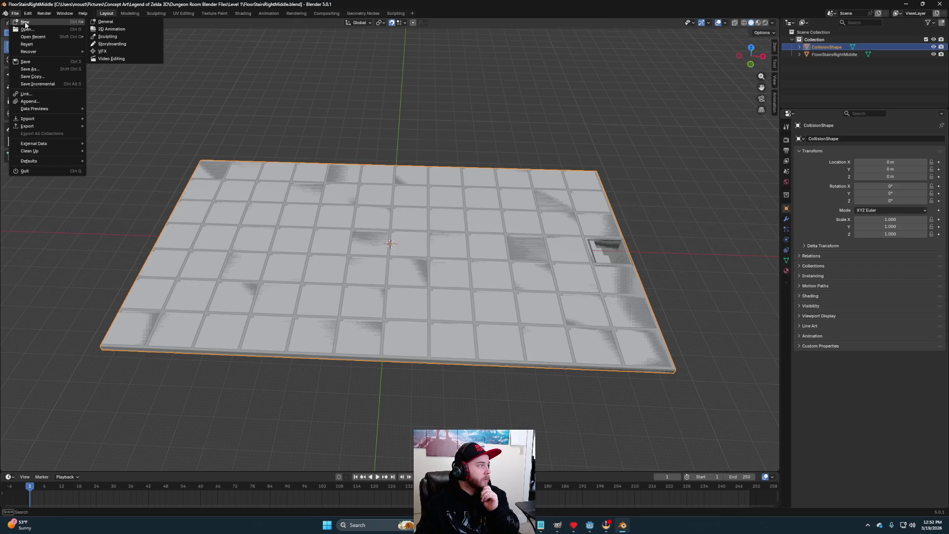
mouse_move(58, 21)
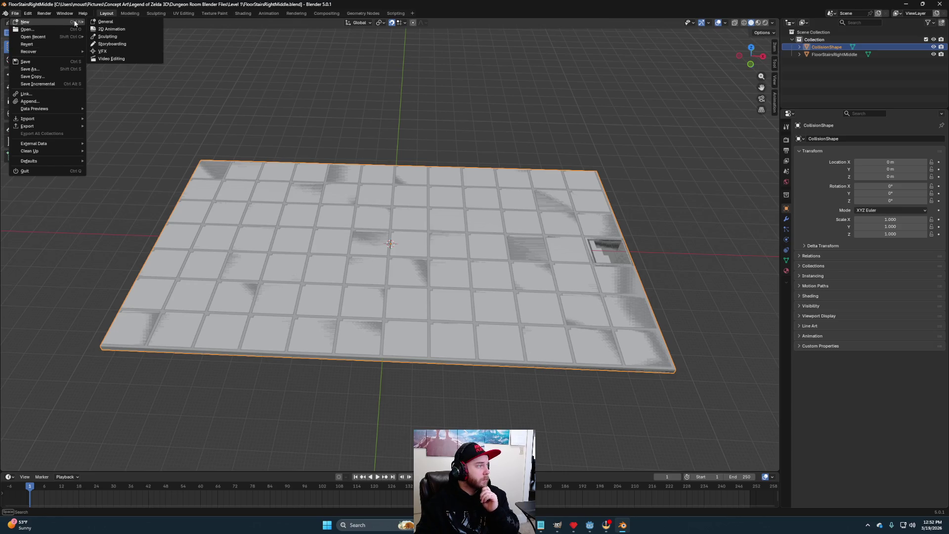
left_click(106, 24)
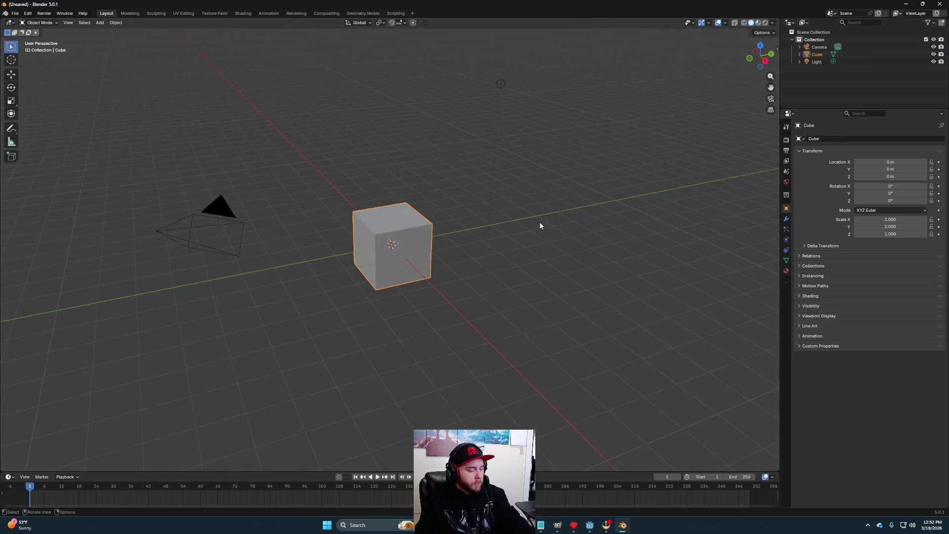
key("a")
key("Delete")
Step: Add an armature at the origin, enter Edit Mode, select the bone tip, and view from front
left_click_drag(583, 250, 555, 250)
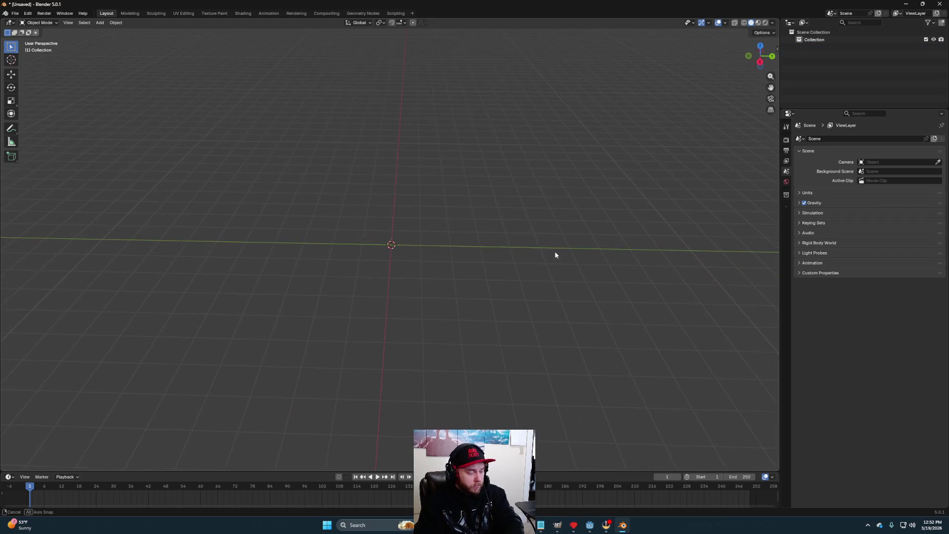
key("shift+a")
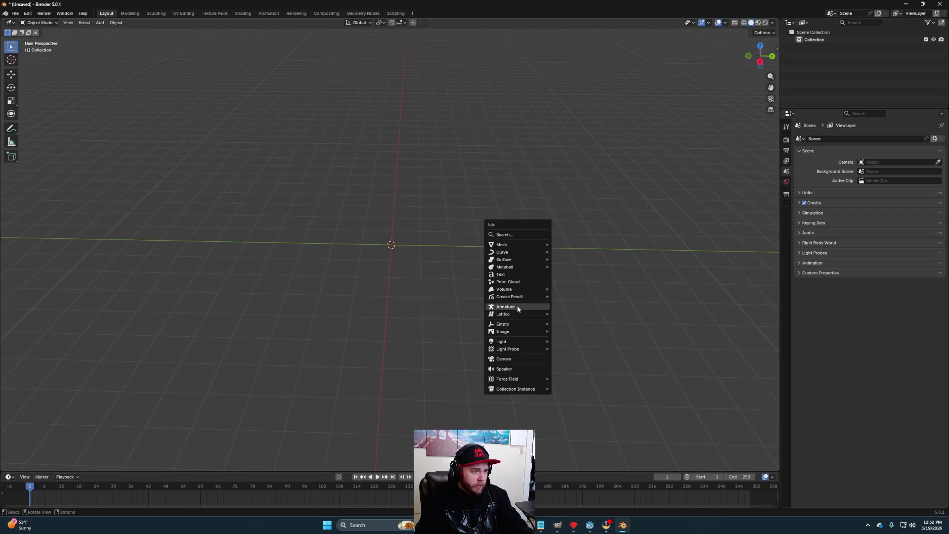
left_click(517, 305)
mouse_move(473, 296)
left_mouse_down()
mouse_move(432, 320)
mouse_move(450, 293)
mouse_move(424, 310)
left_mouse_up()
key("Tab")
left_click(394, 197)
key("KP_1")
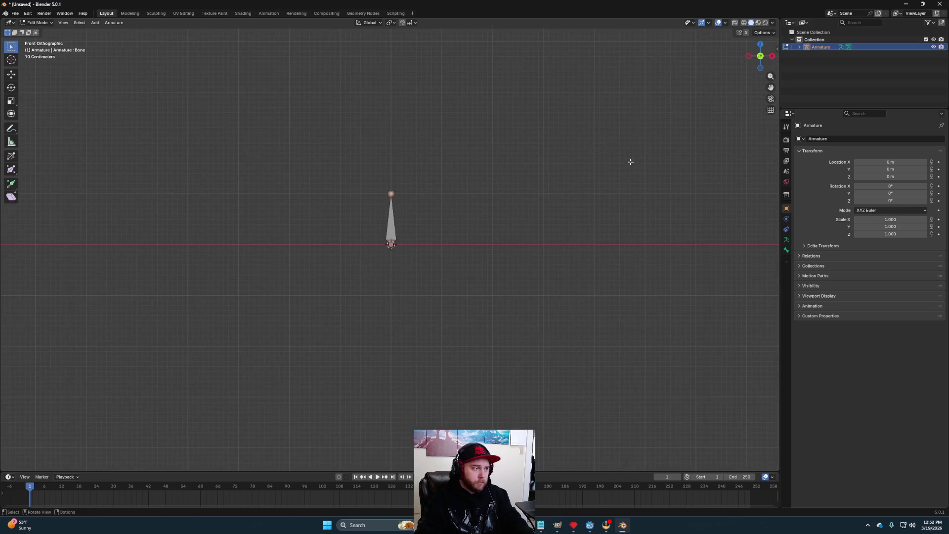
Step: Shorten the first bone into a stub by moving its tip 0.7 down along Z
scroll(398, 194, "up", 4)
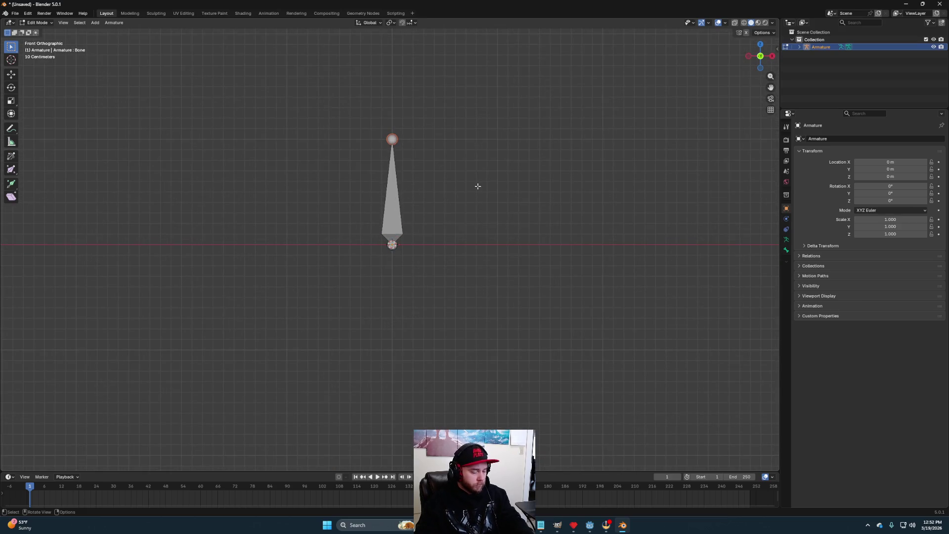
key("g")
key("z")
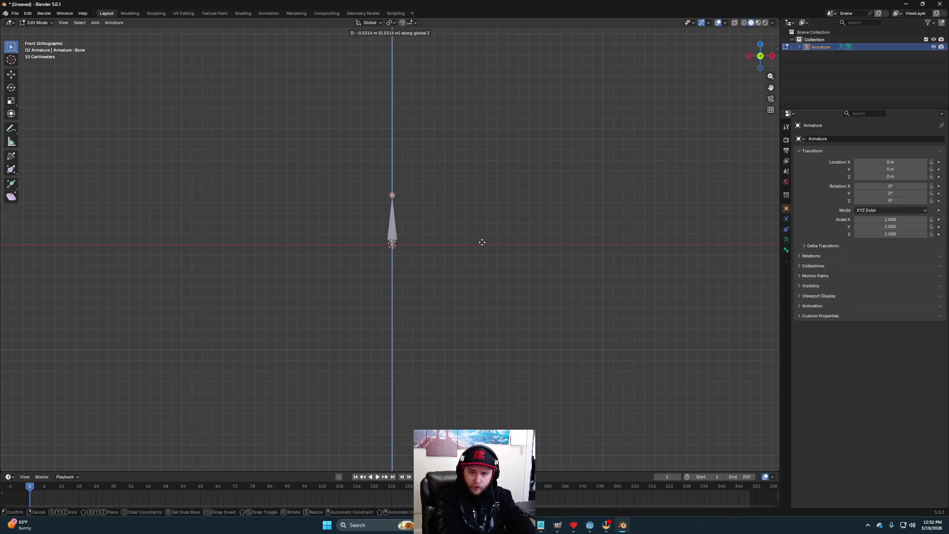
type("-")
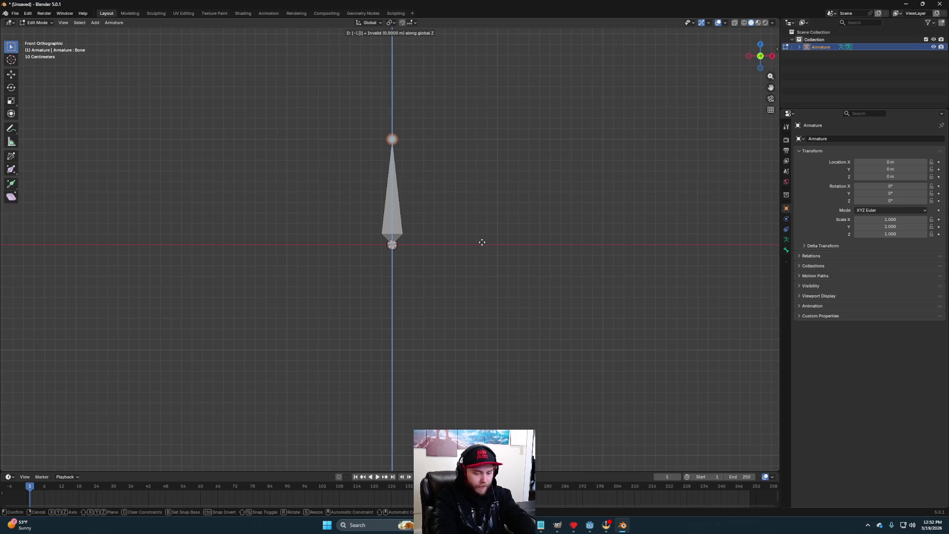
type(".7")
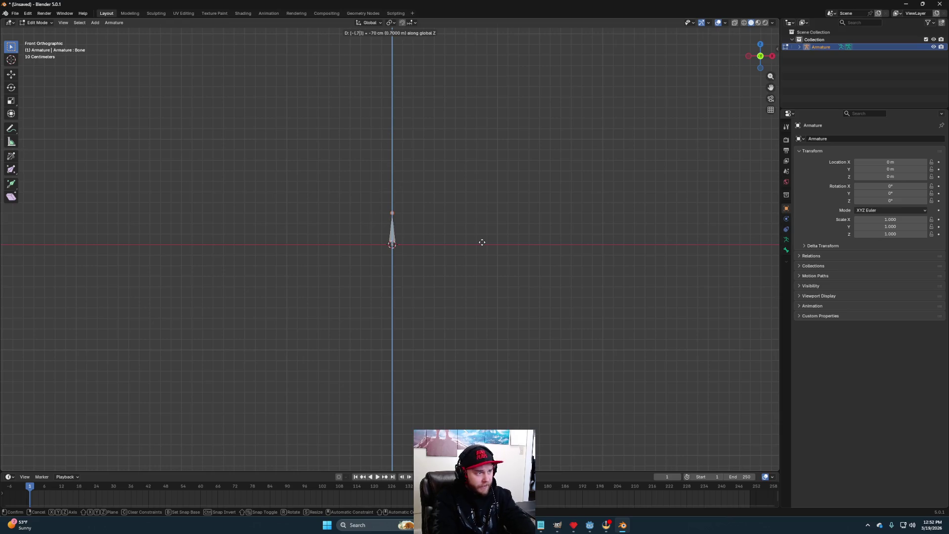
key("Return")
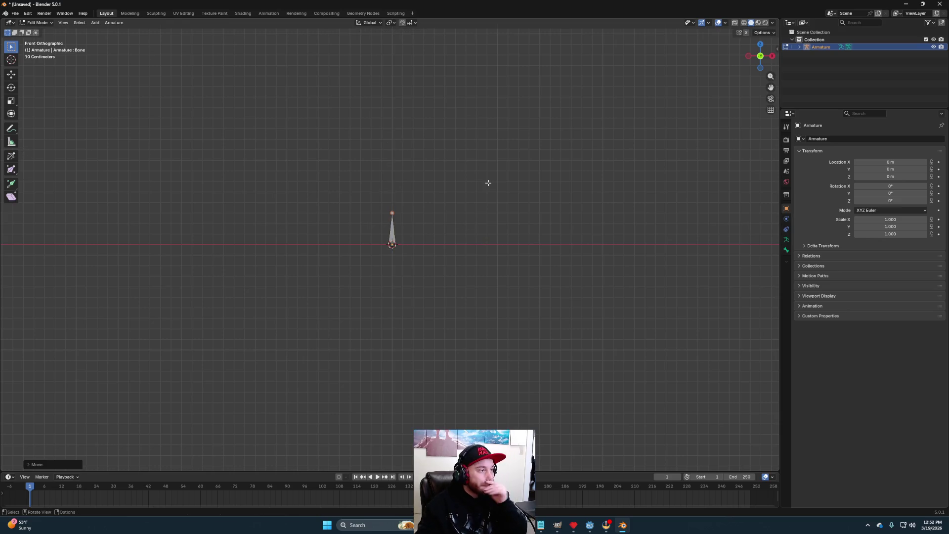
Step: Turn on snapping and start extruding a second bone up from the stub's tip
left_click(402, 22)
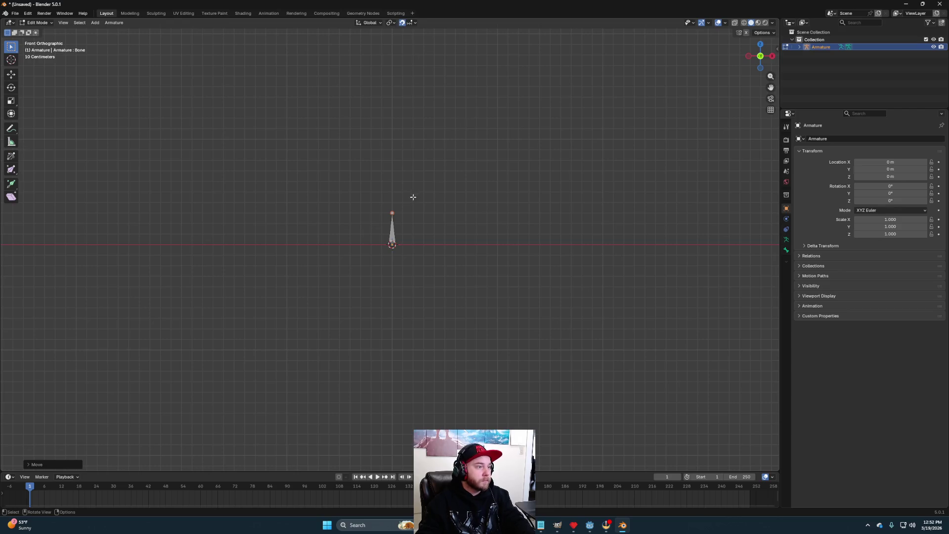
key("g")
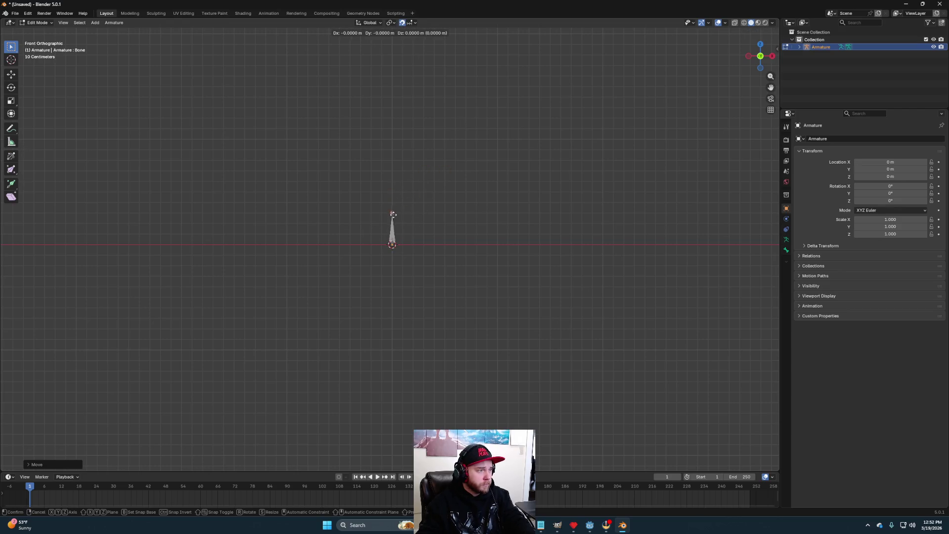
key("Escape")
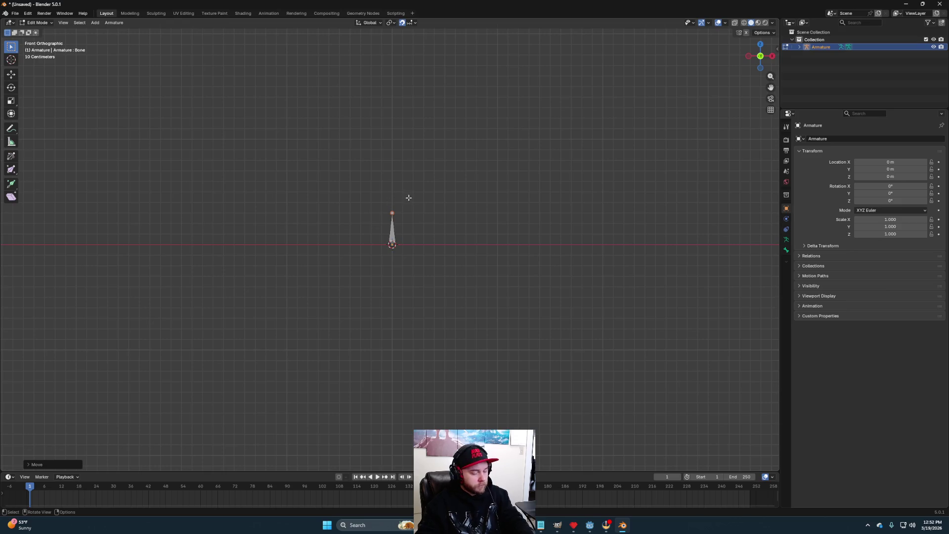
key("e")
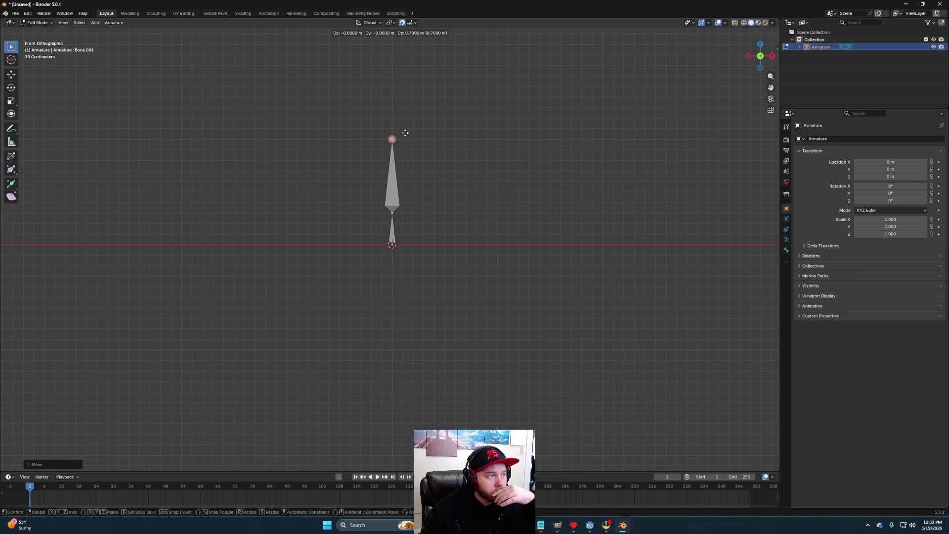
Step: Confirm the second bone and extrude a third bone 0.7 m straight up
left_click(409, 143)
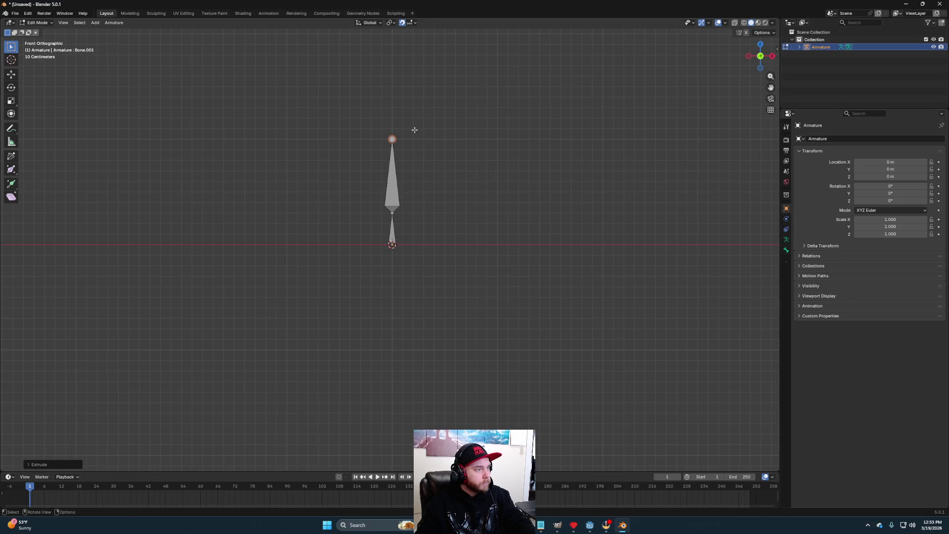
key("e")
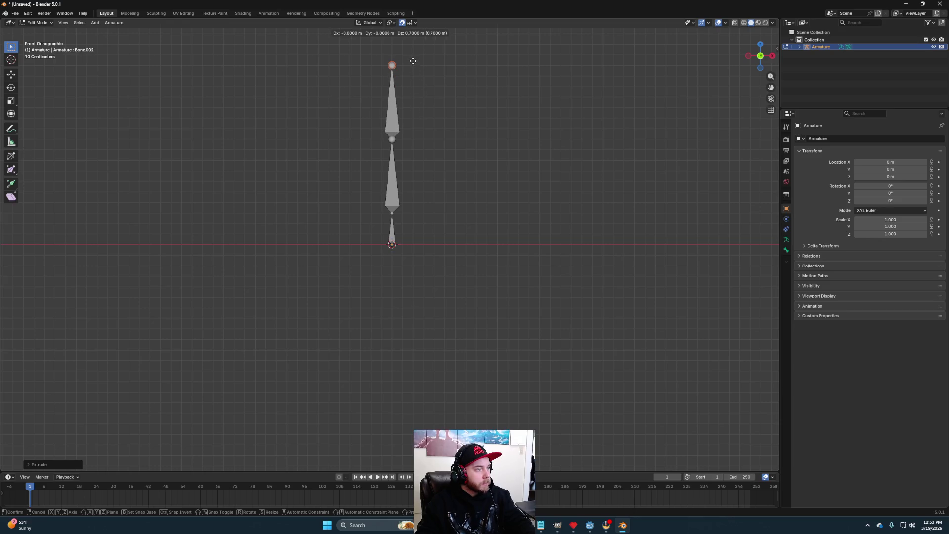
left_click(414, 62)
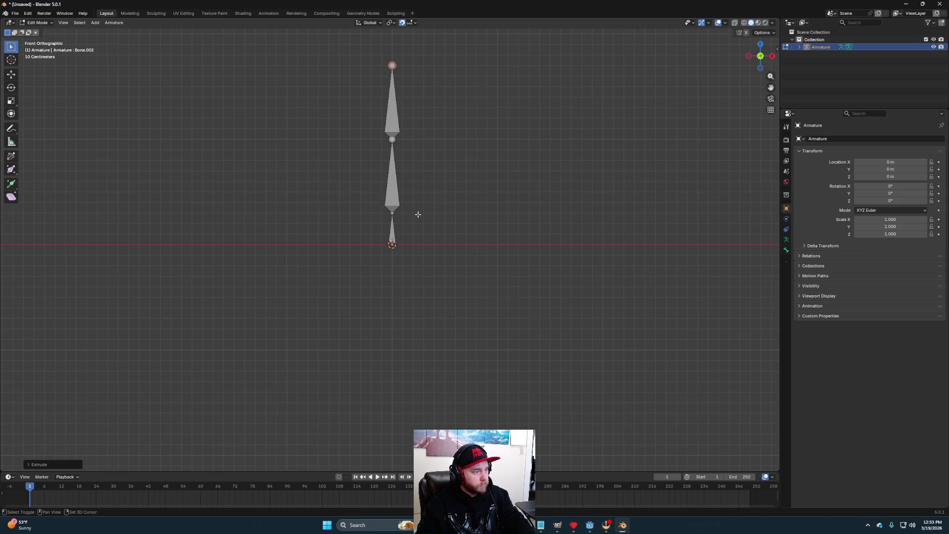
Step: Undo the extra bone and duplicate the lower bone of the chain
key("ctrl+z")
left_click(400, 229)
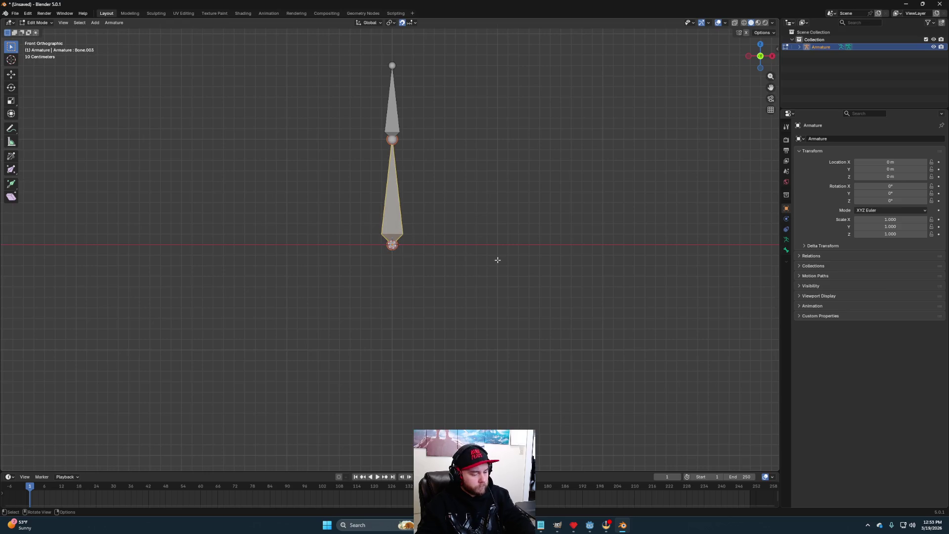
key("shift+d")
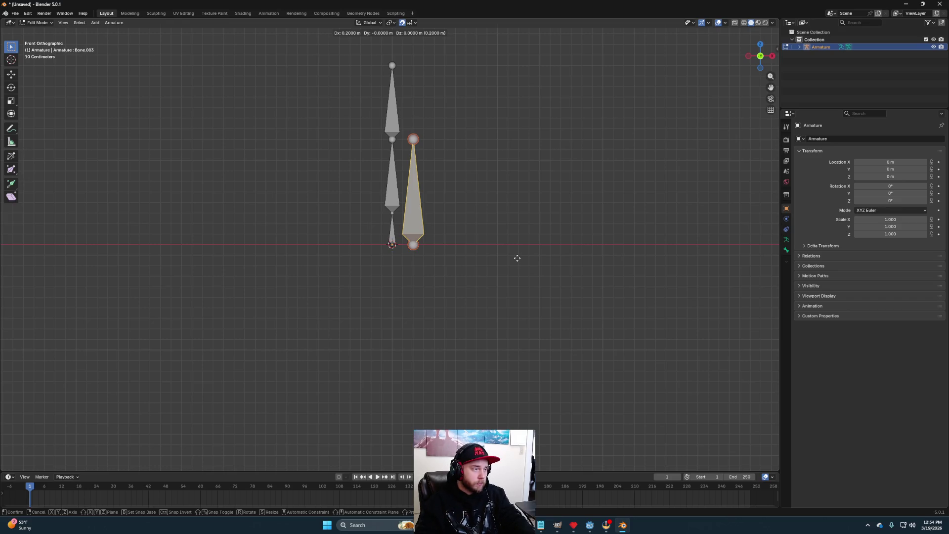
Step: Place the copied bone up beside the chain and move its top joint vertically
left_click(531, 145)
scroll(475, 109, "down", 1)
left_click(423, 66)
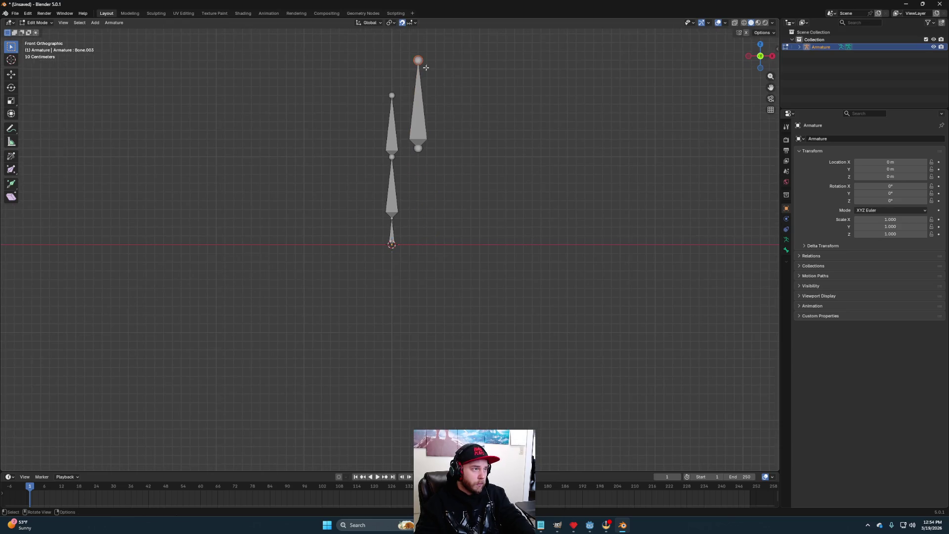
key("g")
key("z")
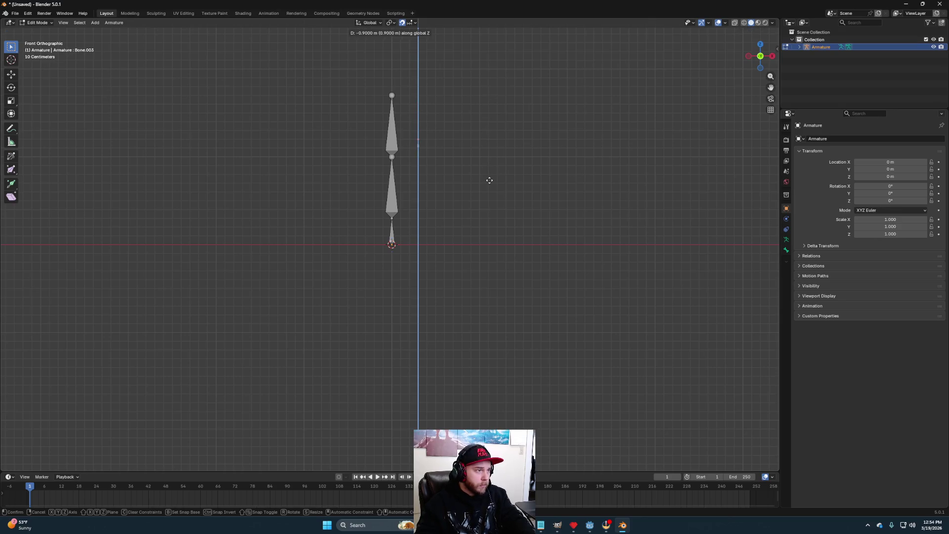
left_click(494, 185)
Step: Shift the small bone further right along X, then return to front view
scroll(439, 159, "up", 2)
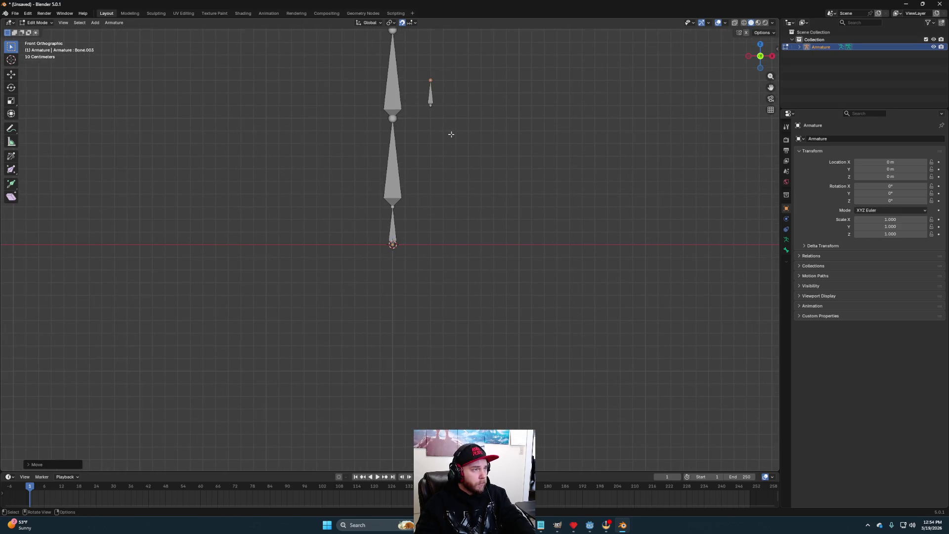
left_click(433, 101)
key("g")
key("x")
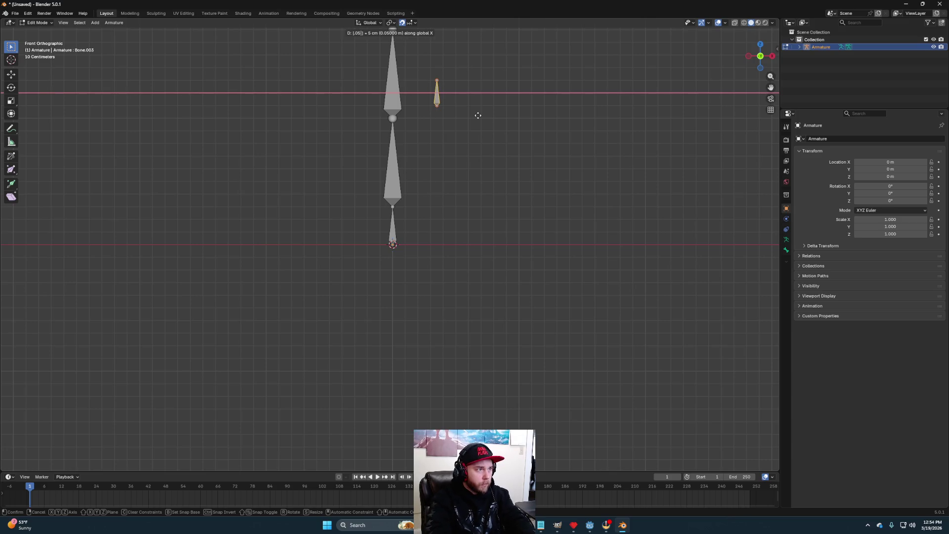
left_click(478, 115)
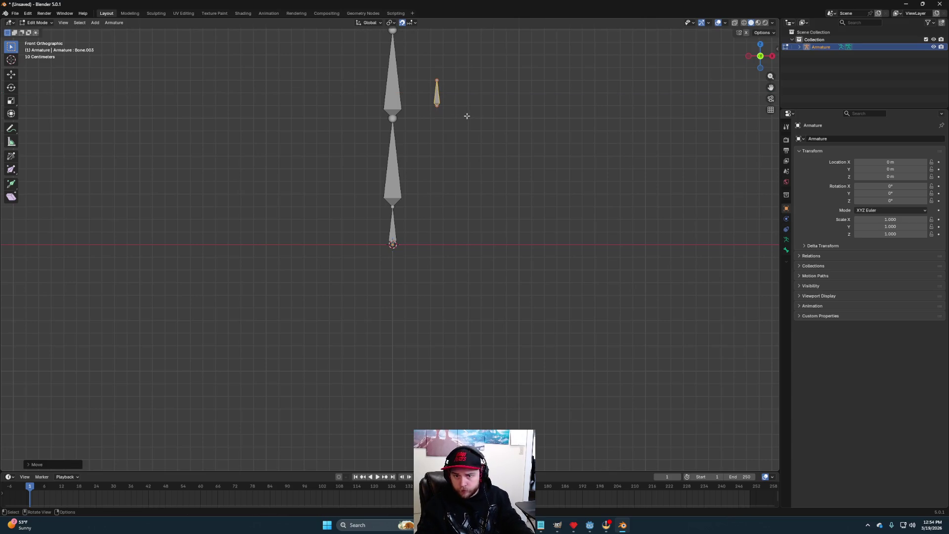
scroll(465, 114, "up", 2)
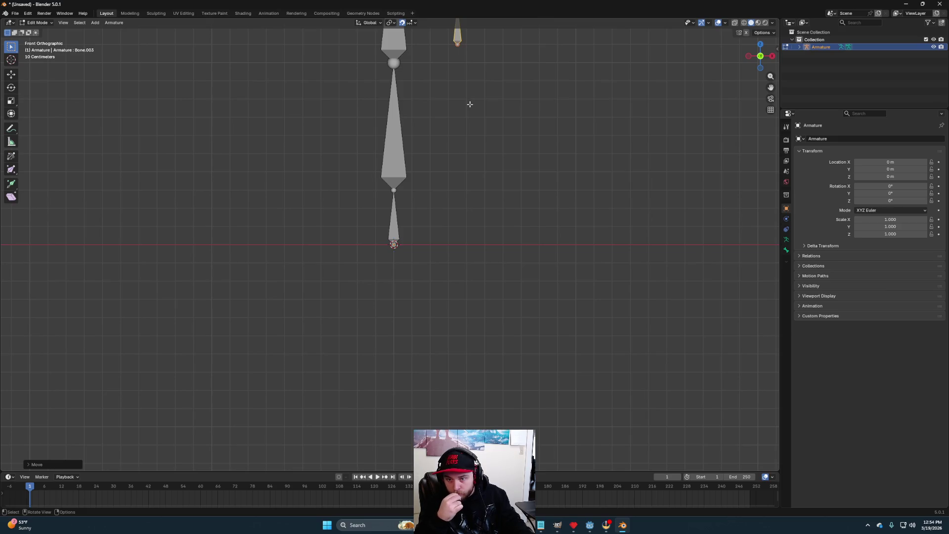
mouse_move(469, 103)
left_mouse_down()
mouse_move(489, 96)
mouse_move(477, 103)
left_mouse_up()
key("KP_1")
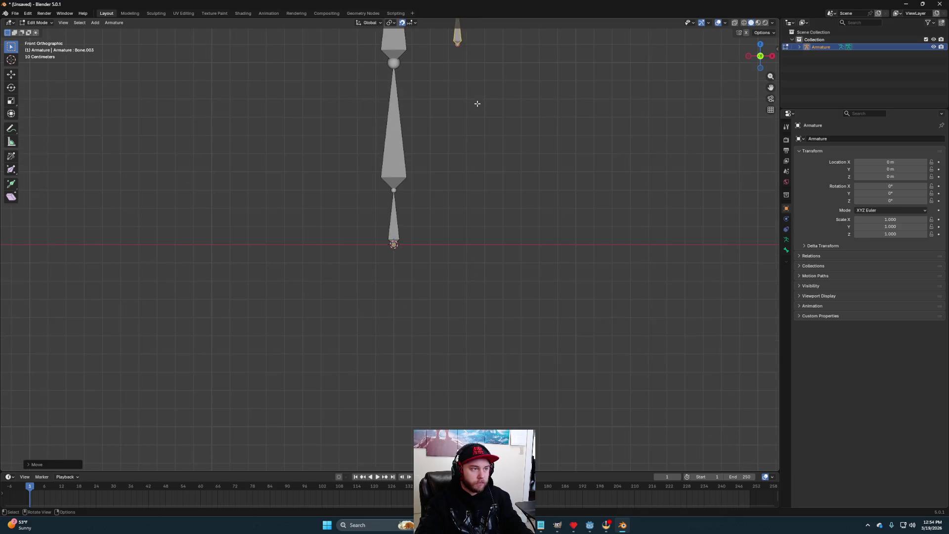
scroll(494, 91, "up", 3)
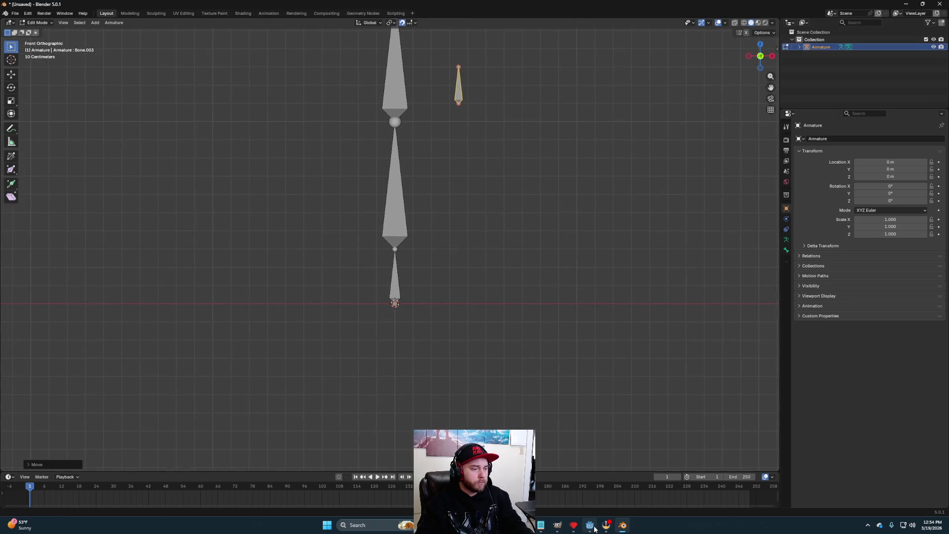
Step: Check the darknut_shoulder sprite in Pyxel Edit for reference, then return to Blender
left_click(573, 525)
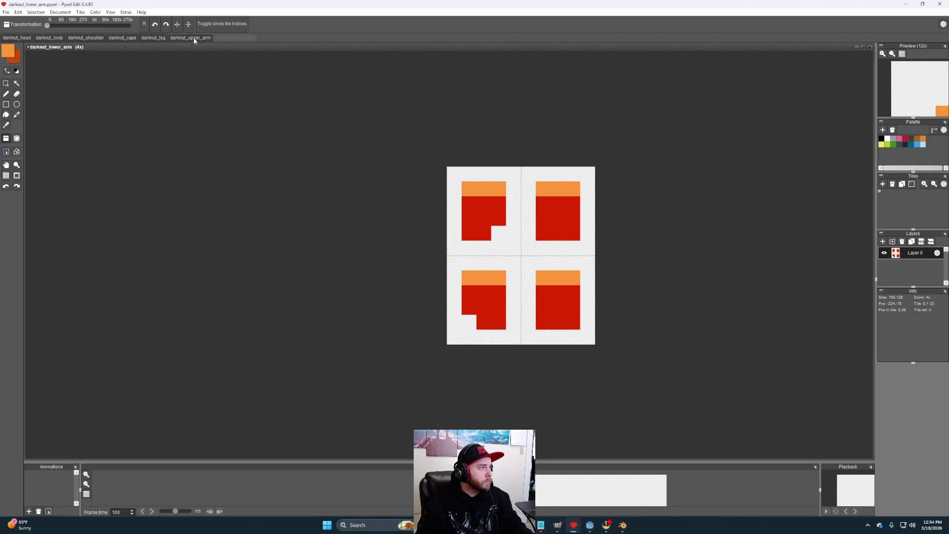
left_click(87, 36)
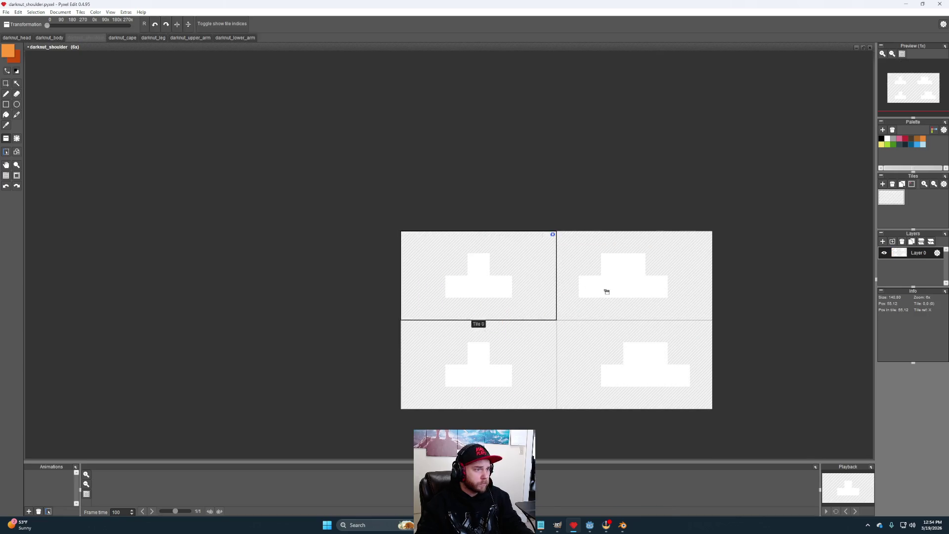
left_click(624, 526)
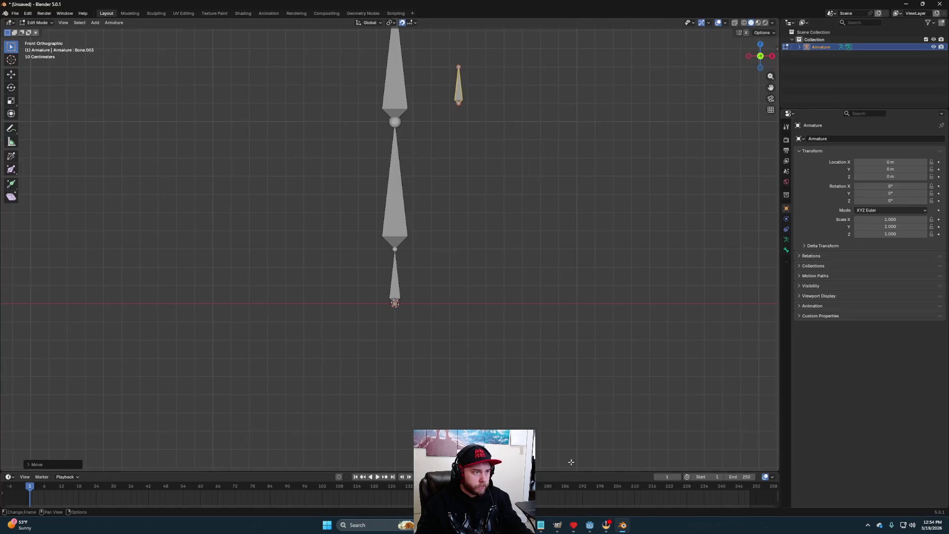
Step: Nudge the small bone 0.1 m further right
key("g")
right_click(483, 119)
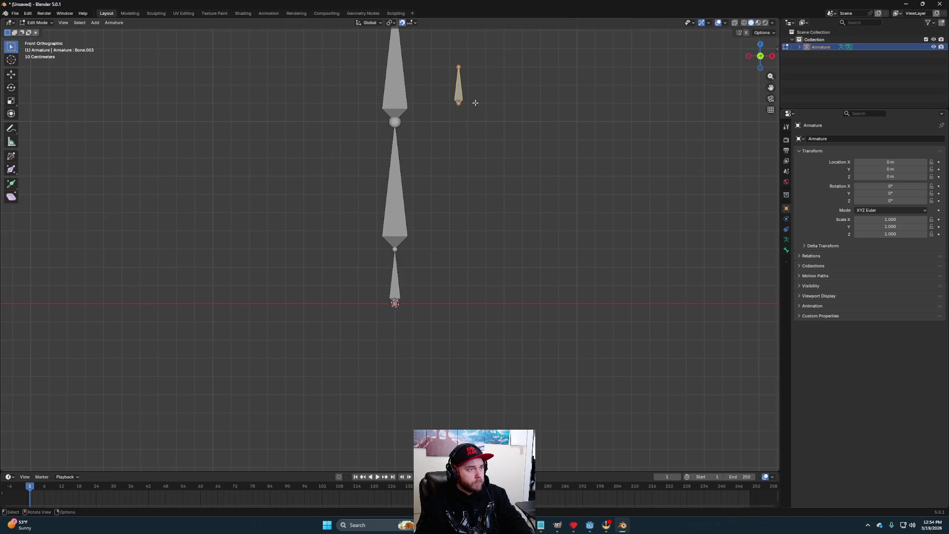
key("g")
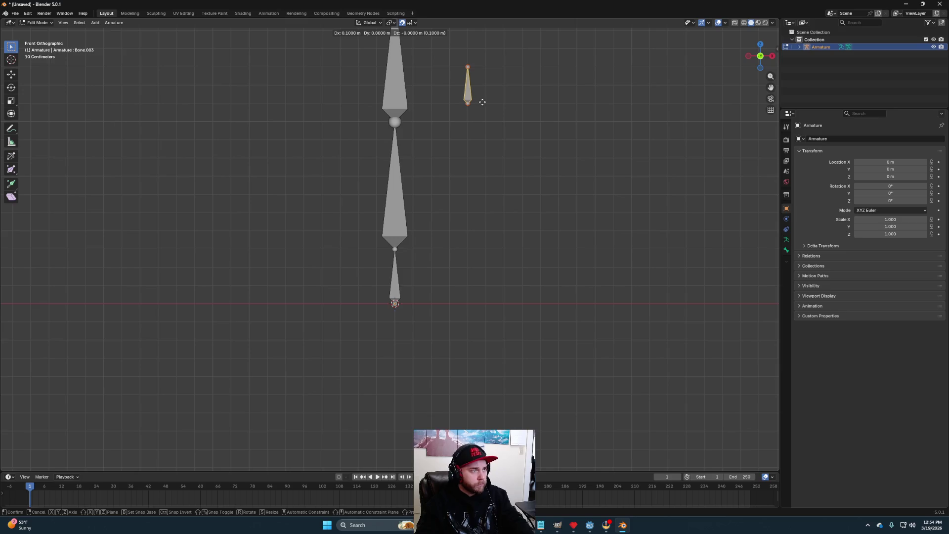
left_click(482, 102)
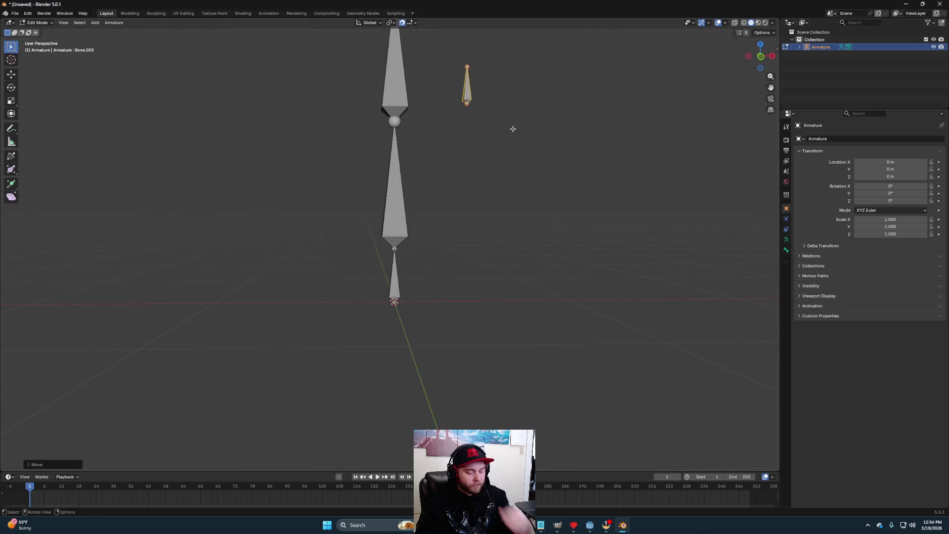
scroll(519, 117, "up", 5)
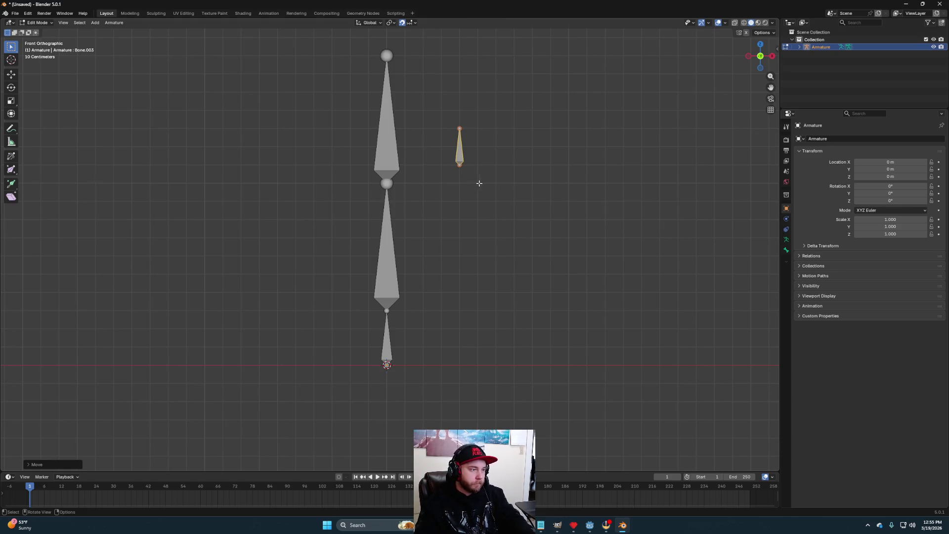
Step: Duplicate the small bone into Bone.004 one grid step right and pull its tip 0.5 m down
key("shift+d")
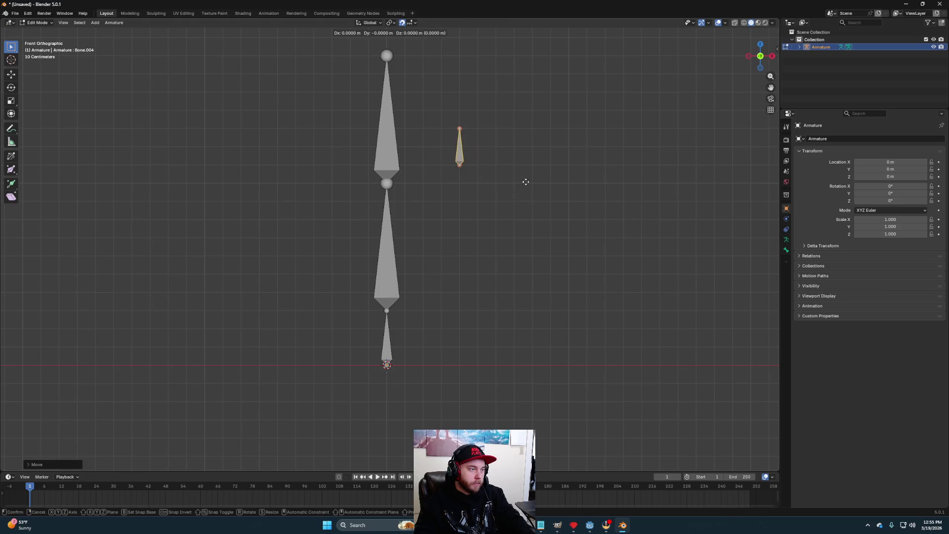
left_click(527, 183)
left_click(478, 129)
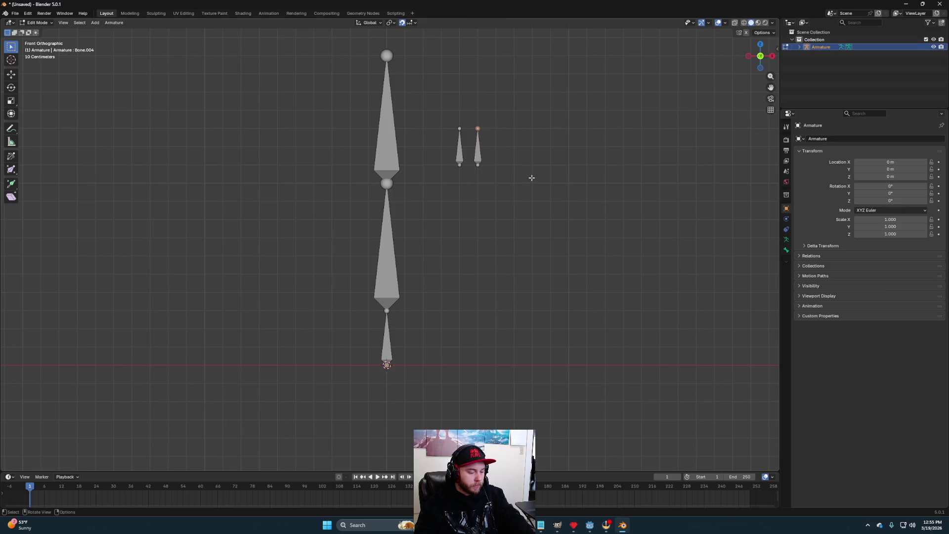
key("g")
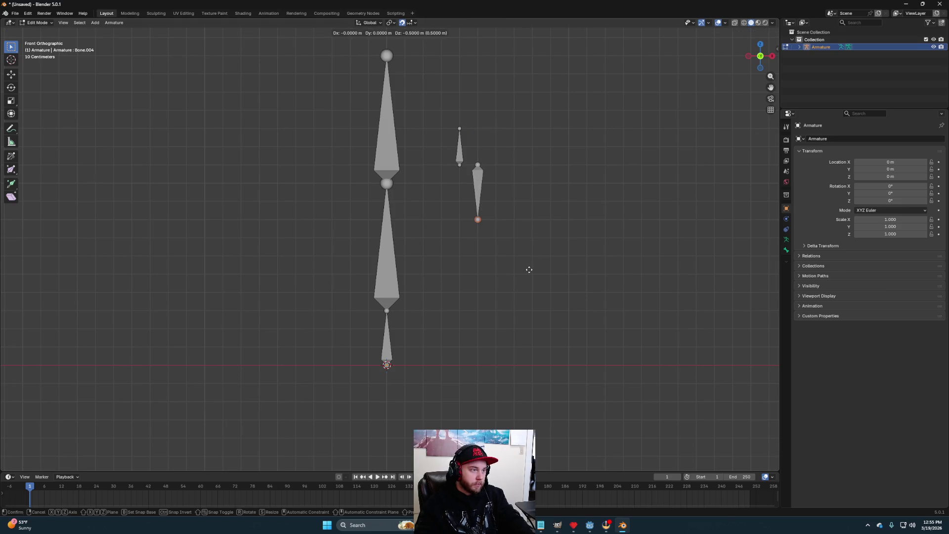
left_click(529, 269)
key("g")
key("Escape")
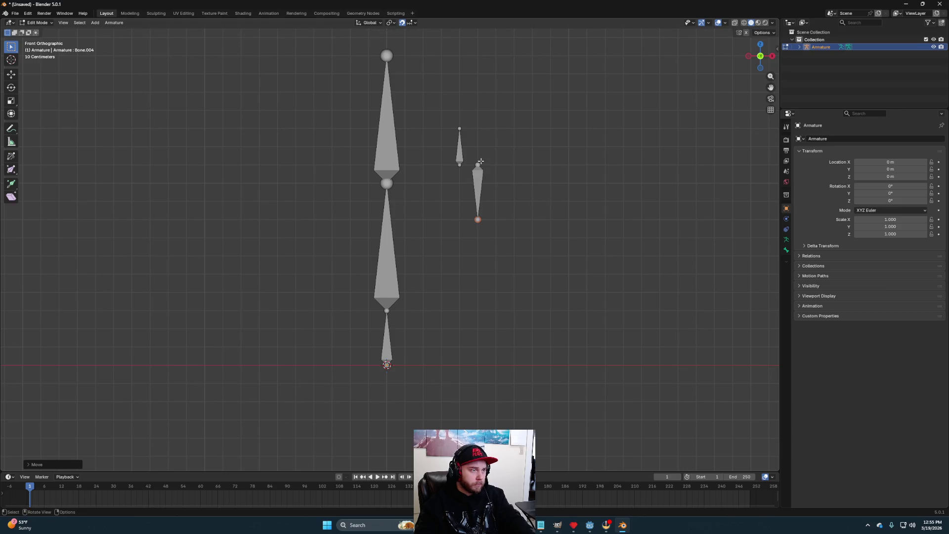
Step: Align the long Bone.004 under the small bone and lower its tip joint
left_click(479, 168)
key("g")
left_click(515, 188)
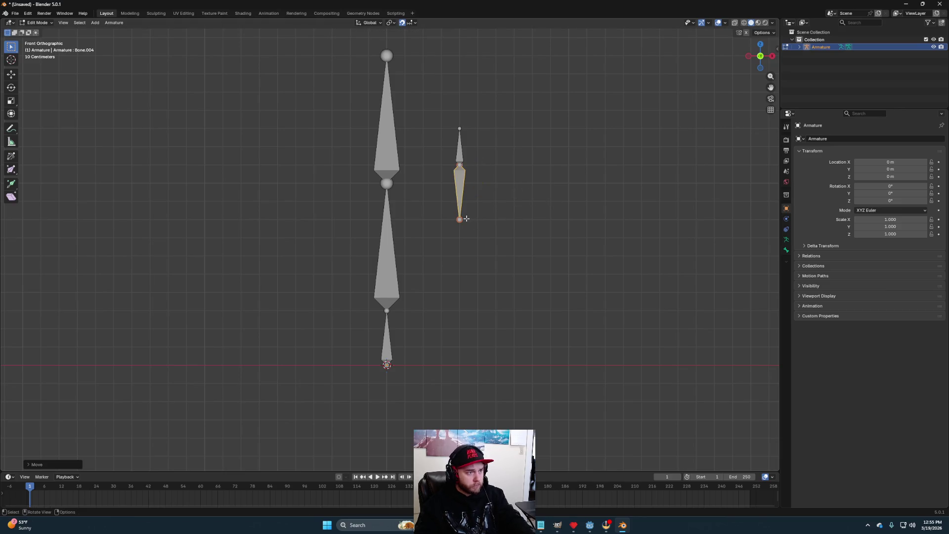
left_click(468, 219)
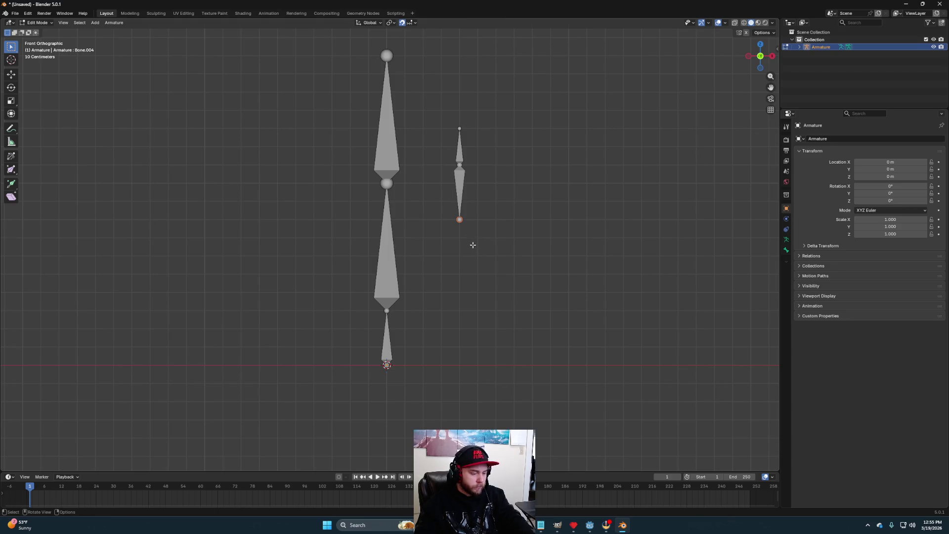
key("g")
left_click(470, 260)
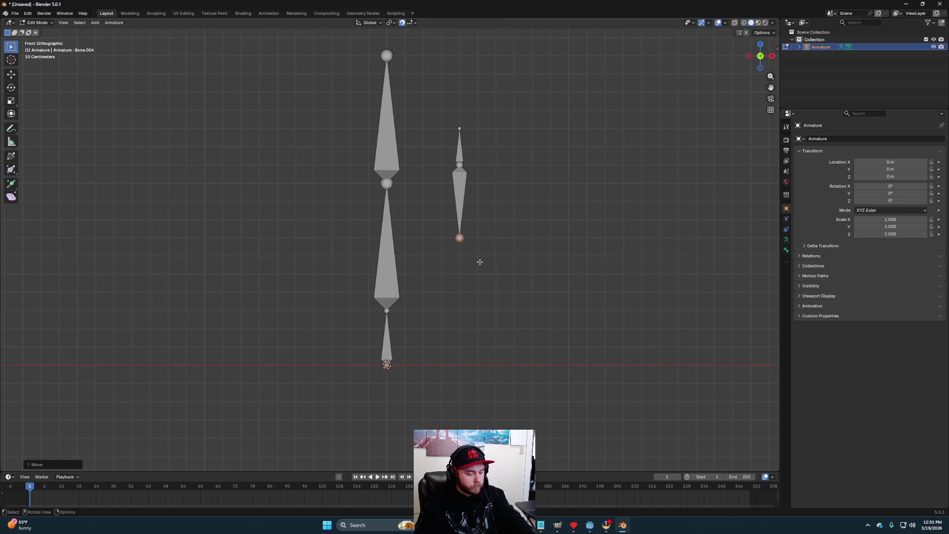
Step: Shorten Bone.004 slightly and extrude Bone.005 downward from its tip
key("g")
key("y")
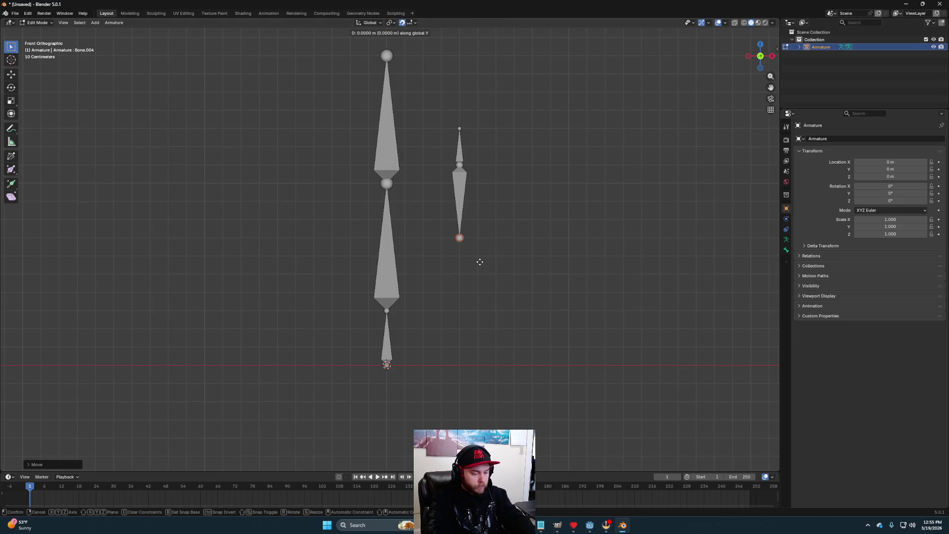
key("Escape")
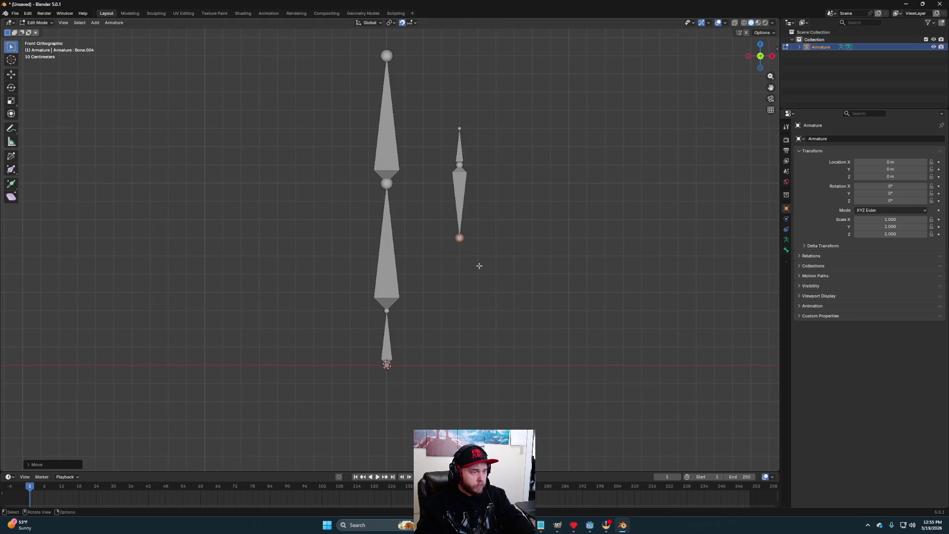
key("g")
left_click(468, 248)
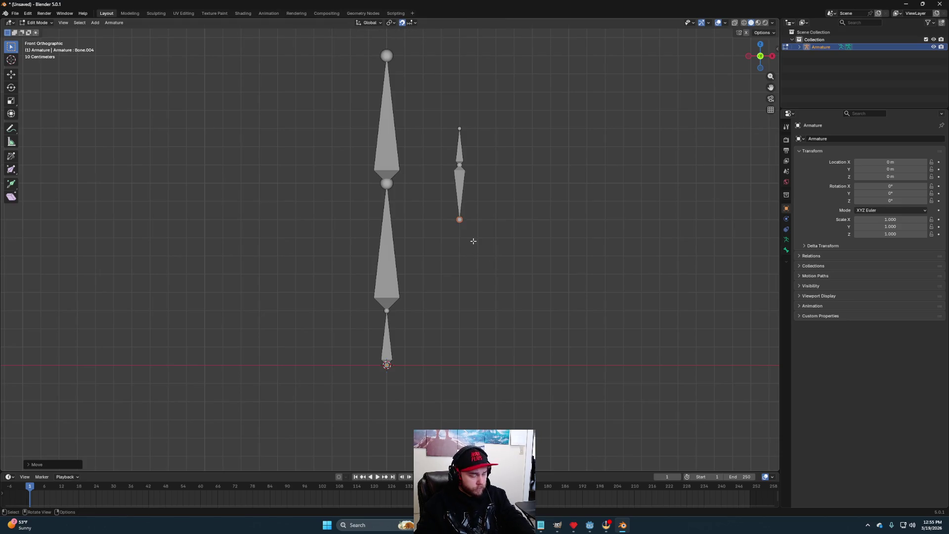
key("e")
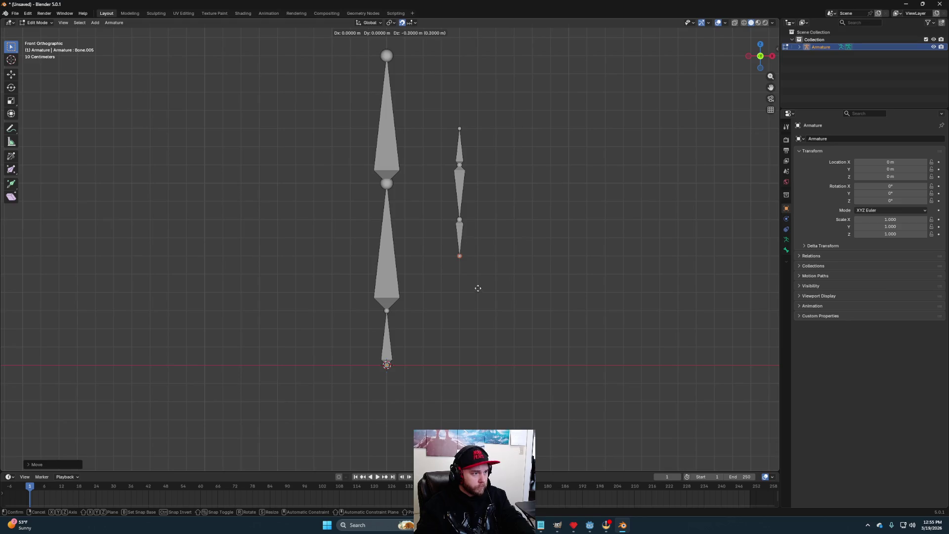
left_click(477, 295)
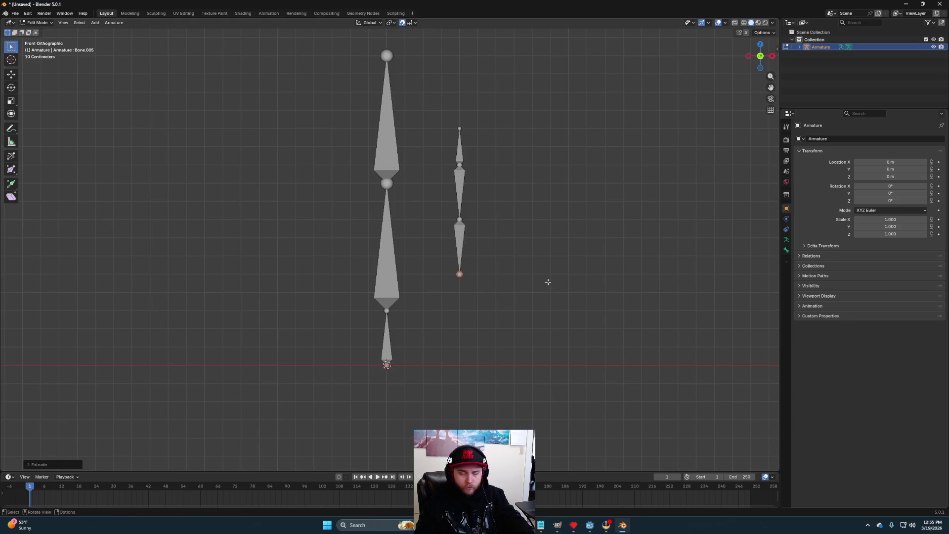
Step: Lower the arm's middle joint and Bone.005's tail by 0.1 m each
left_click(460, 220)
key("g")
left_click(463, 239)
left_click(460, 274)
key("g")
left_click(471, 310)
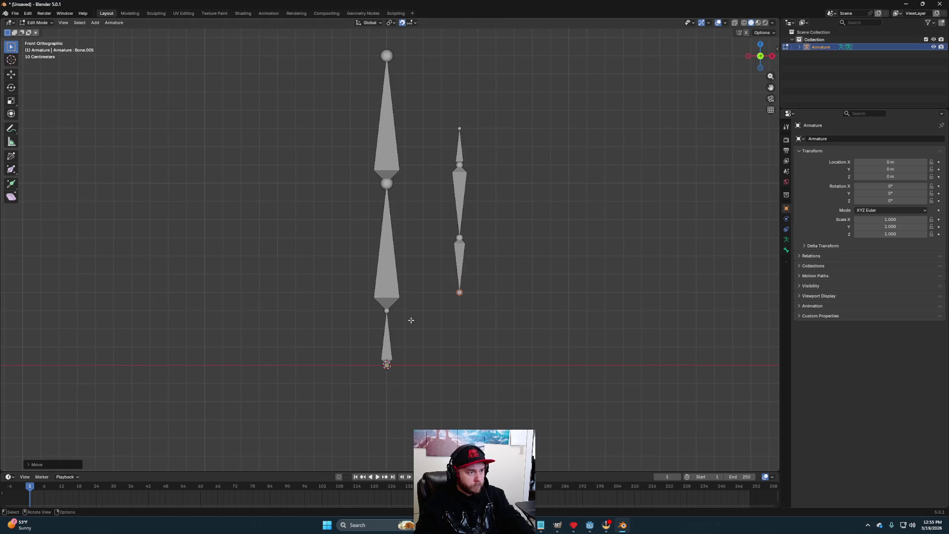
Step: Parent the arm bones to the main chain bone and duplicate a bone as Bone.006 for the leg
left_click(458, 192)
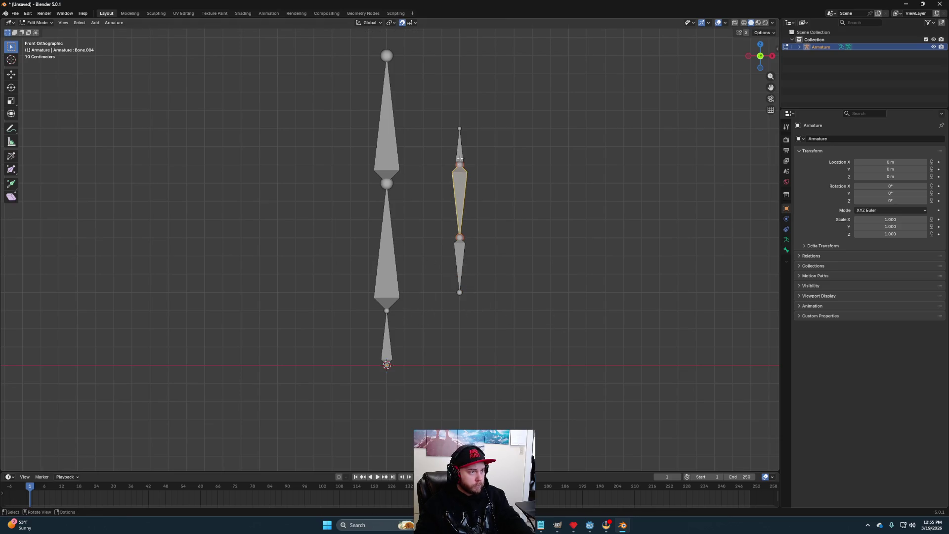
left_click(459, 148, "shift")
left_click(387, 184, "shift")
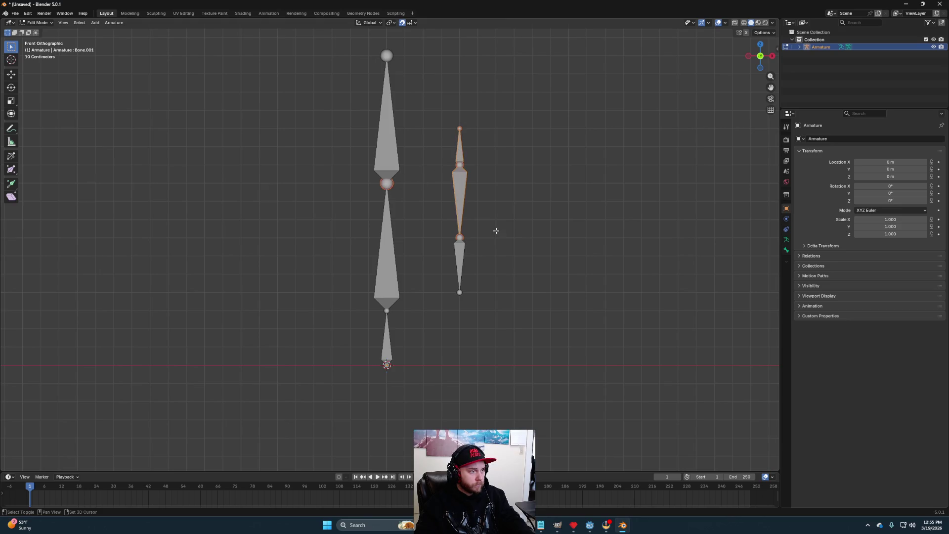
key("ctrl+p")
left_click(492, 230)
left_click(534, 213)
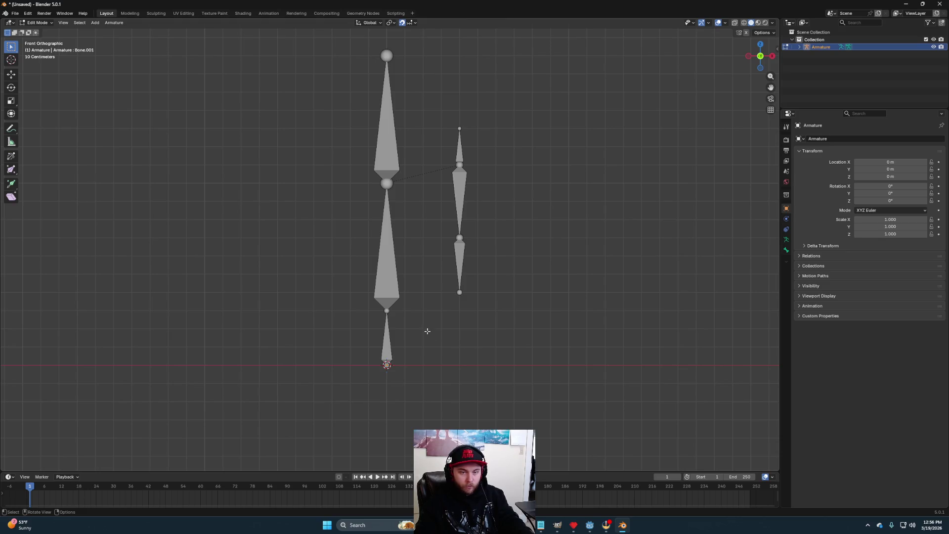
left_click(458, 214)
key("shift+d")
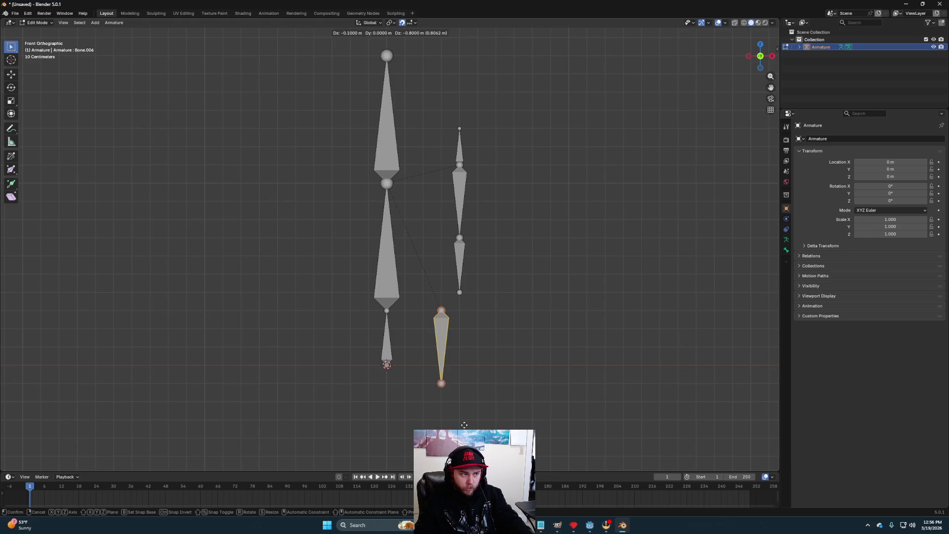
Step: Place Bone.006 beside the main chain's base with its tail on the red axis line
left_click(446, 425)
left_click(422, 384)
key("g")
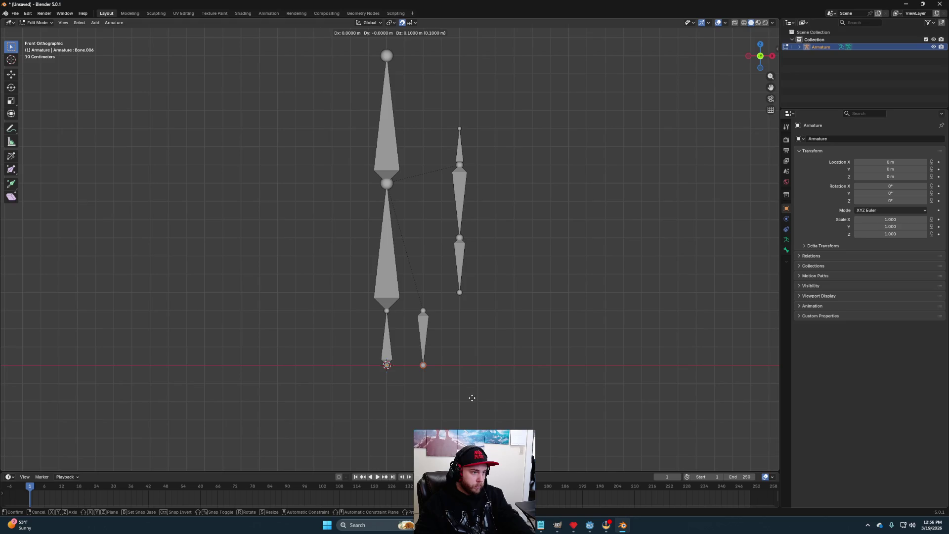
left_click(473, 397)
left_click(423, 309)
Step: Raise the leg bone's top joint slightly and add a new bone at the origin
key("g")
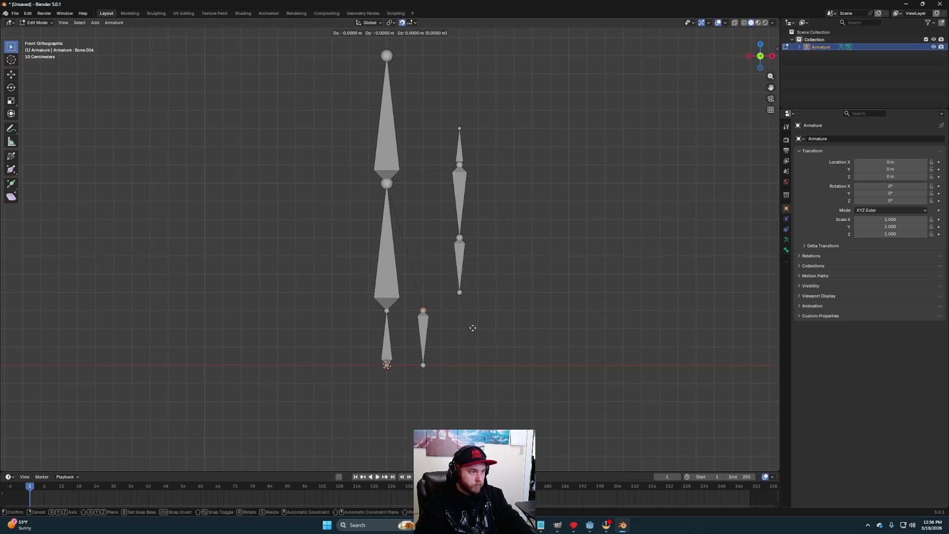
left_click(473, 318)
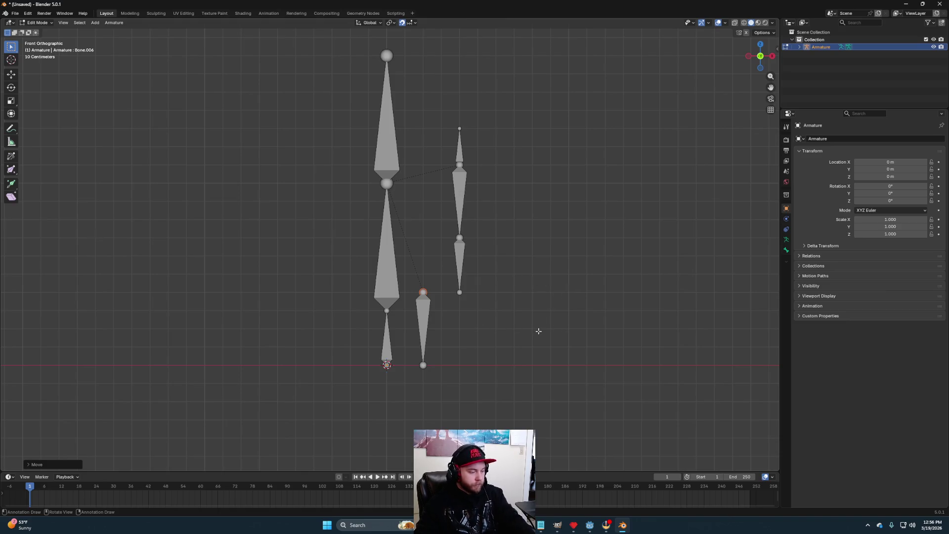
left_click(533, 333)
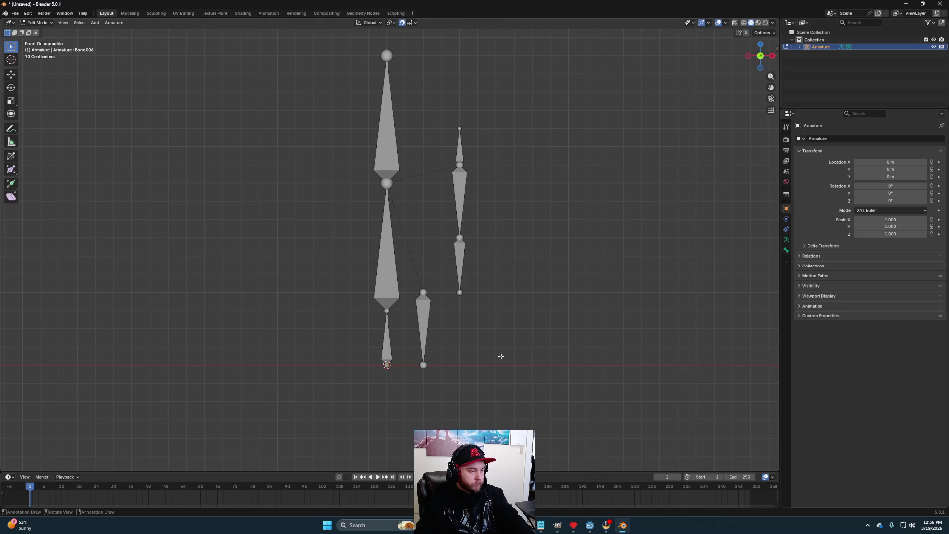
key("shift+a")
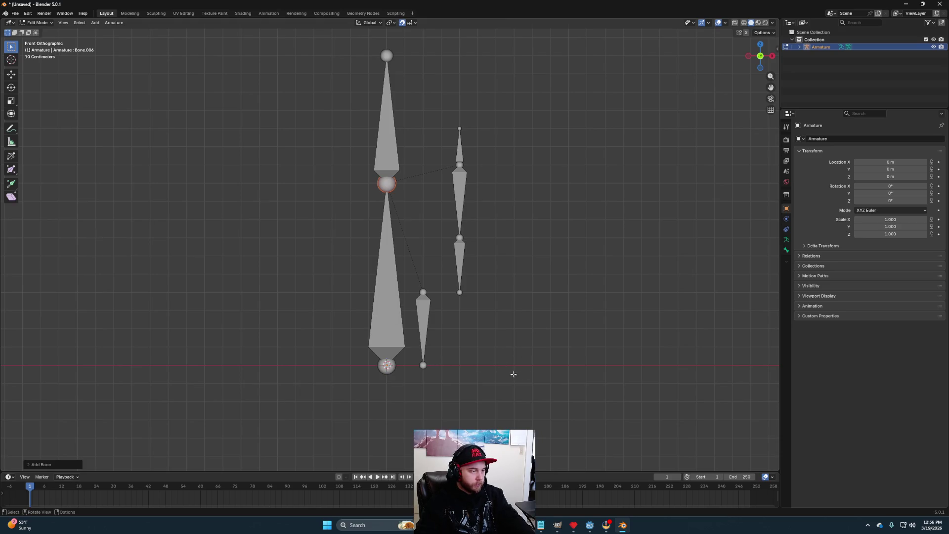
Step: In Right view, shift the new bone slightly sideways and raise it 1 m
key("KP_3")
left_click(414, 346)
key("g")
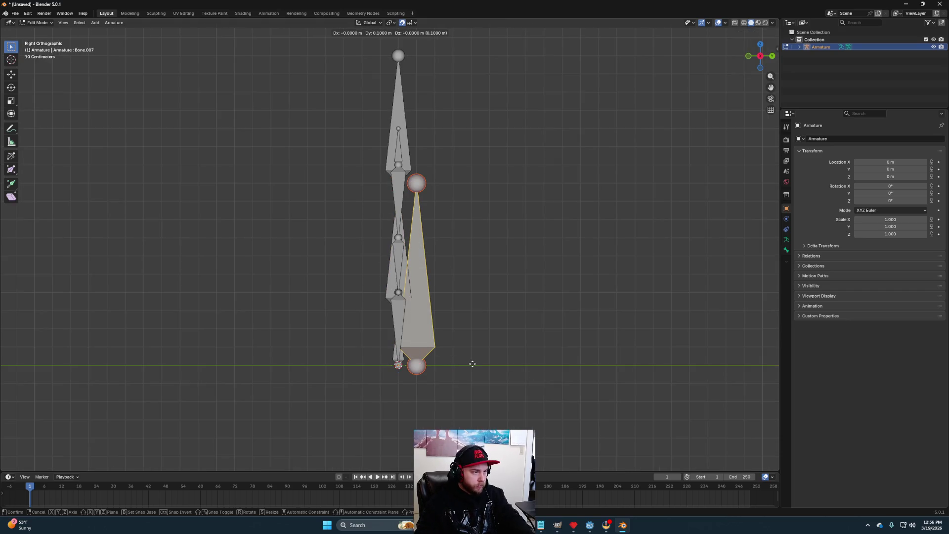
left_click(471, 362)
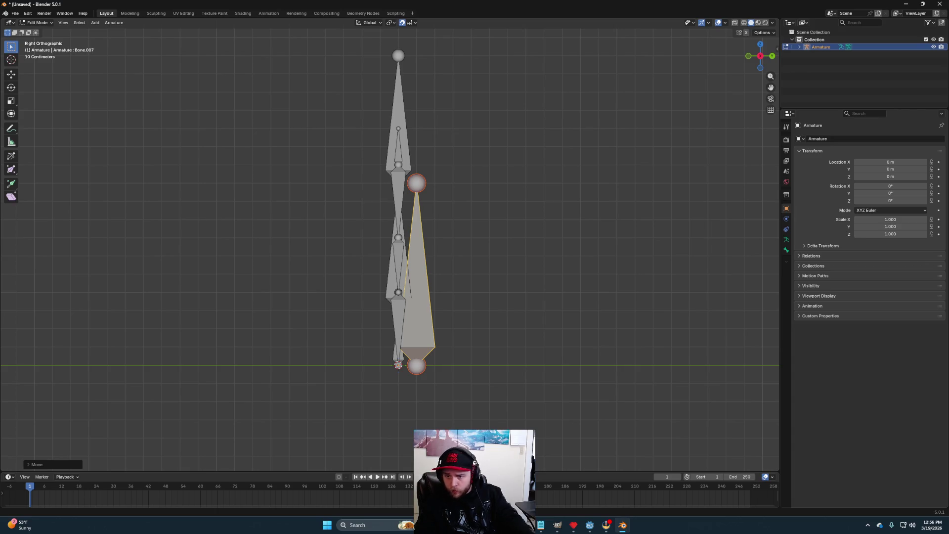
key("g")
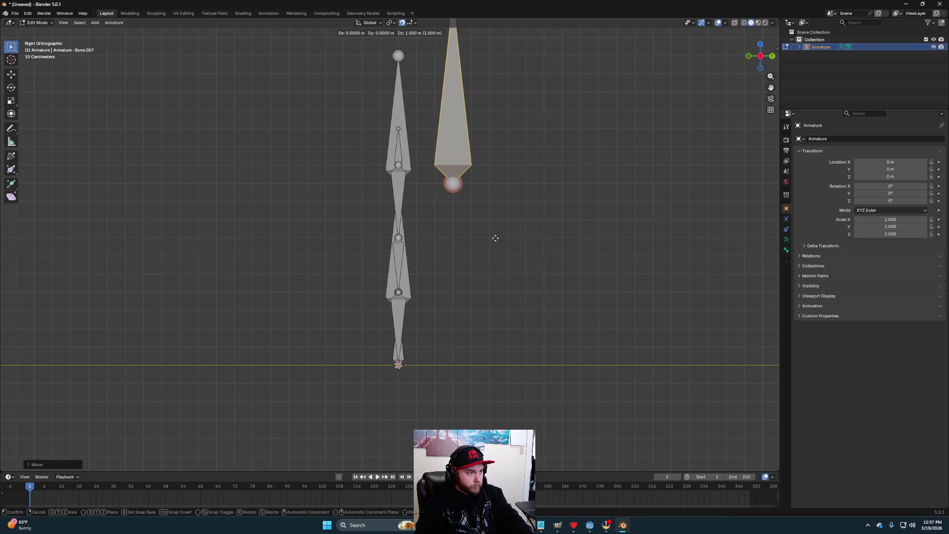
left_click(495, 226)
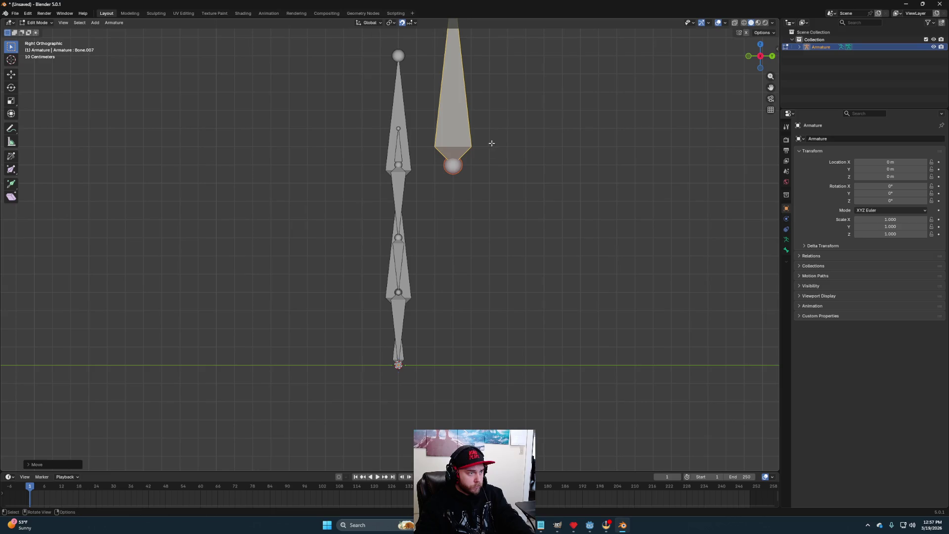
Step: Flip the new bone to hang downward from its head and nudge its lower end outward
scroll(483, 144, "down", 2)
left_click(432, 64)
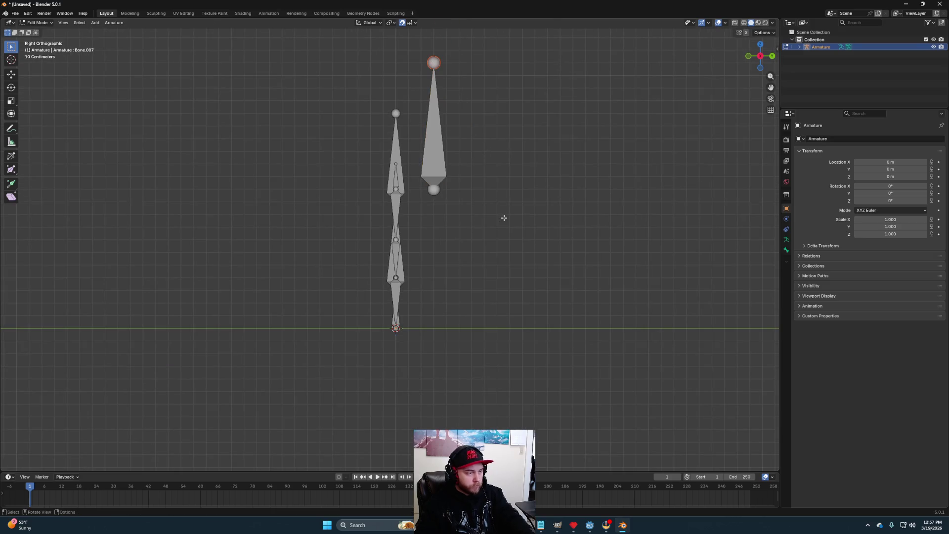
key("g")
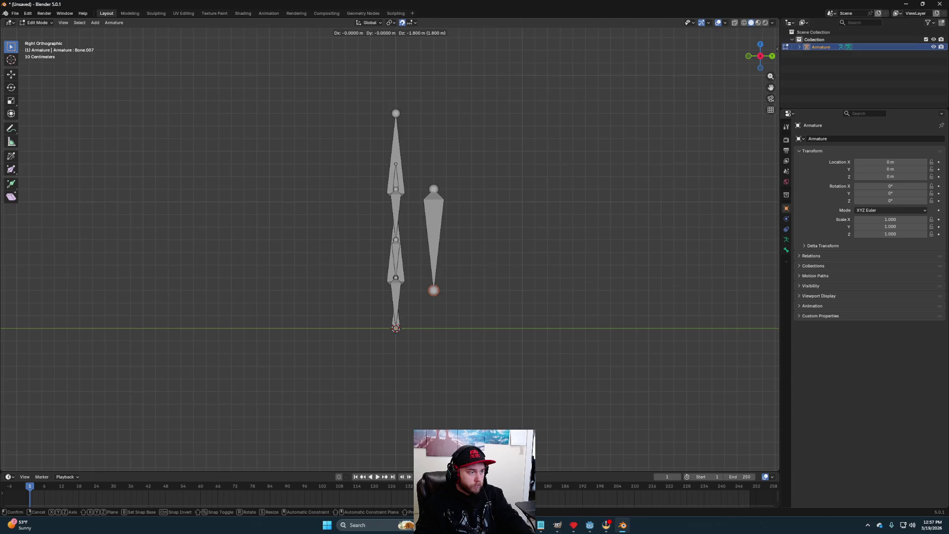
left_click(457, 273)
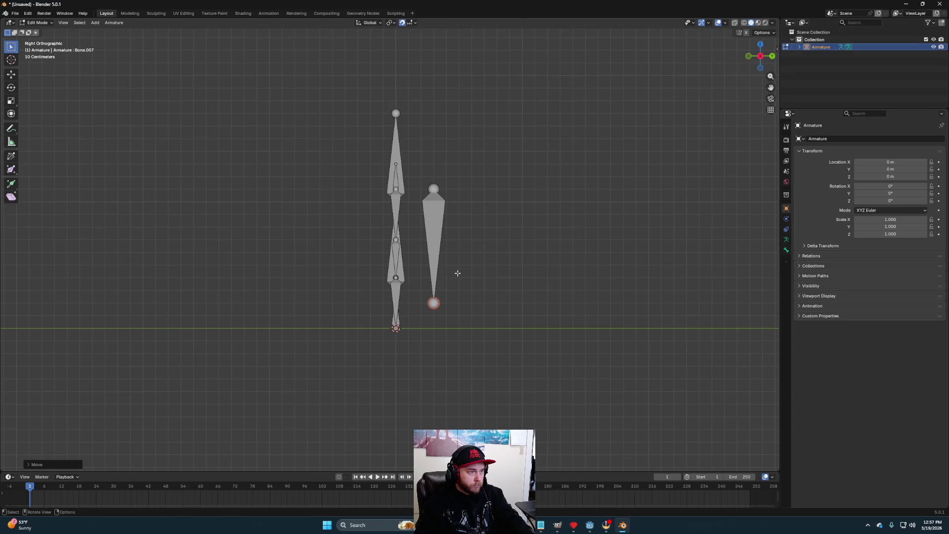
key("g")
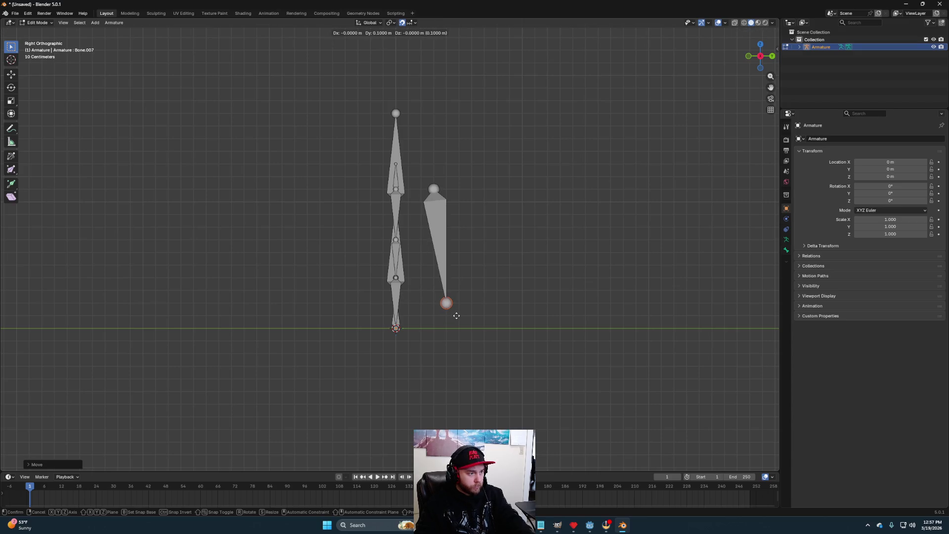
left_click(457, 316)
Step: Parent the new bone to the body bone with Keep Offset and inspect the armature
mouse_move(464, 345)
left_mouse_down()
mouse_move(415, 346)
mouse_move(527, 350)
mouse_move(470, 348)
left_mouse_up()
left_click(347, 243)
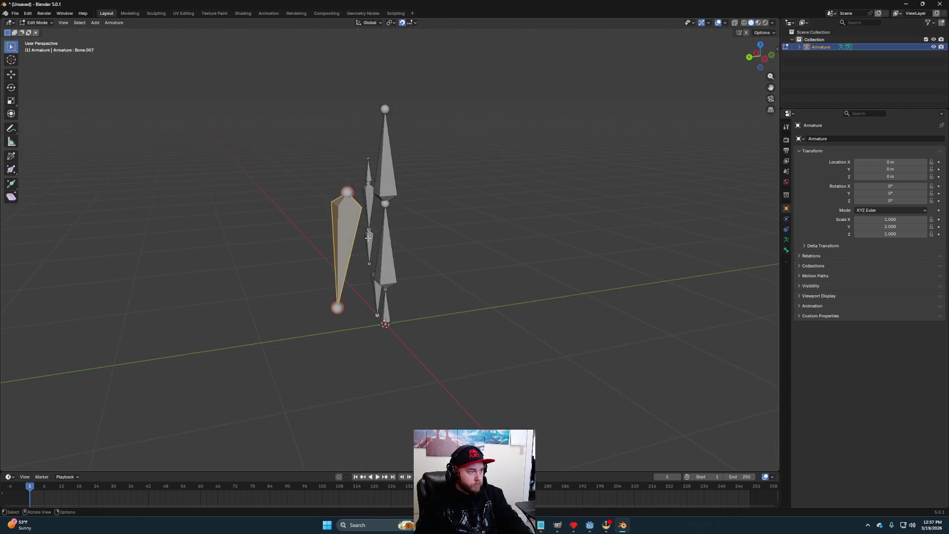
left_click(385, 250, "shift")
key("ctrl+p")
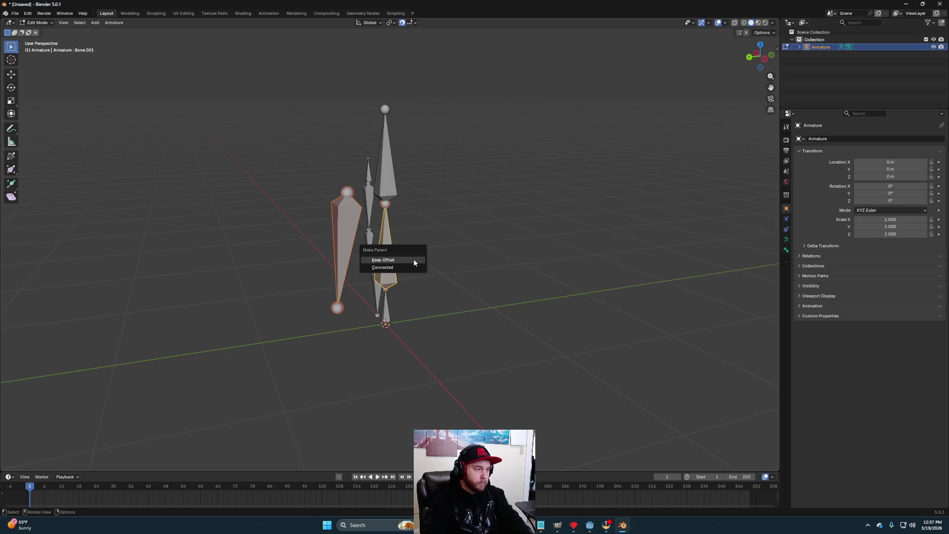
left_click(413, 260)
left_click(461, 234)
mouse_move(461, 234)
left_mouse_down()
mouse_move(445, 247)
mouse_move(470, 295)
mouse_move(398, 305)
left_mouse_up()
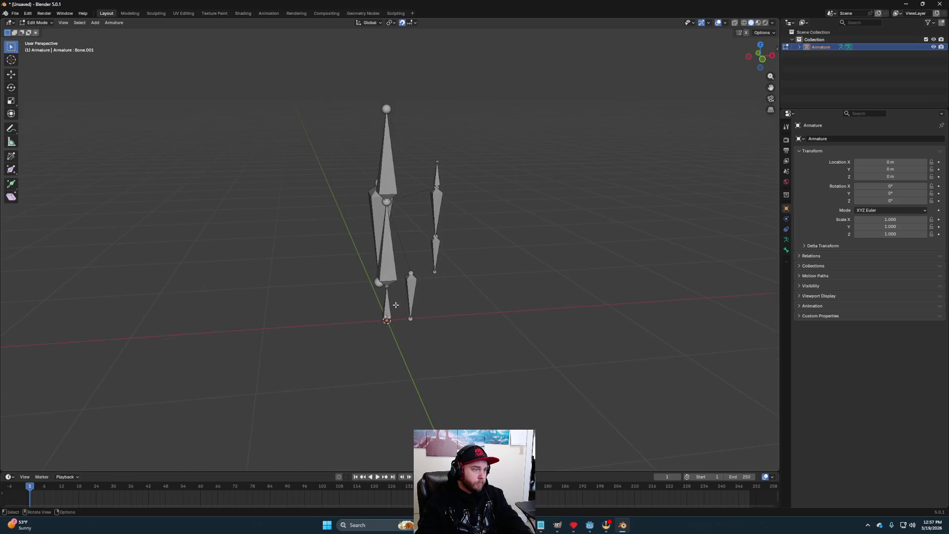
left_click(799, 47)
Step: In the Outliner, rename the base bone to Root and Bone.001 to Body
left_click(807, 61)
left_click(831, 70)
double_click(831, 70)
type("Root")
key("Return")
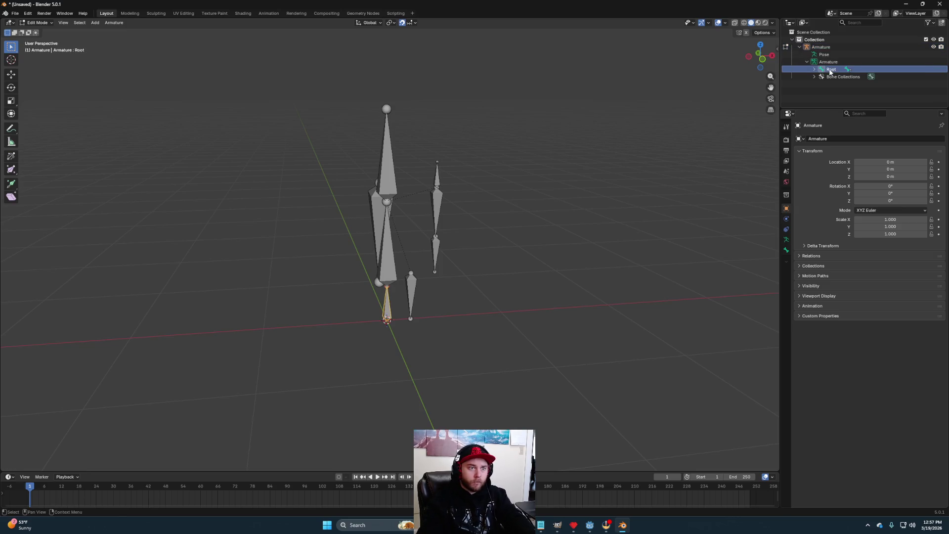
left_click(814, 70)
left_click(842, 77)
double_click(844, 77)
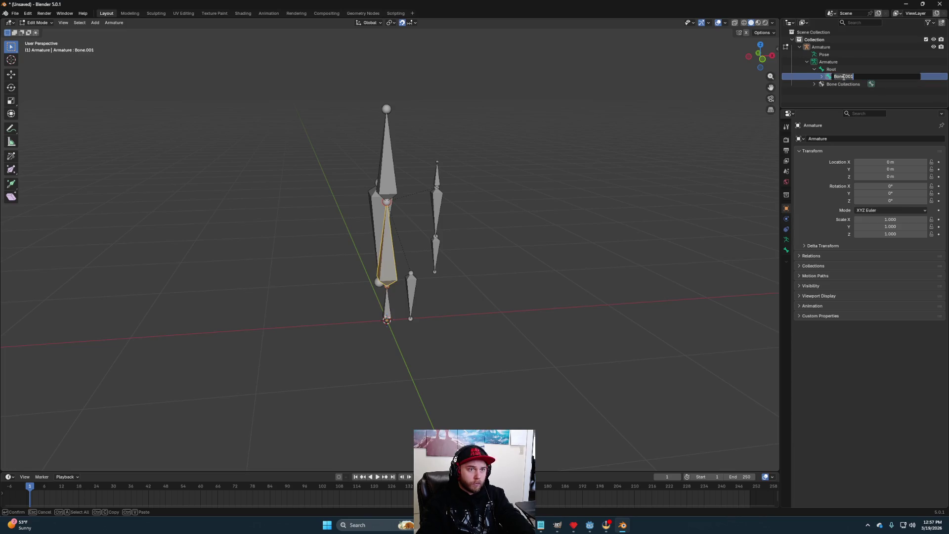
type("Body")
key("Return")
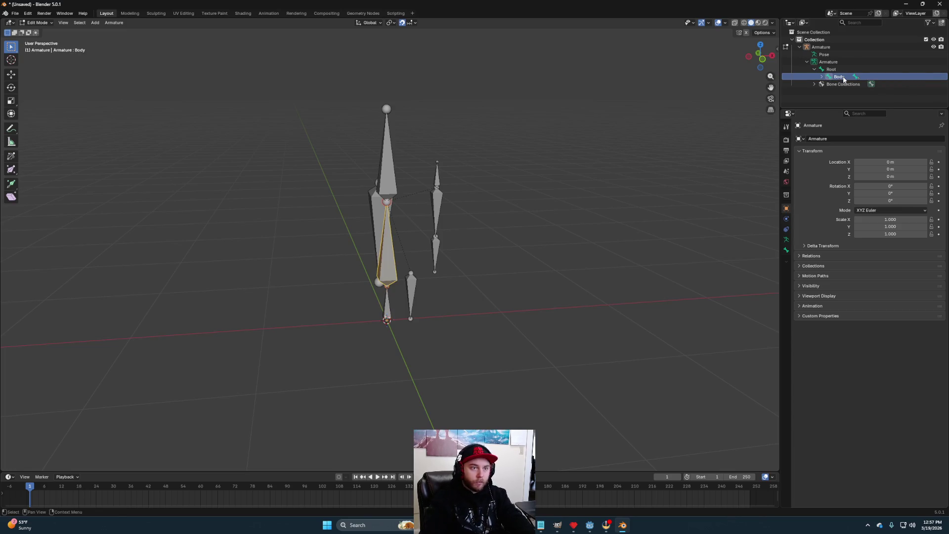
Step: Rename Bone.002 to Head and Bone.003 to Shoulder.R
left_click(822, 77)
left_click(850, 84)
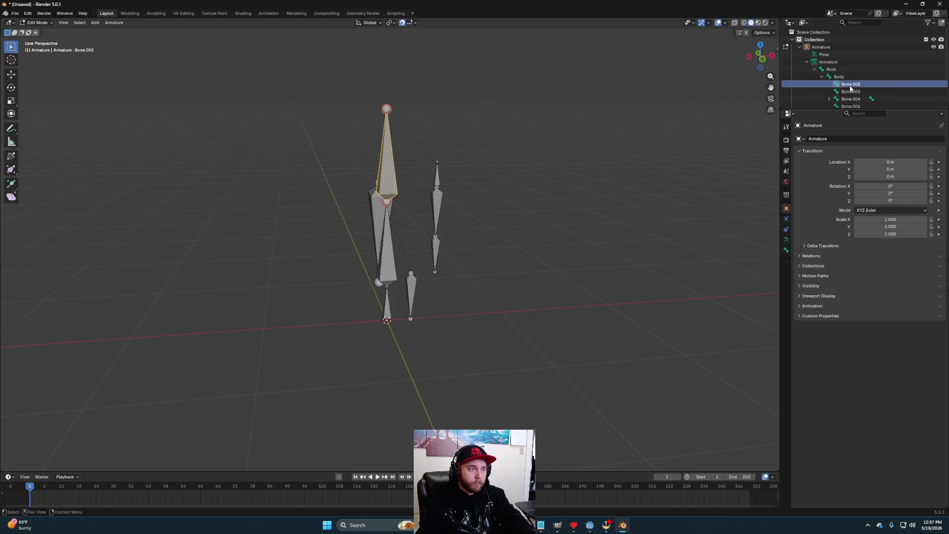
double_click(851, 84)
type("Head")
key("Return")
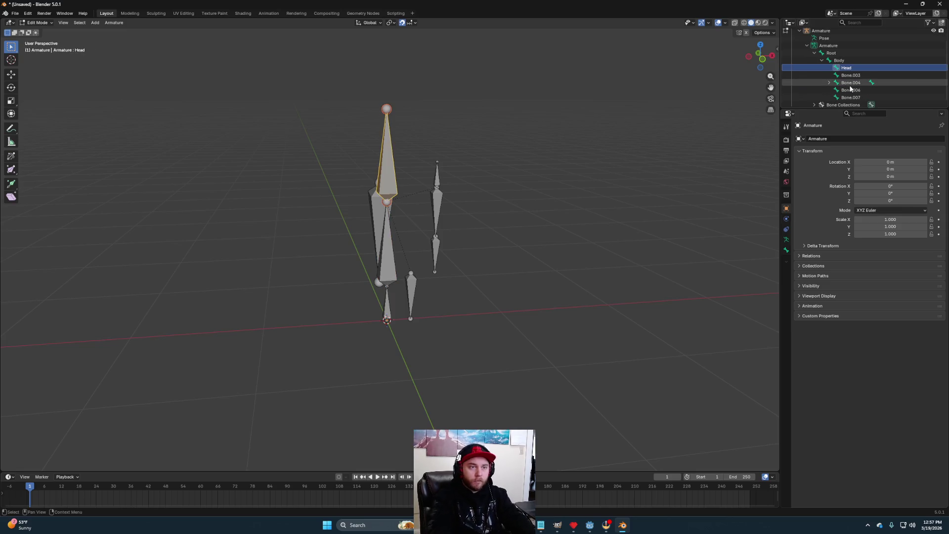
left_click(853, 76)
double_click(855, 77)
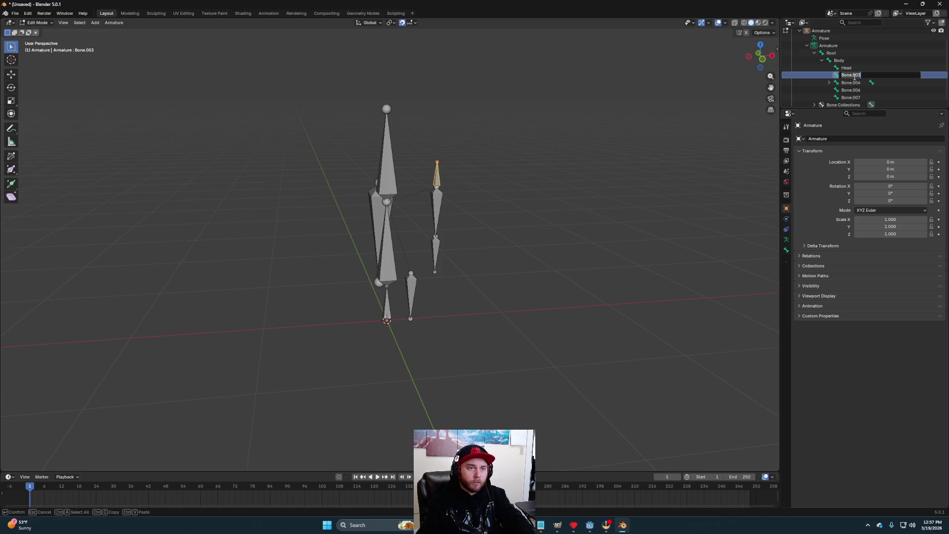
type("Shoulder")
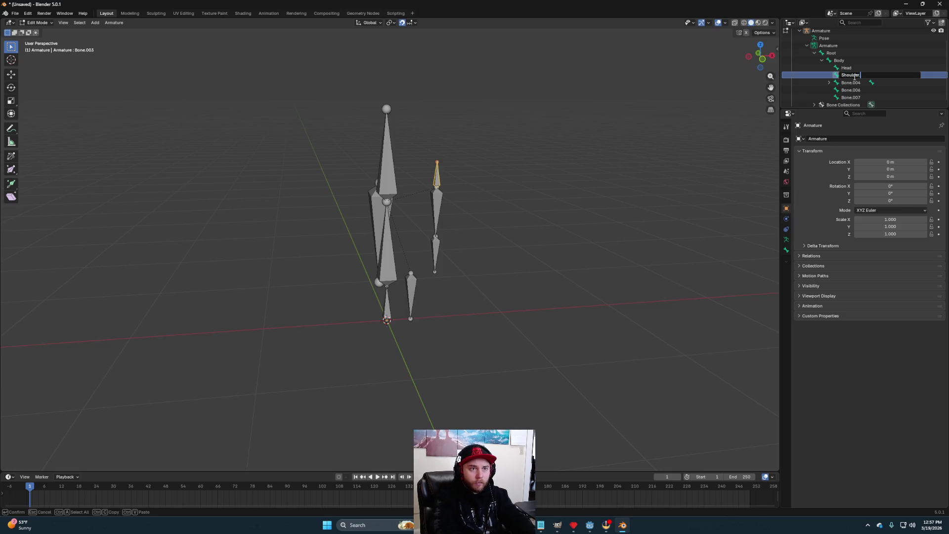
type(".R")
key("Return")
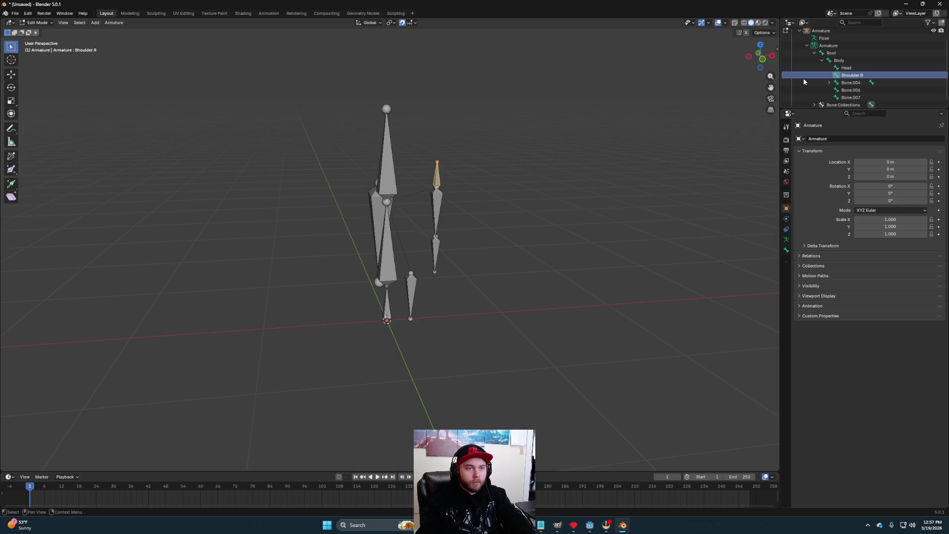
Step: Rename Bone.004 to UpperArm.L and correct Shoulder.R to Shoulder.L
left_click(829, 82)
left_click(851, 82)
double_click(854, 83)
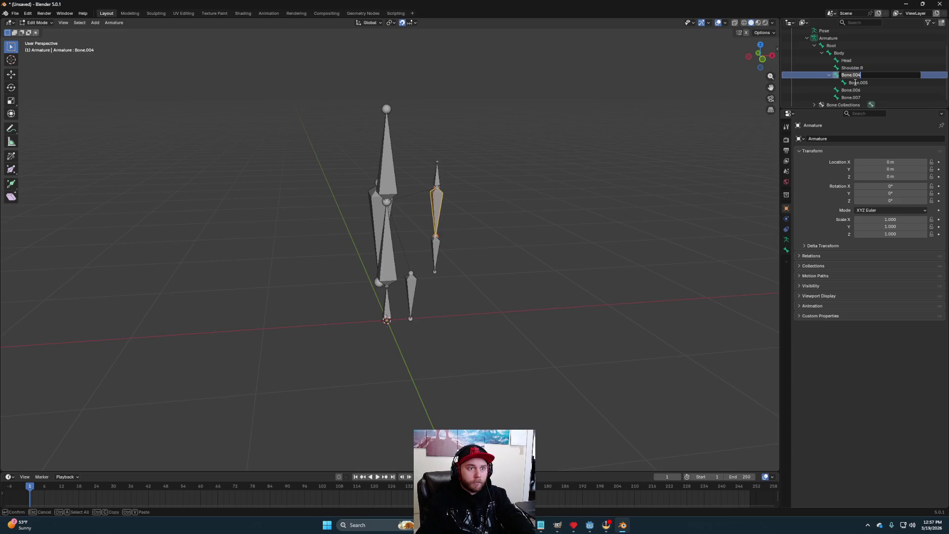
type("UpperArm")
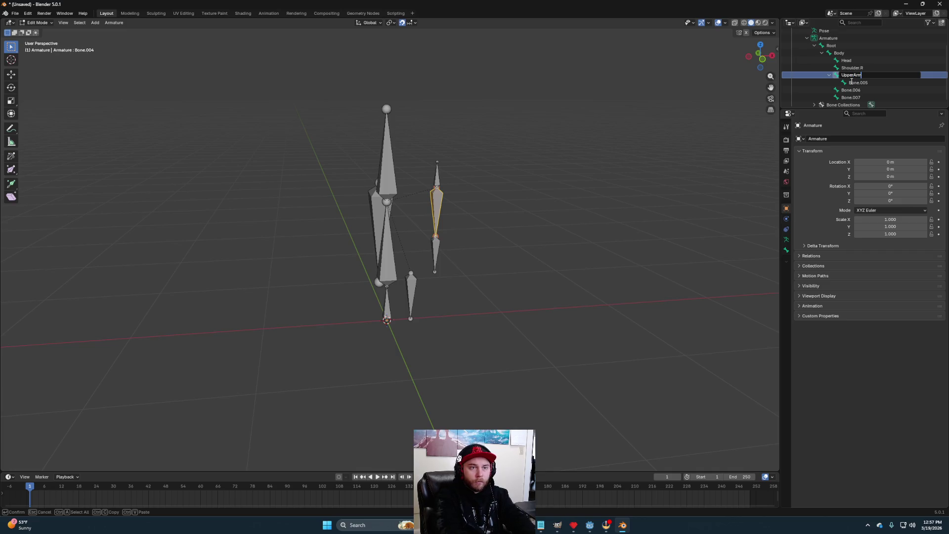
type(".")
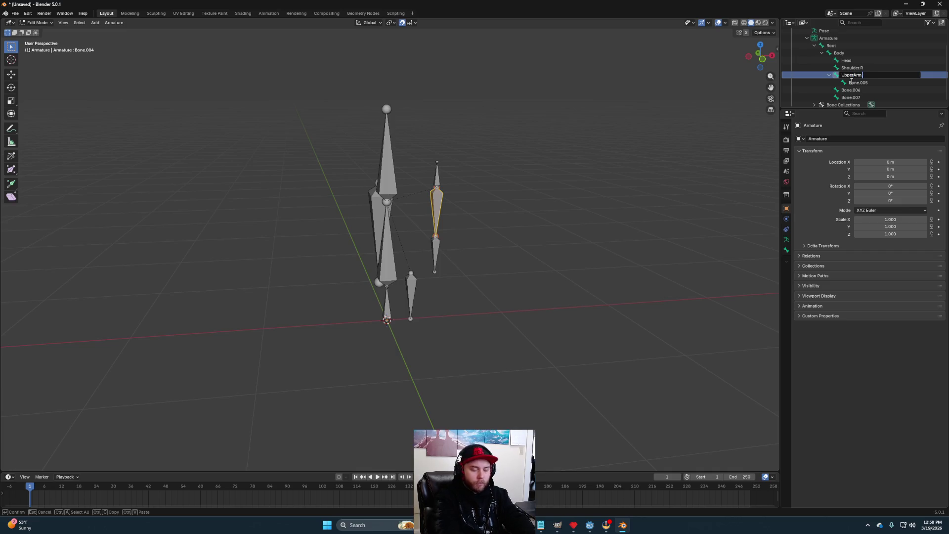
type("R.L")
key("Return")
double_click(862, 68)
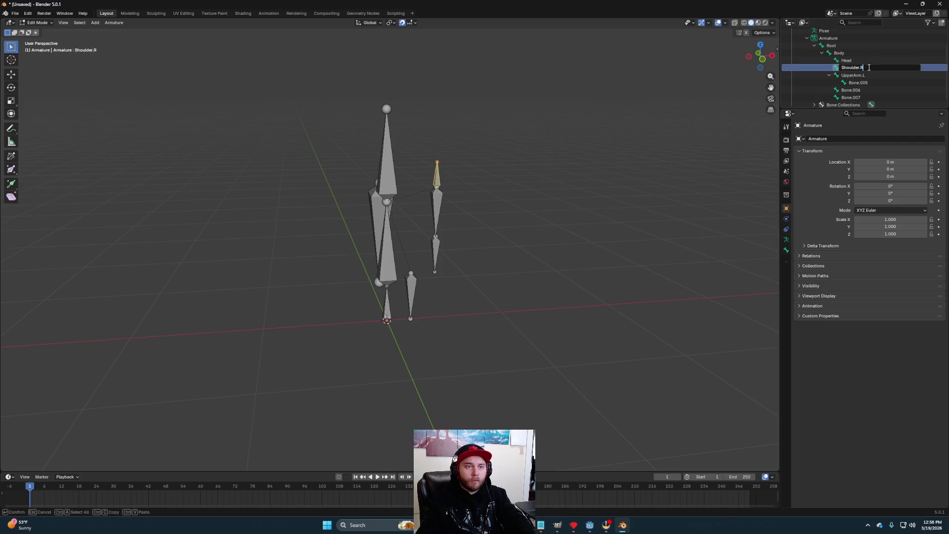
type("L")
key("Return")
Step: Rename Bone.005 to LowerArm.L and Bone.006 to Leg.L
double_click(858, 83)
type("LowerArm.L")
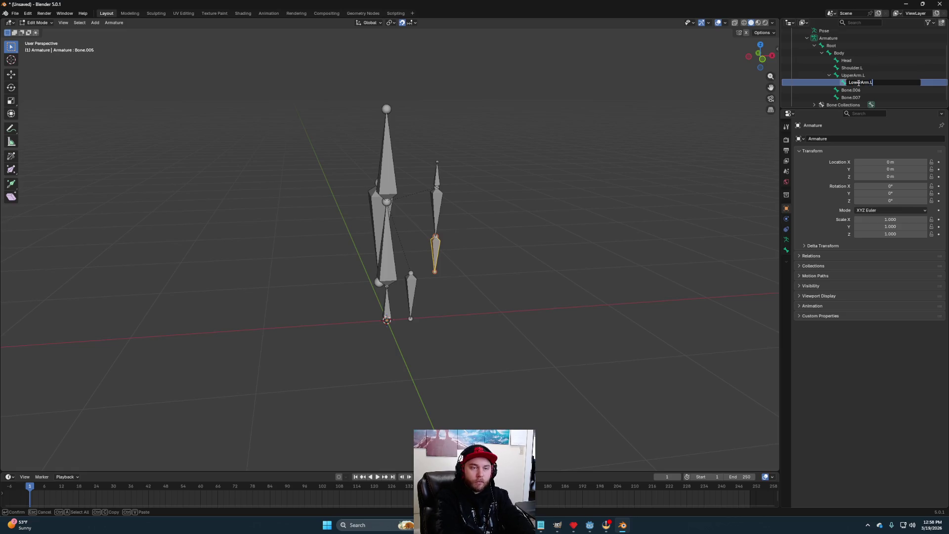
key("Return")
left_click(851, 90)
double_click(852, 91)
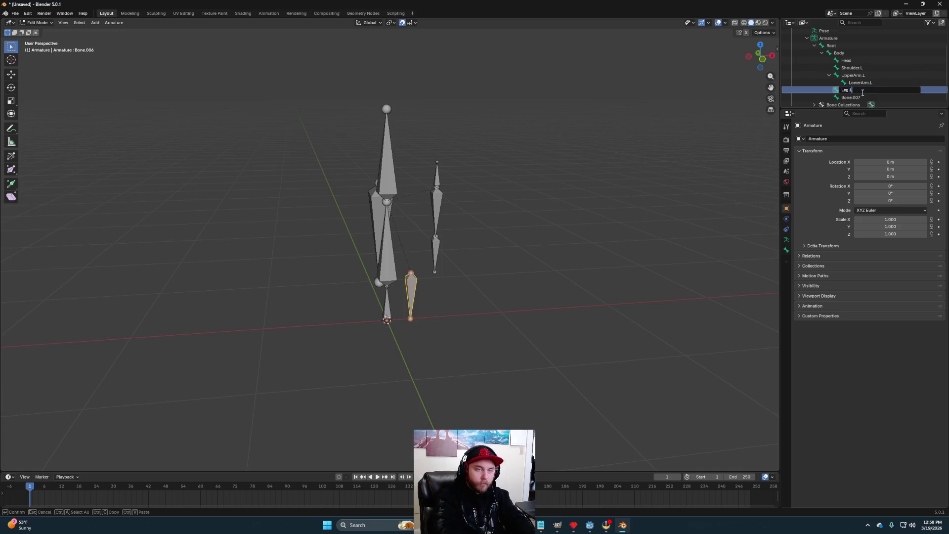
key("Return")
Step: Rename Bone.007 to Cape, fixing the 'Caper' typo
double_click(852, 97)
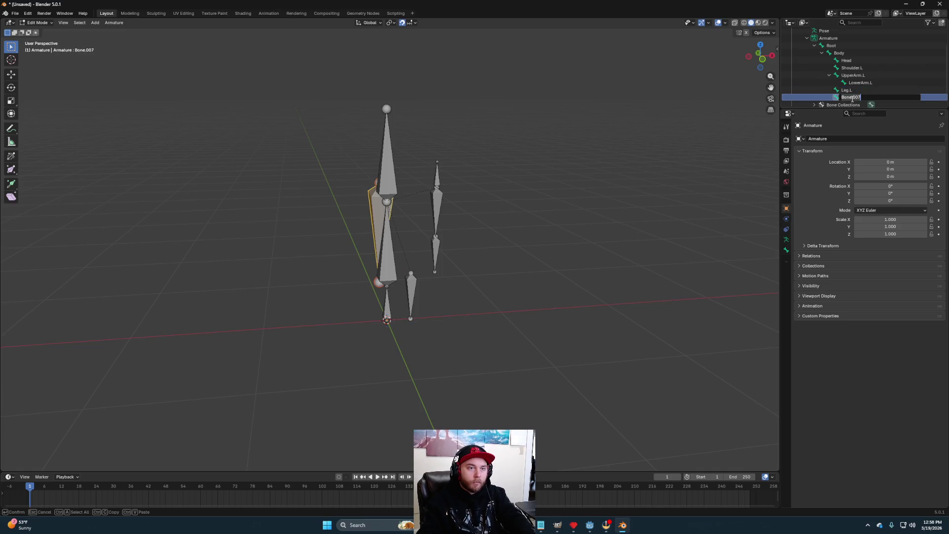
type("Cape")
key("Return")
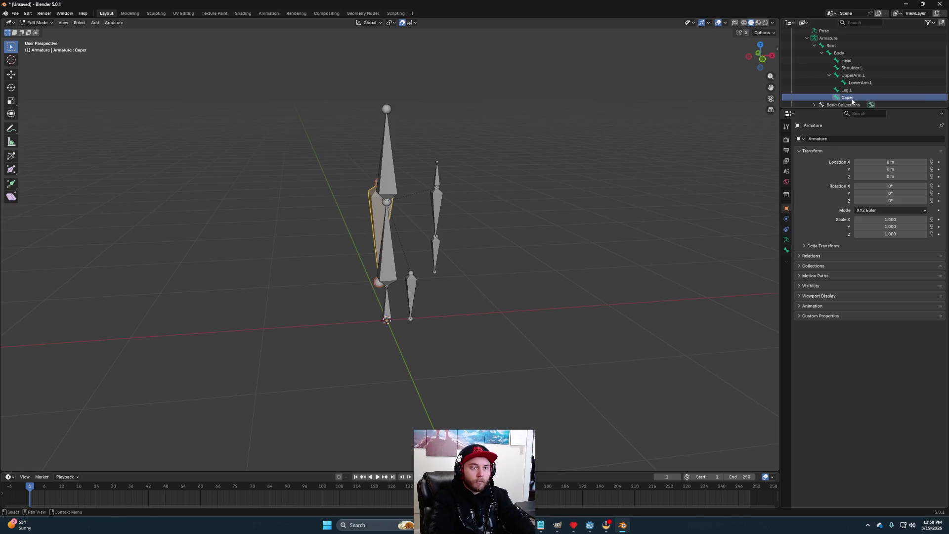
double_click(856, 97)
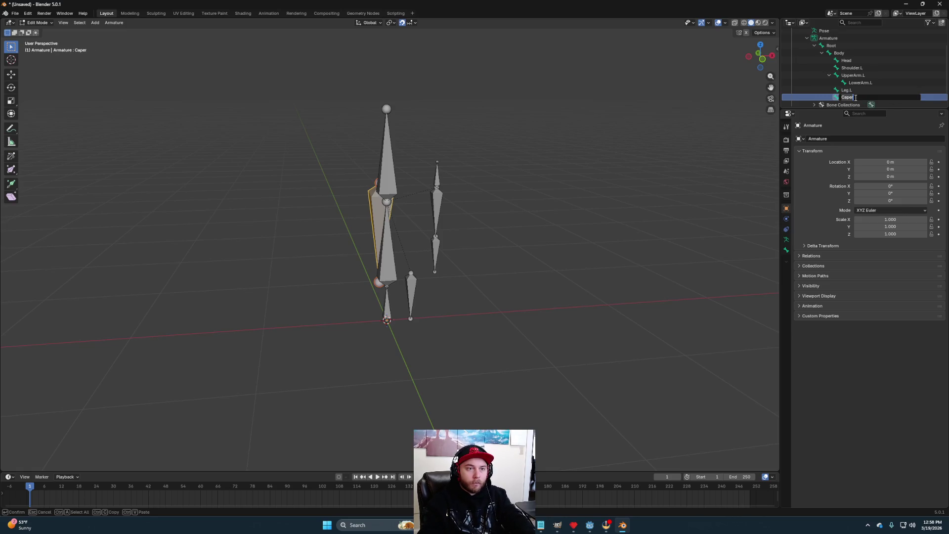
key("BackSpace")
key("Return")
Step: Try symmetrizing all bones, check the result in front view, then undo it and deselect
mouse_move(521, 246)
left_mouse_down()
mouse_move(464, 282)
mouse_move(475, 293)
left_mouse_up()
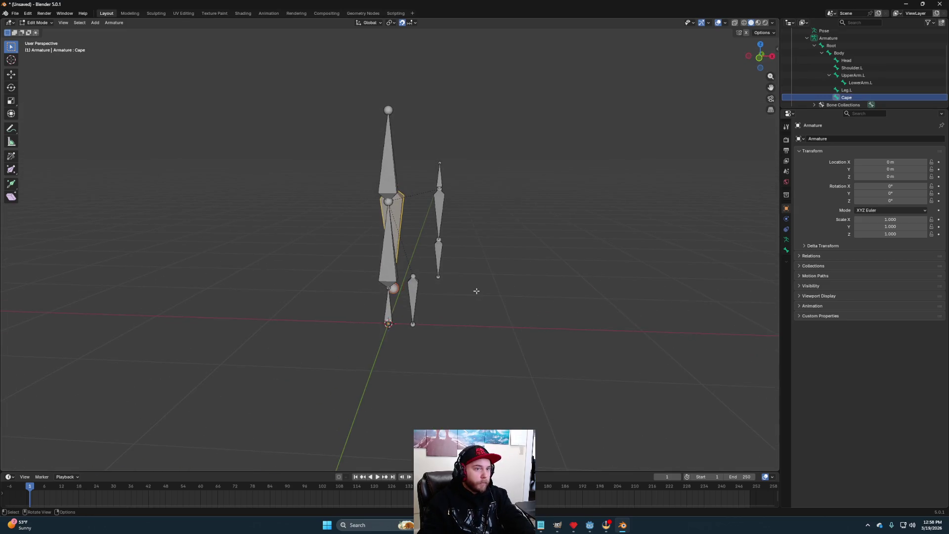
left_click_drag(517, 254, 489, 268)
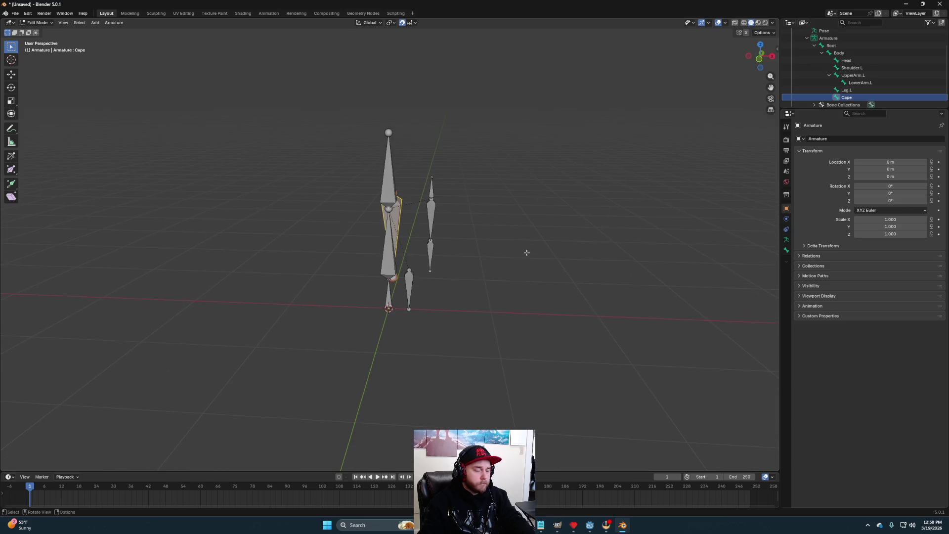
key("a")
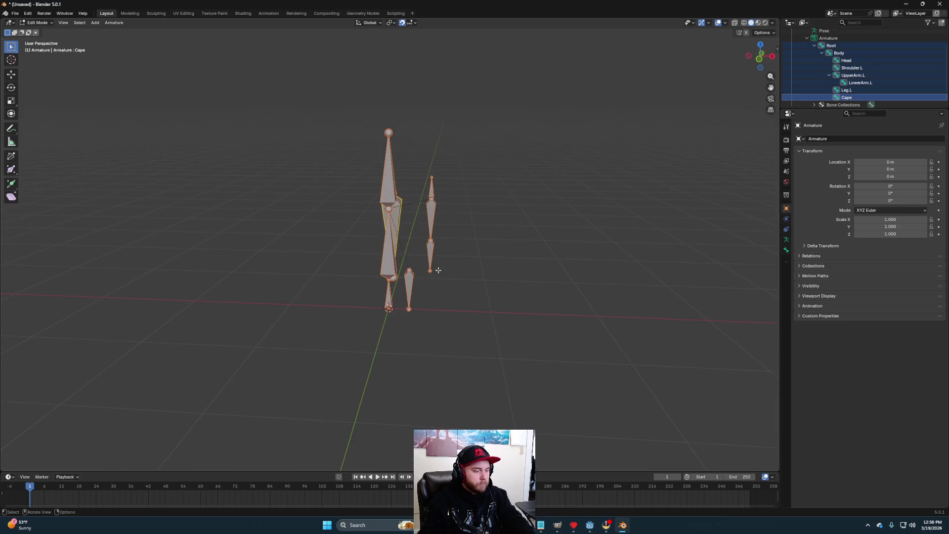
right_click(375, 258)
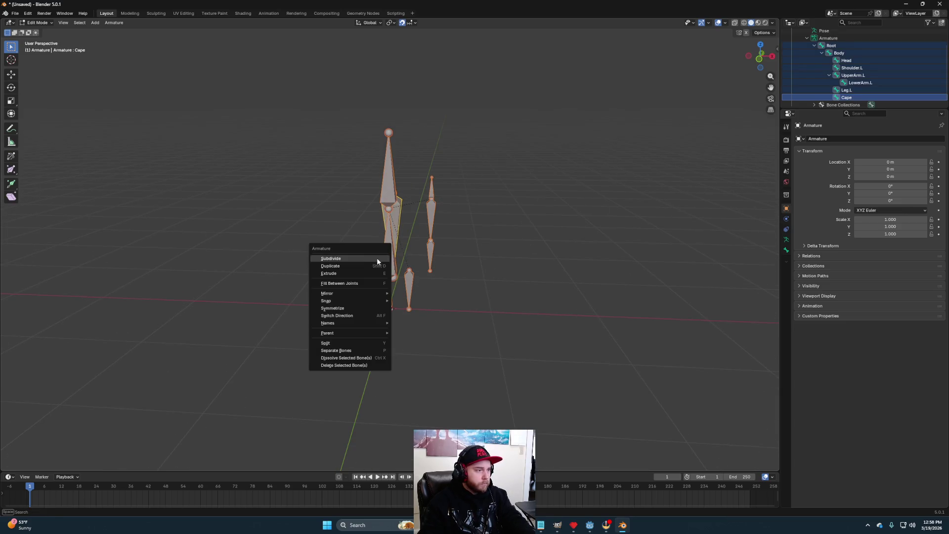
left_click(342, 308)
left_click(508, 299)
mouse_move(509, 299)
left_mouse_down()
mouse_move(426, 322)
mouse_move(483, 318)
mouse_move(513, 332)
mouse_move(365, 322)
mouse_move(415, 319)
mouse_move(472, 333)
mouse_move(539, 317)
mouse_move(471, 307)
mouse_move(465, 314)
left_mouse_up()
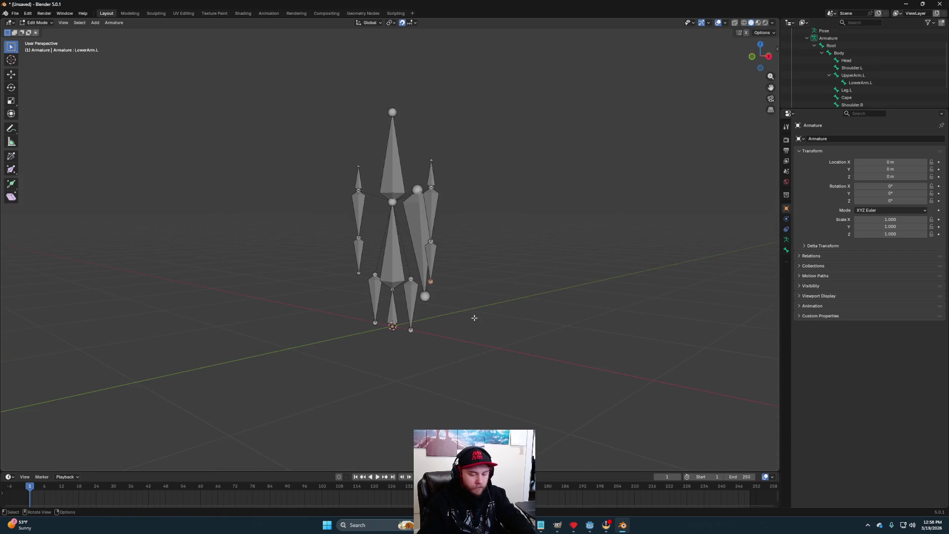
key("KP_1")
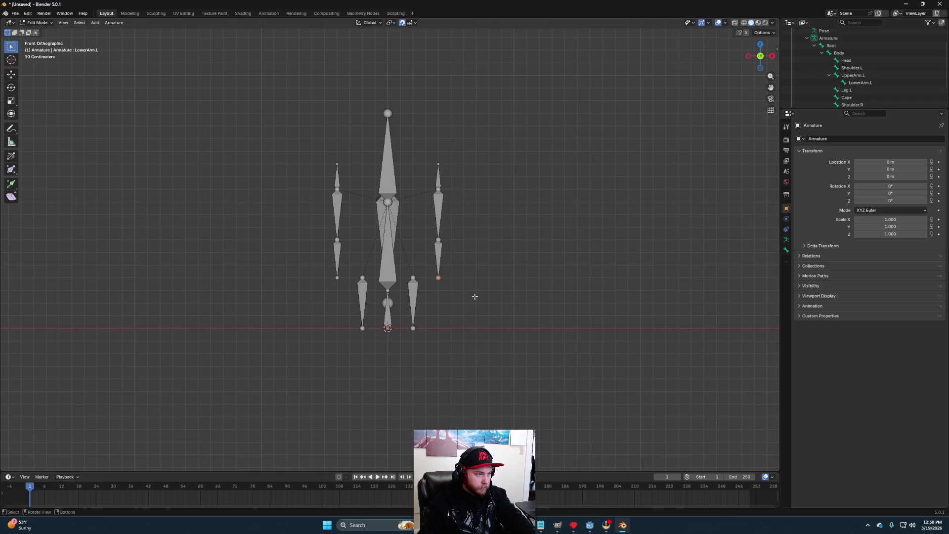
key("ctrl+z")
key("ctrl+z")
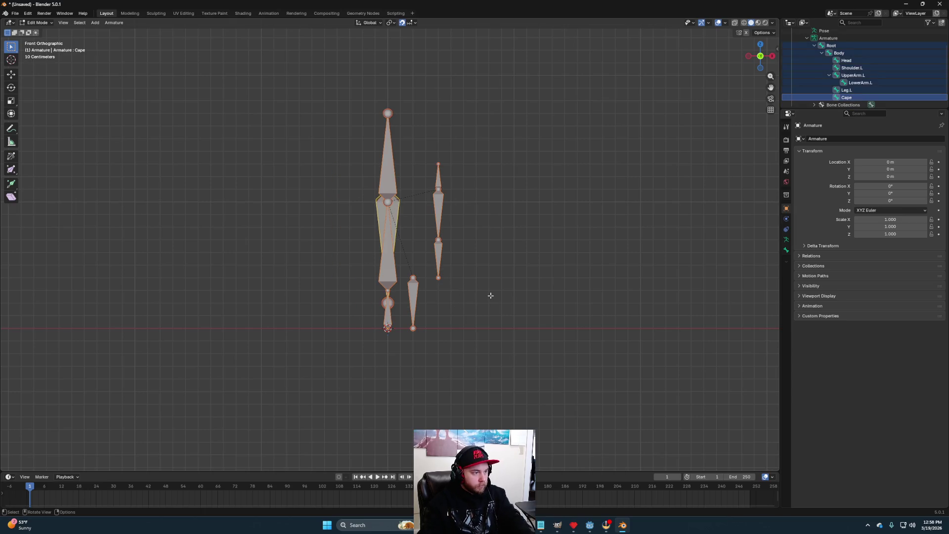
key("alt+a")
Step: Extrude a new bone below LowerArm.L's tip and rename it Hand.L in the Outliner
key("e")
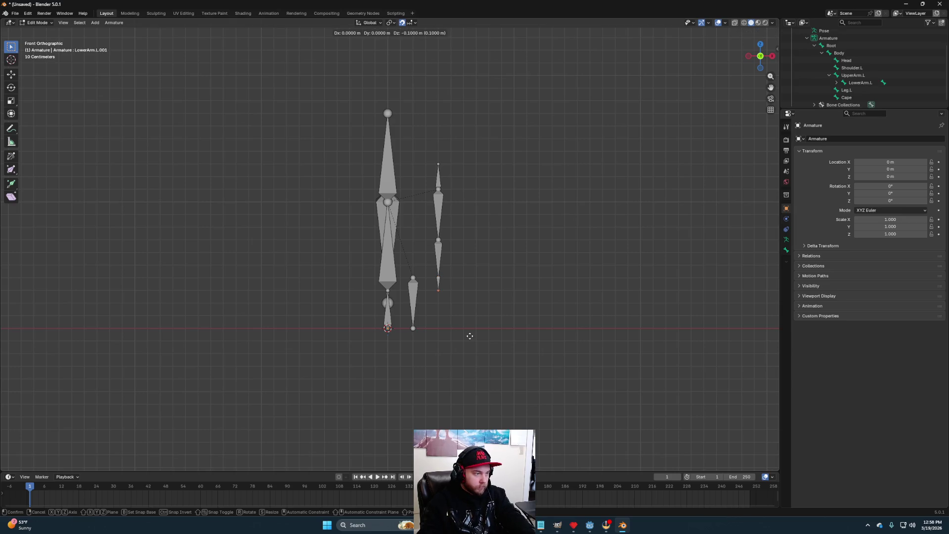
left_click(470, 336)
left_click(439, 284)
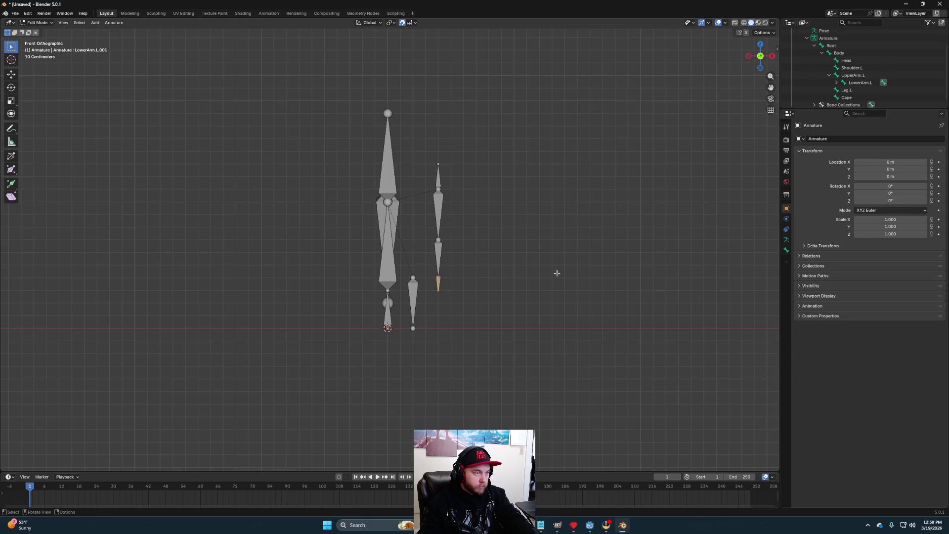
scroll(829, 51, "down", 1)
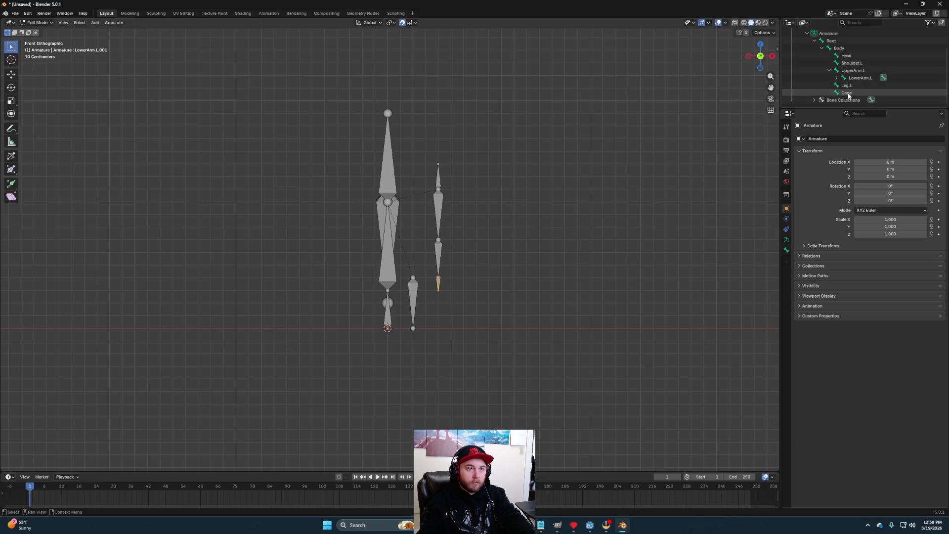
left_click(836, 77)
double_click(865, 84)
type("Hand.L")
key("Return")
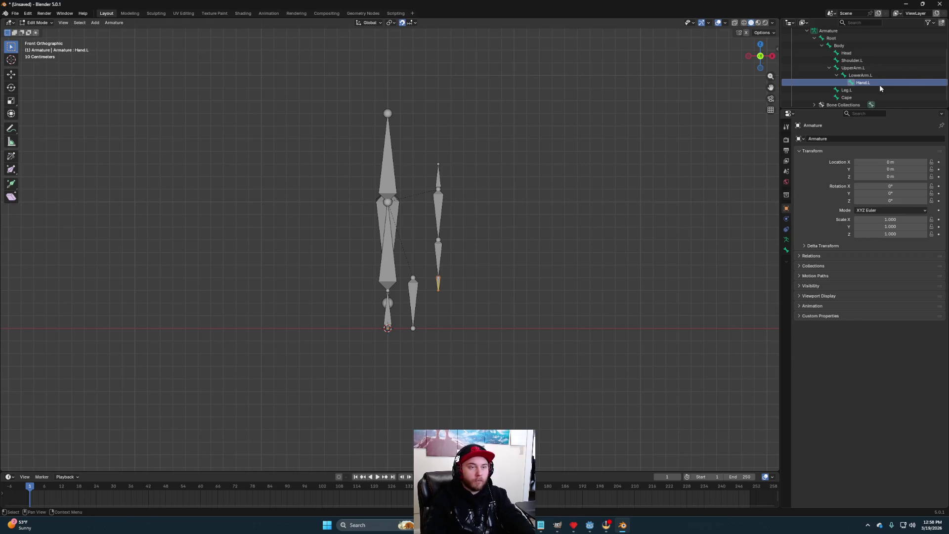
Step: Select all bones and Symmetrize them to generate the right-side bones
key("a")
right_click(414, 246)
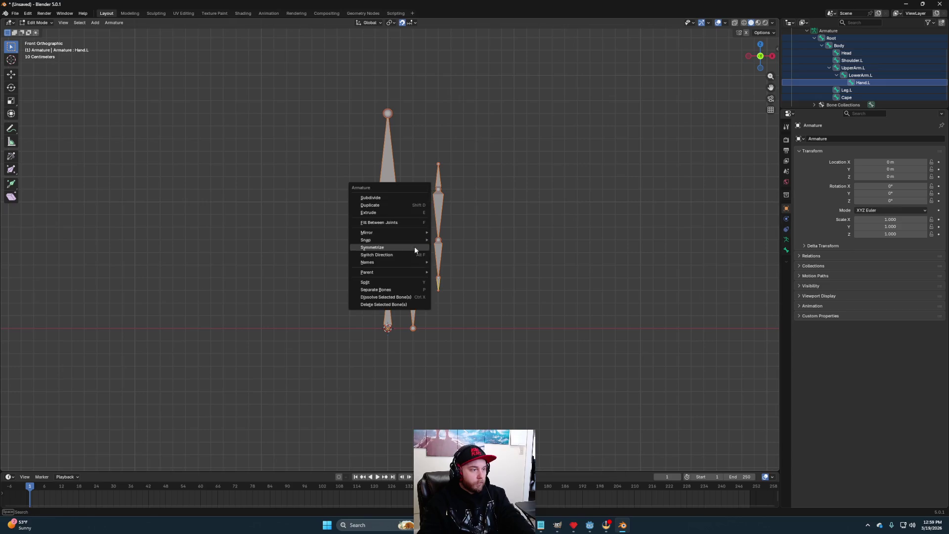
left_click(396, 253)
mouse_move(511, 277)
left_mouse_down()
mouse_move(543, 277)
mouse_move(485, 311)
mouse_move(506, 295)
mouse_move(580, 300)
mouse_move(479, 310)
mouse_move(513, 299)
mouse_move(514, 272)
left_mouse_up()
Step: Save the file as DarknutRig.blend in the Legend of Zelda 3D folder
key("ctrl+s")
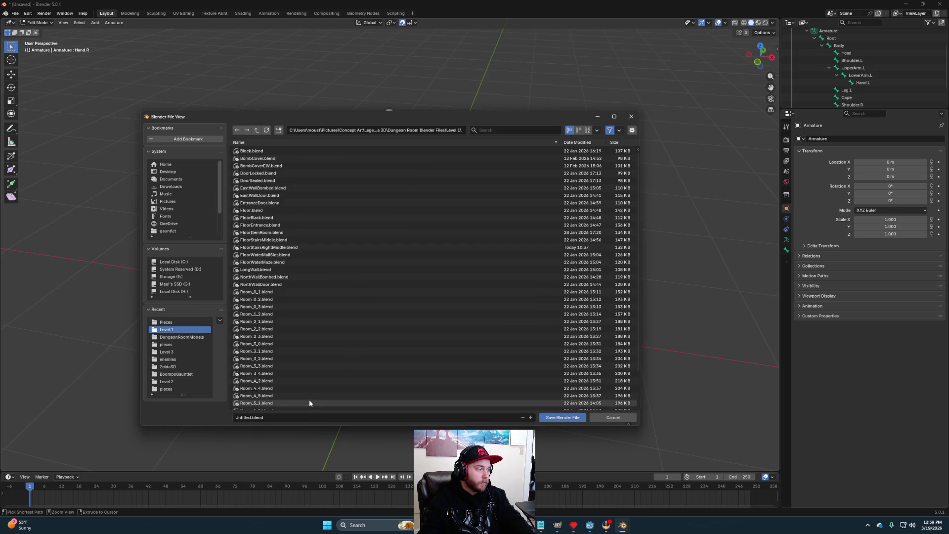
left_click(258, 129)
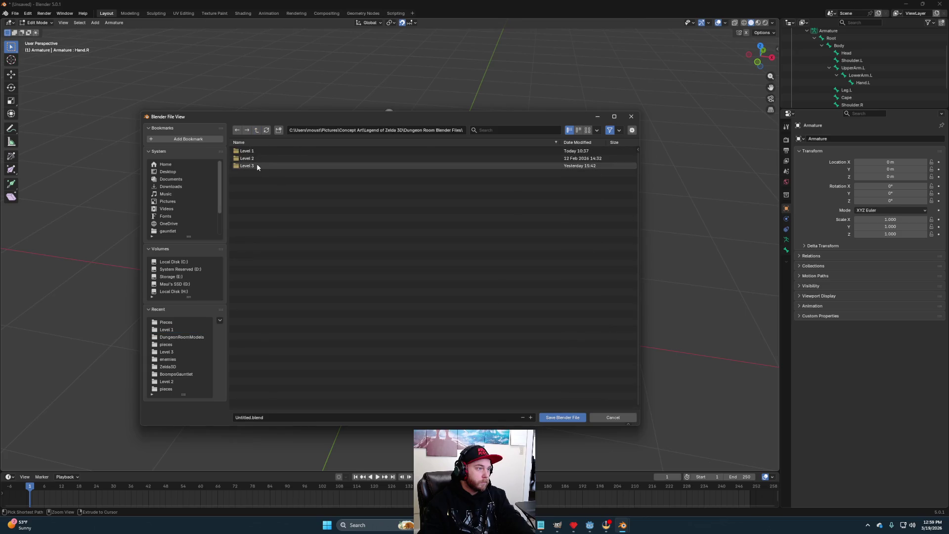
left_click(255, 132)
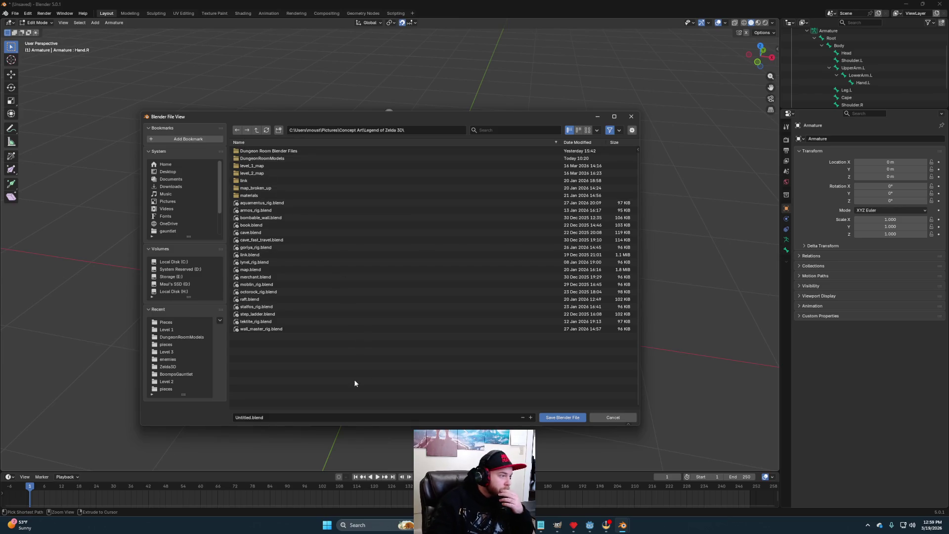
left_click(271, 418)
key("Left")
key("Right")
key("Right")
key("Right")
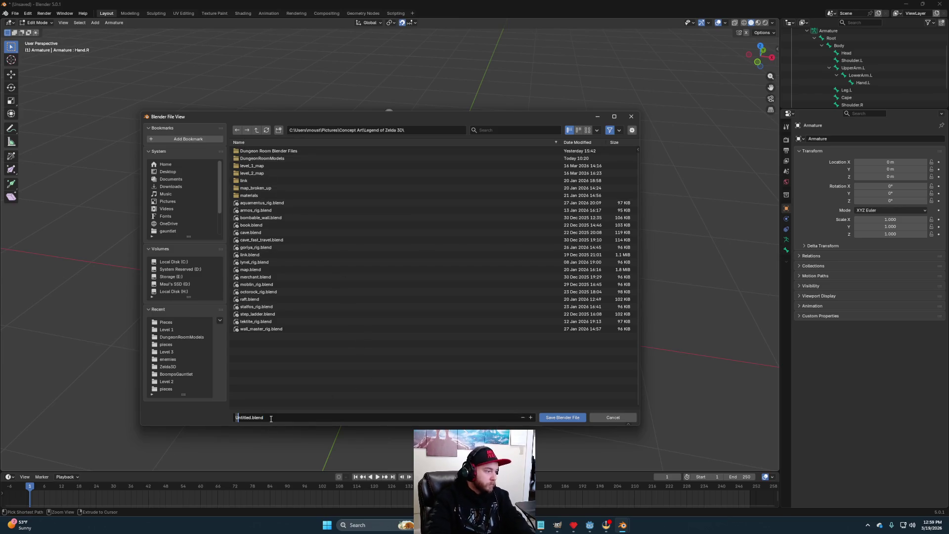
key("ctrl+a")
type("Darknut")
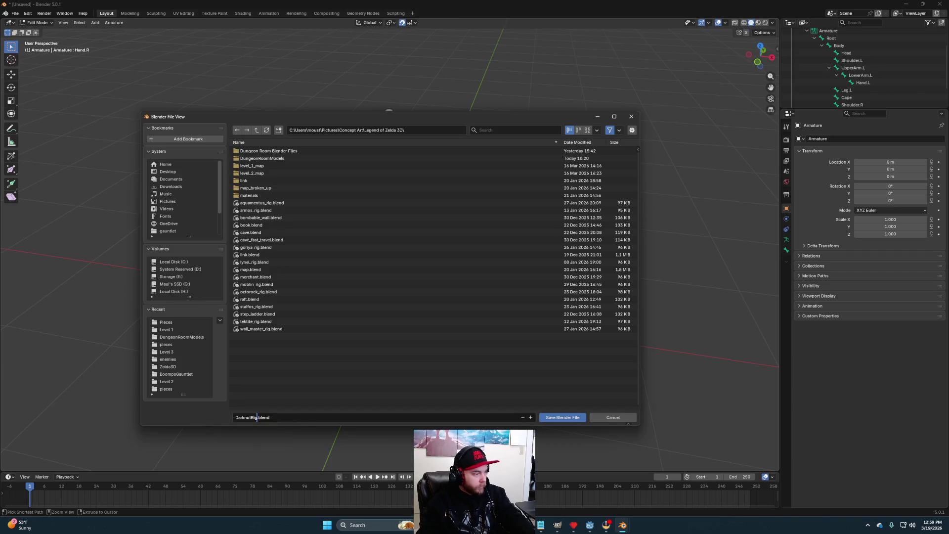
left_click(569, 419)
left_click(569, 418)
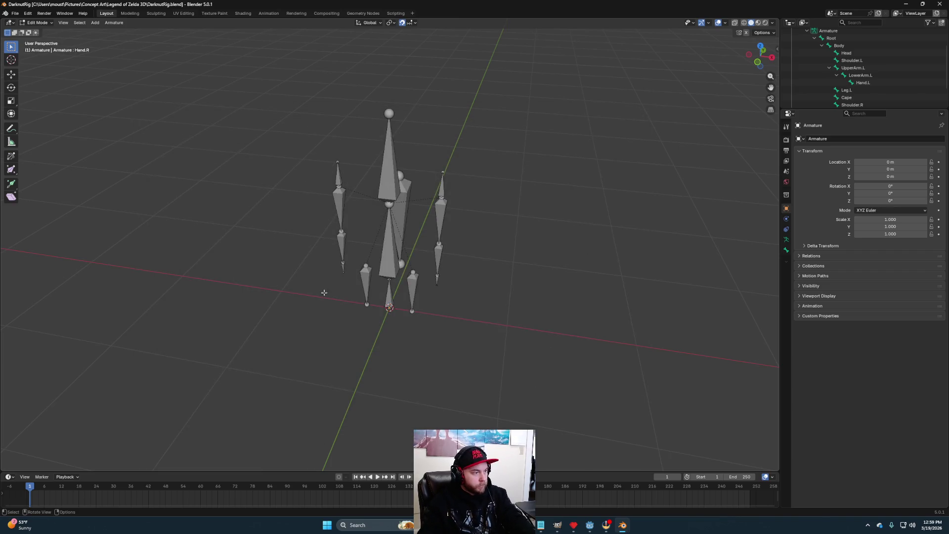
Step: Open the glTF 2.0 export settings from File > Export
left_click(15, 13)
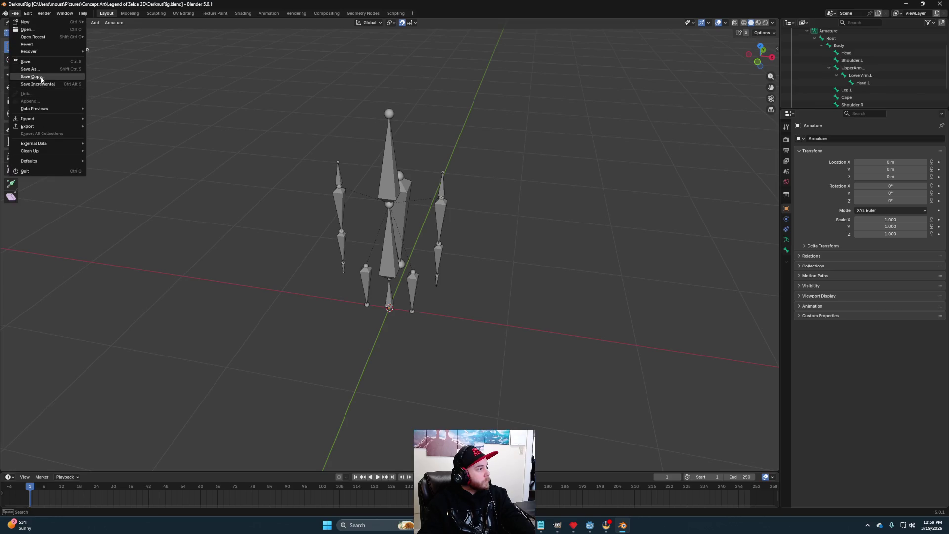
mouse_move(81, 128)
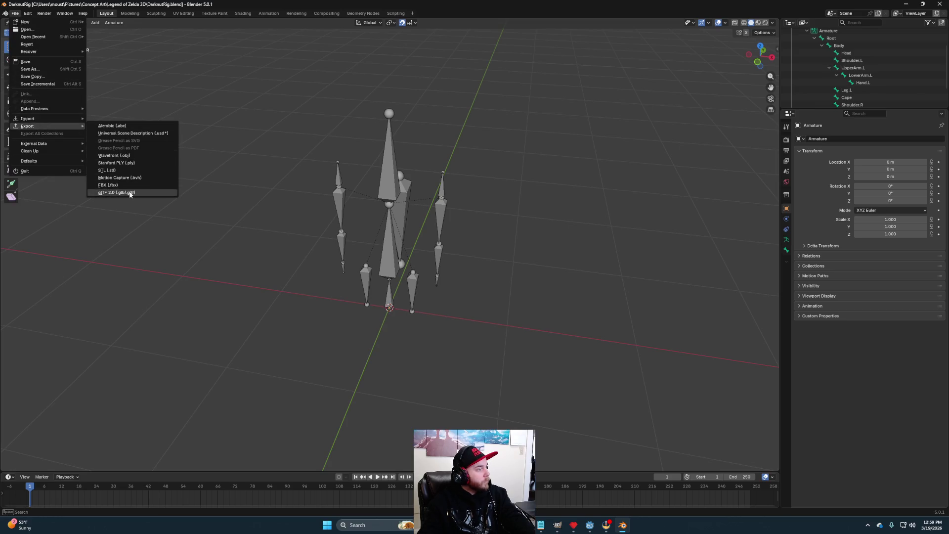
left_click(121, 192)
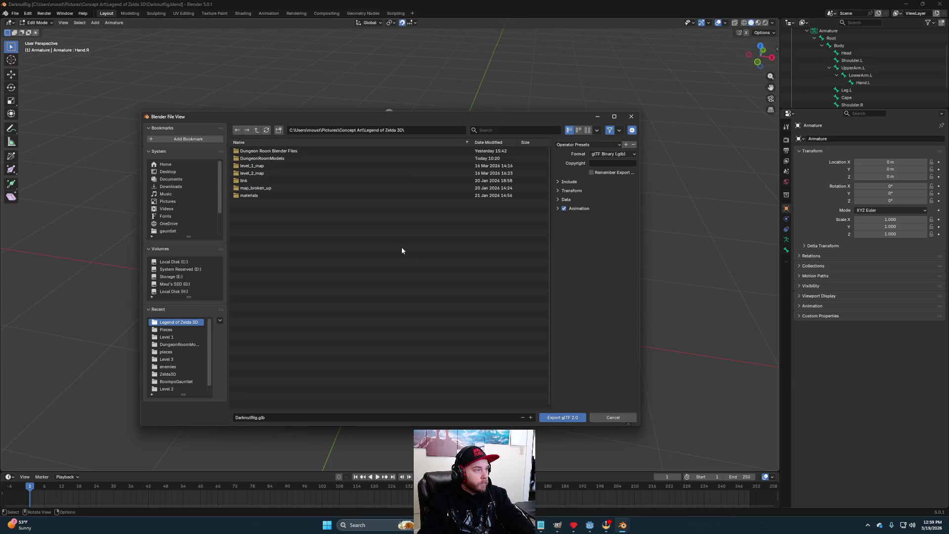
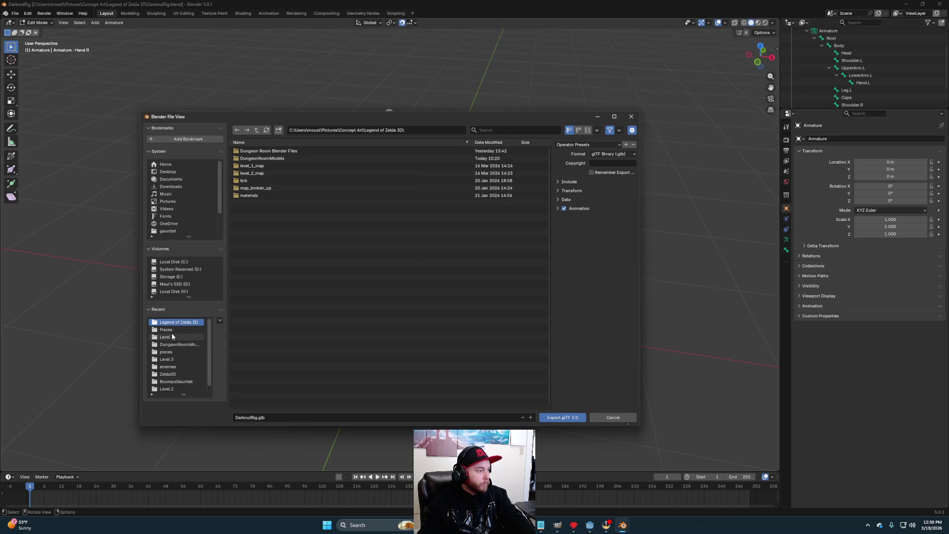
Step: Target the enemies models folder and rename the export file to darknut_rig.glb
left_click(176, 369)
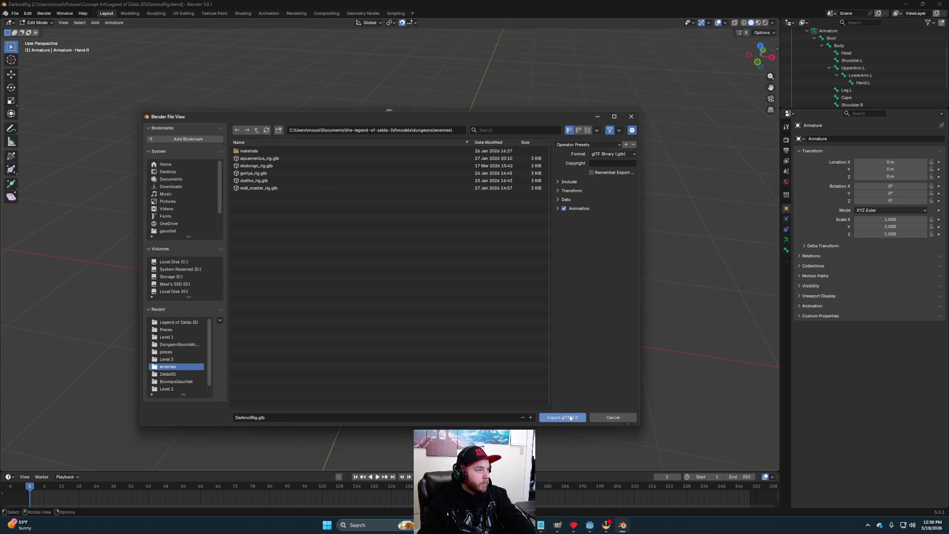
left_click(286, 415)
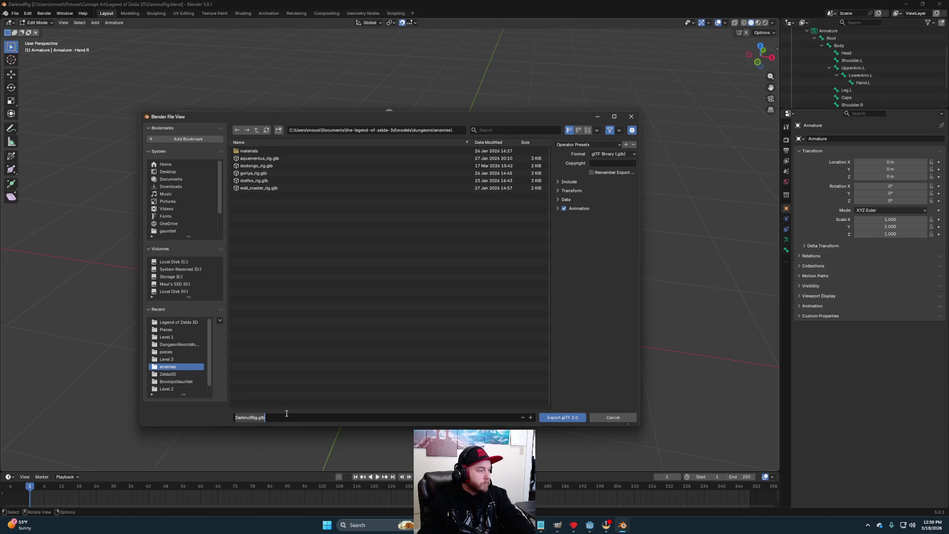
key("Home")
key("Delete")
type("d")
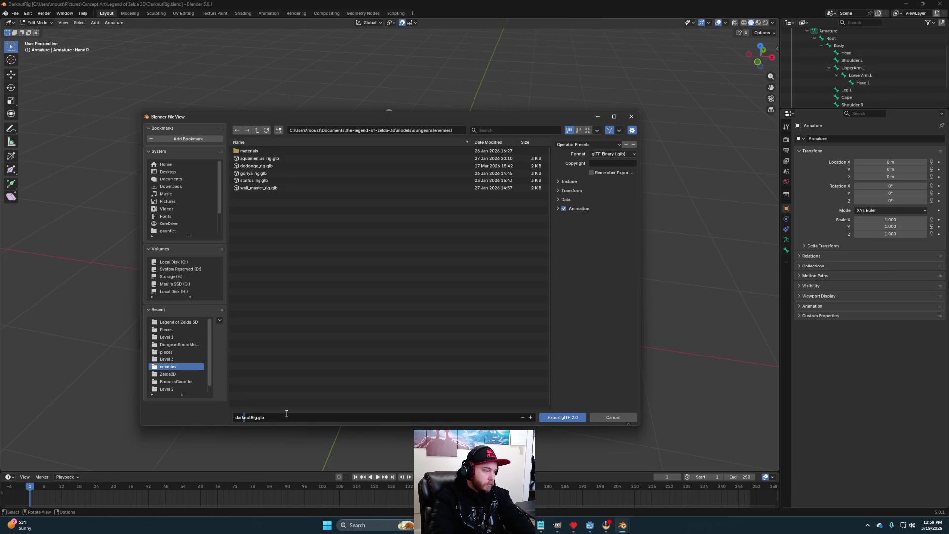
key("Right")
key("Delete")
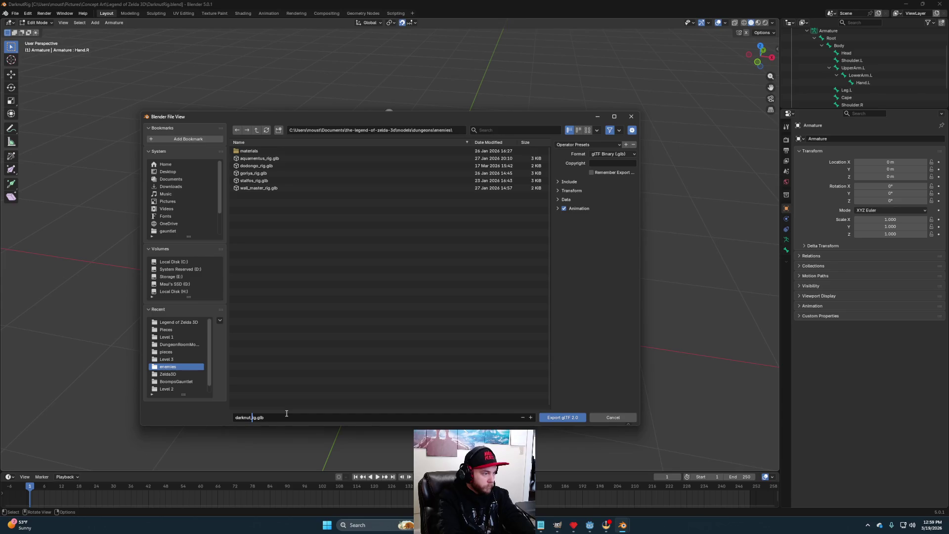
type("r")
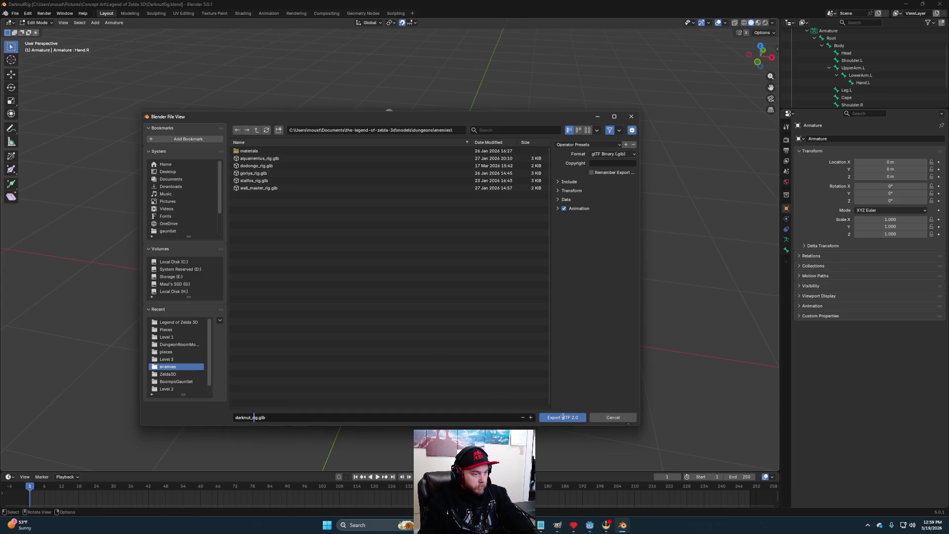
Step: Export the glTF 2.0 file, view the armature from the front, and return to Godot
left_click(561, 418)
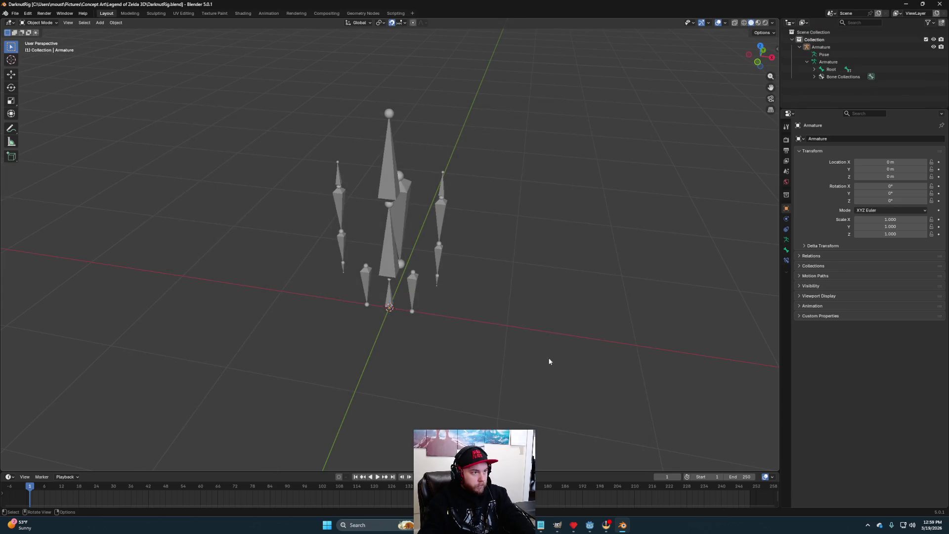
key("KP_1")
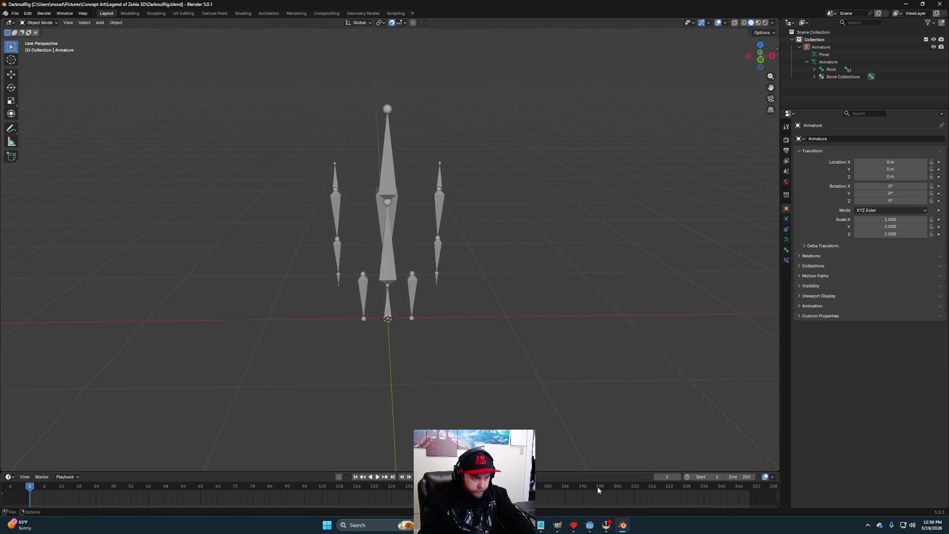
left_click(591, 527)
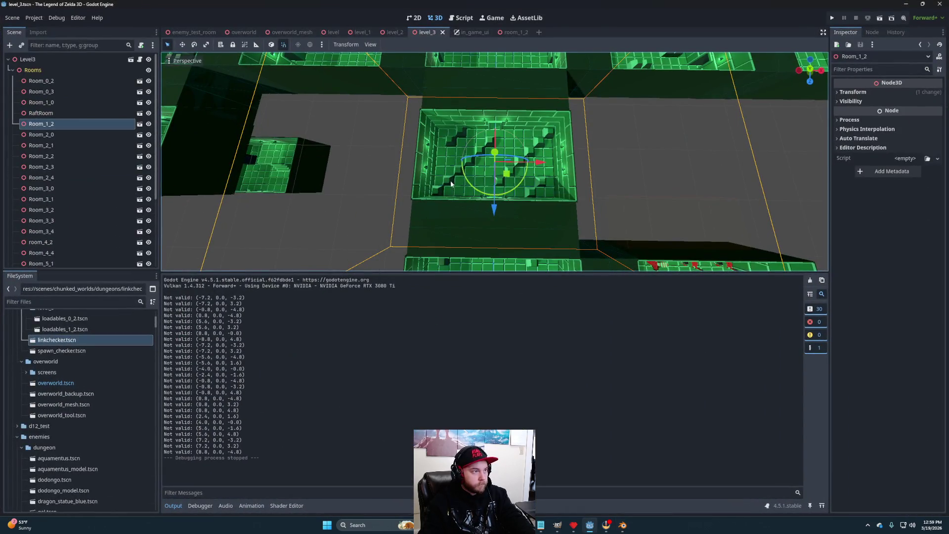
Step: Create a new inherited scene from darknut_rig.glb and rename its root to DarknutModel
scroll(74, 391, "up", 5)
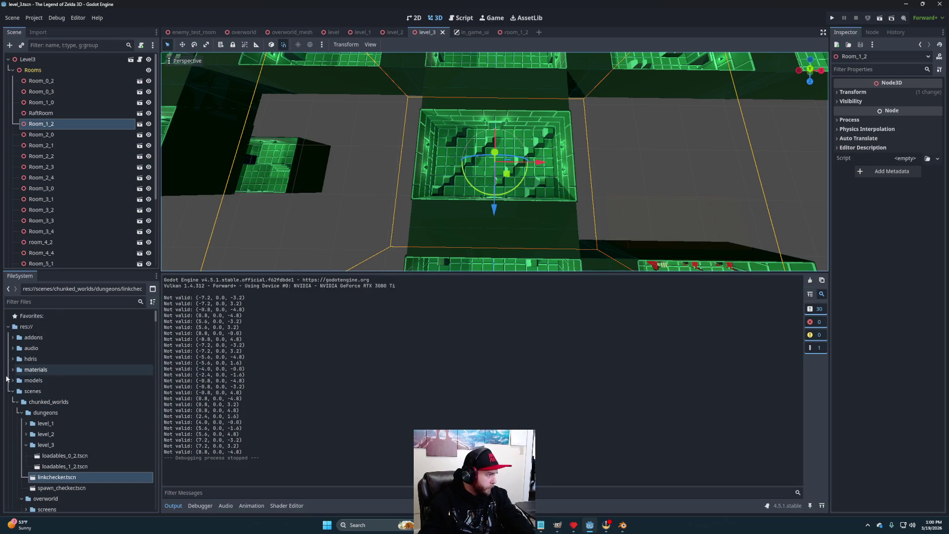
left_click(12, 381)
scroll(41, 386, "down", 1)
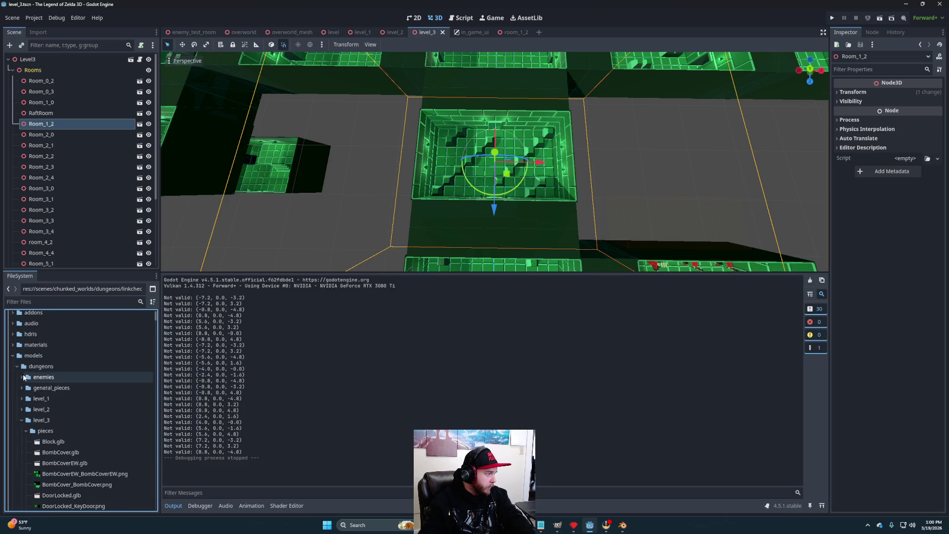
left_click(22, 377)
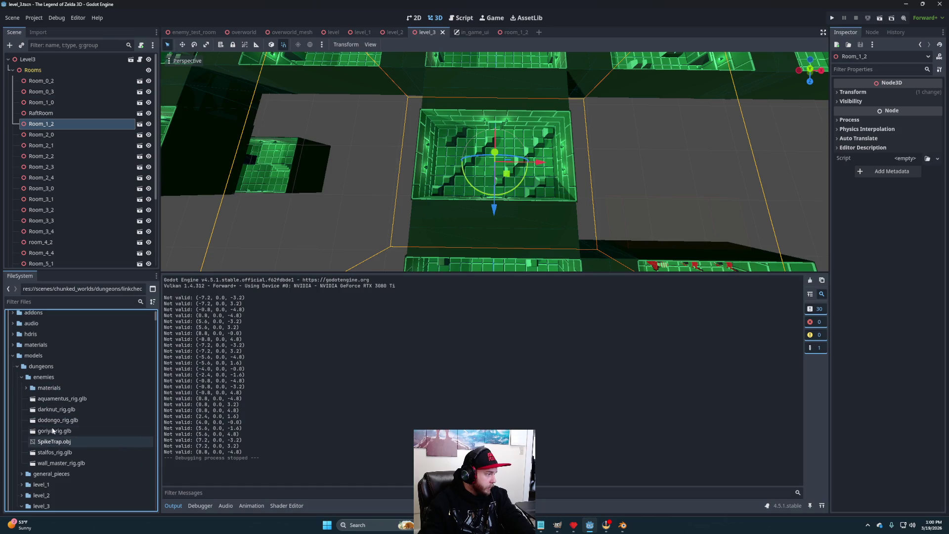
right_click(61, 411)
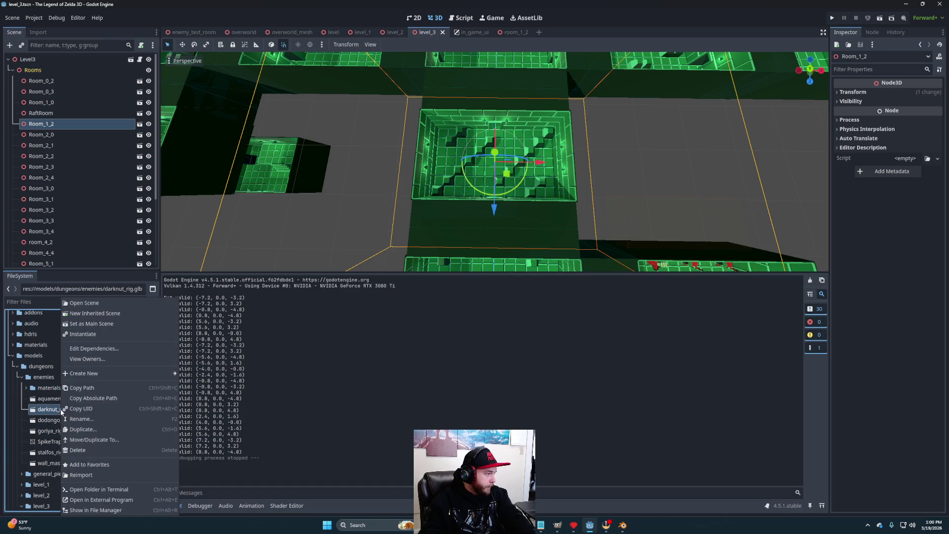
left_click(84, 314)
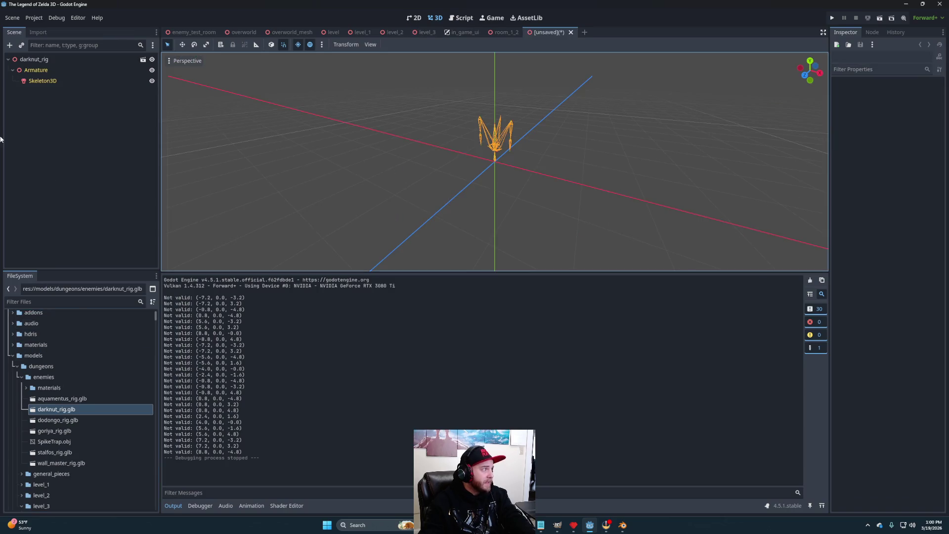
double_click(61, 59)
type("Da")
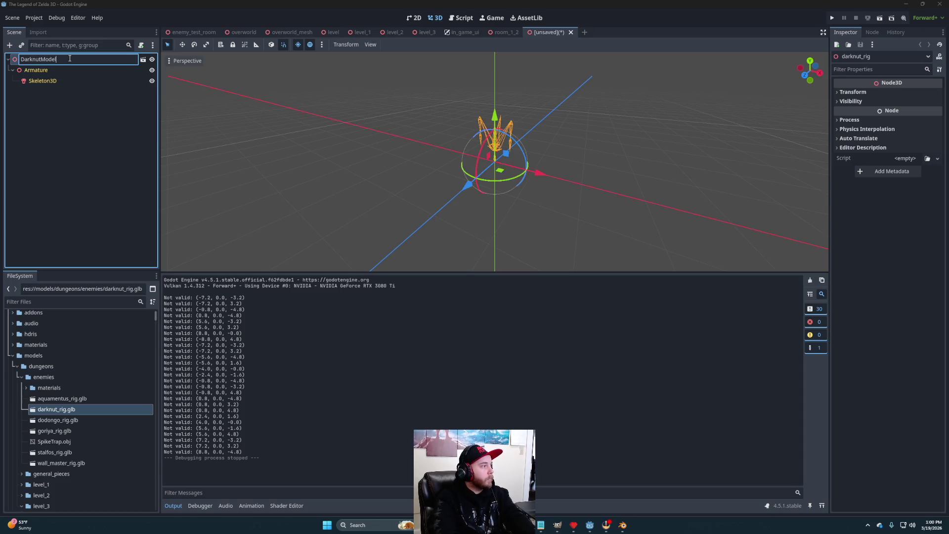
key("Return")
Step: Add a BoneAttachment3D child node under Skeleton3D
scroll(405, 185, "up", 4)
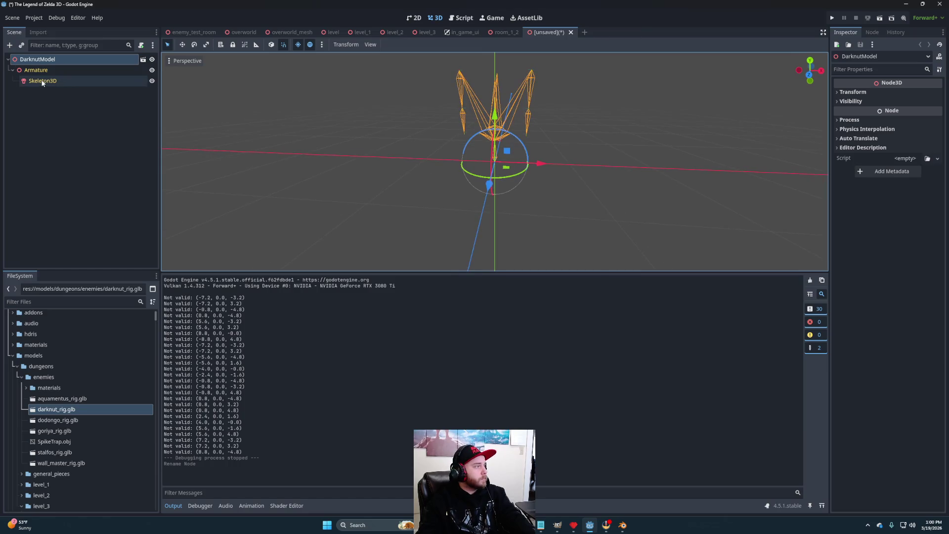
left_click(57, 81)
right_click(58, 82)
left_click(94, 86)
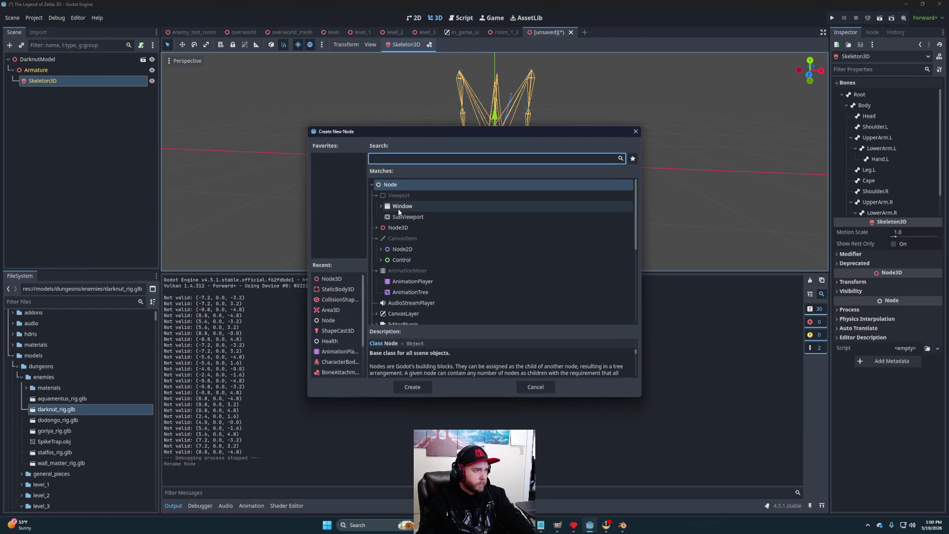
type("Bone")
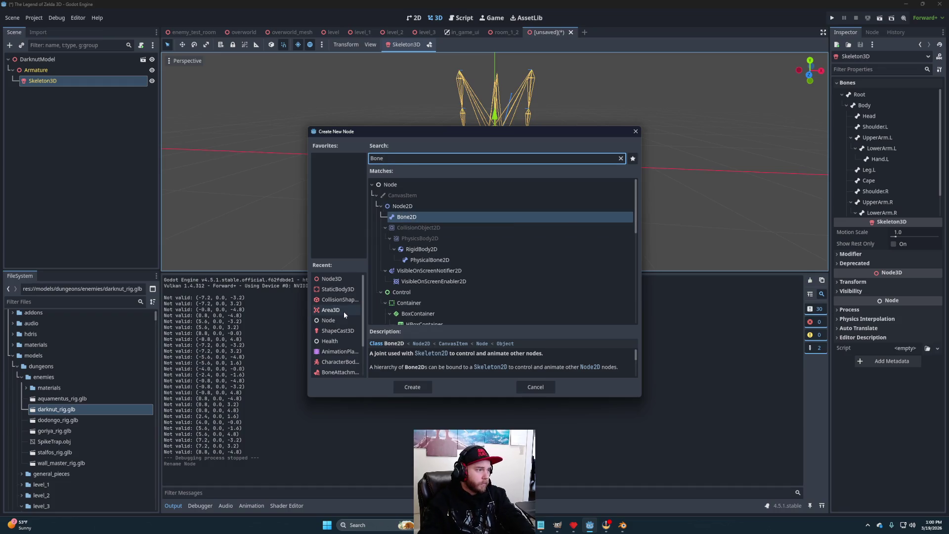
left_click(340, 372)
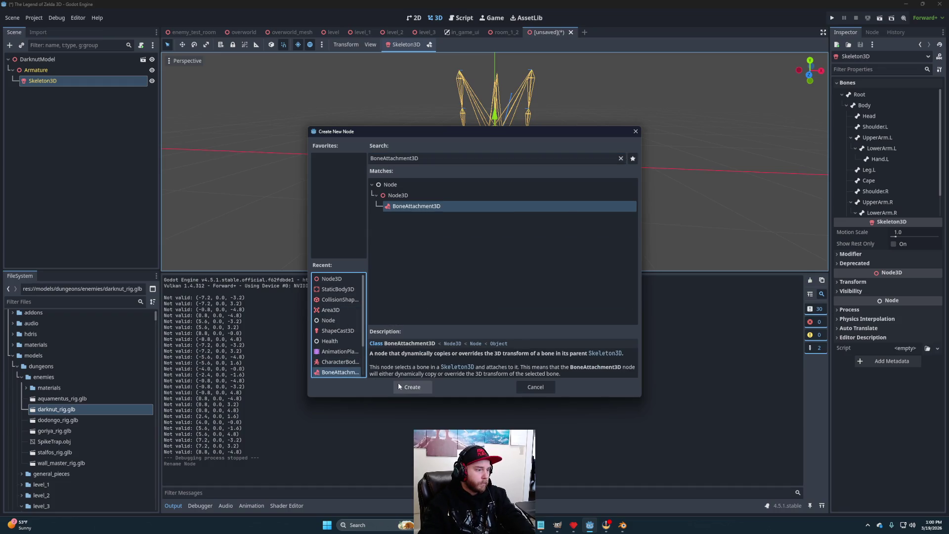
left_click(403, 387)
Step: Rename the bone attachment to Body and bind it to the Body bone
double_click(84, 92)
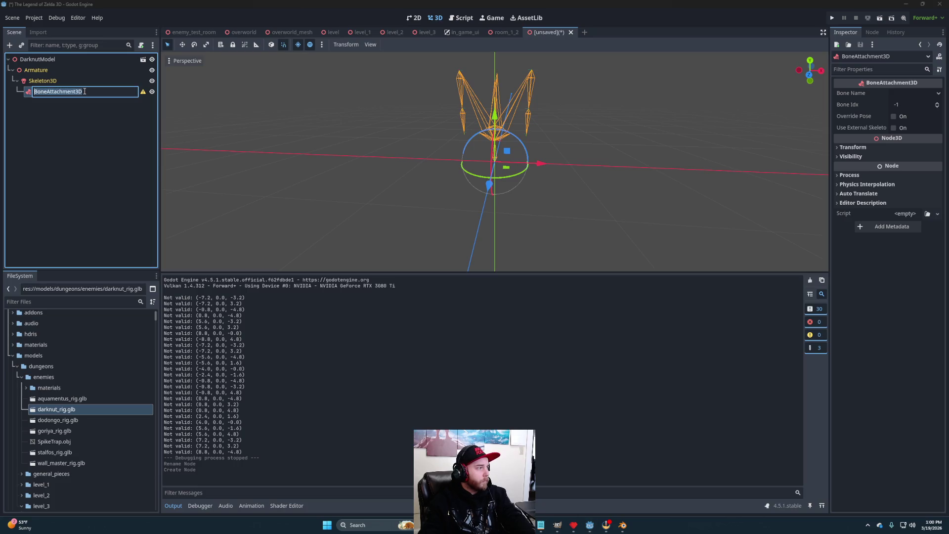
type("Bod")
key("Return")
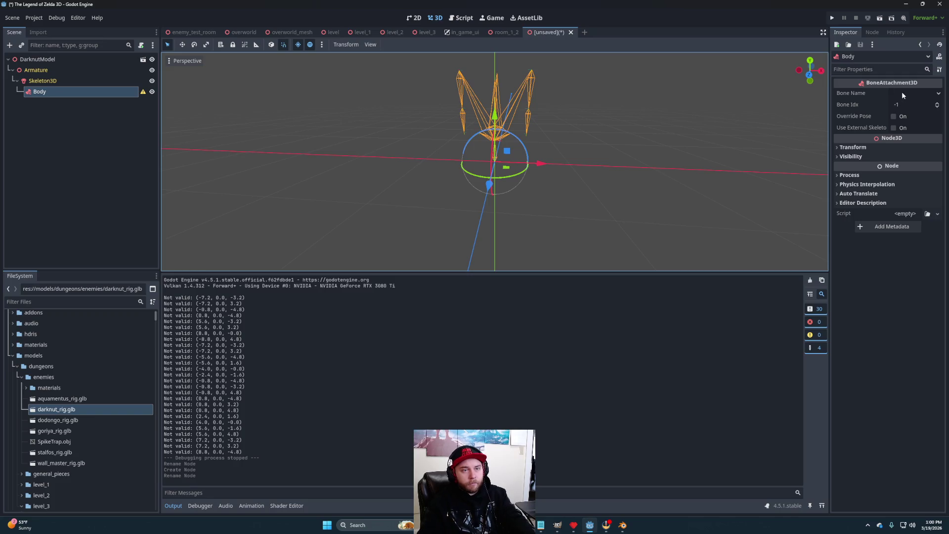
left_click(903, 95)
left_click(905, 117)
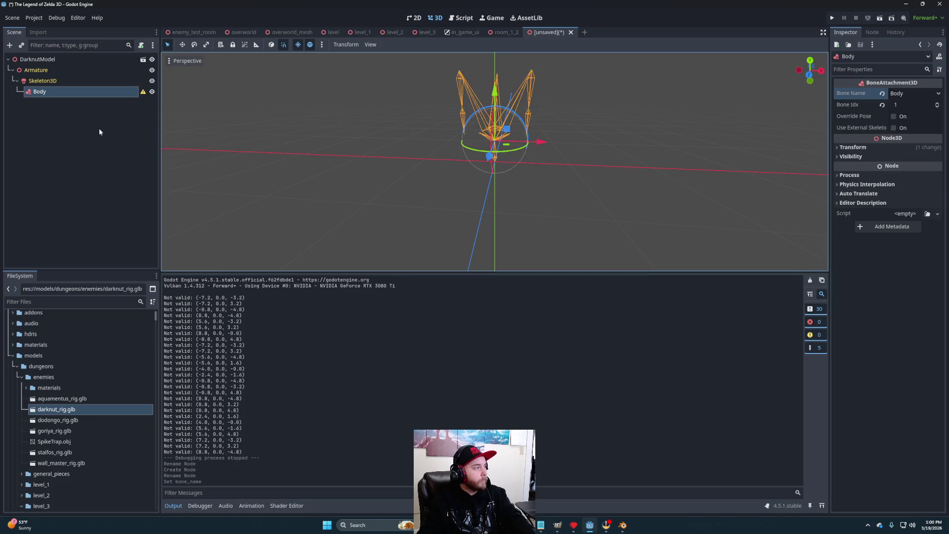
right_click(69, 93)
left_click(75, 97)
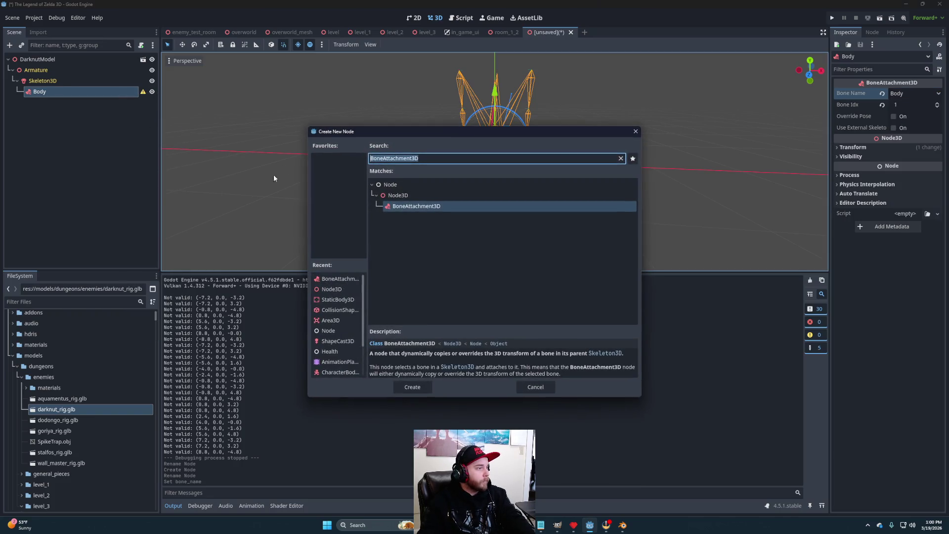
Step: Add a Node3D under Body and a Sprite3D under that Node3D
left_click(409, 197)
left_click(412, 386)
right_click(57, 100)
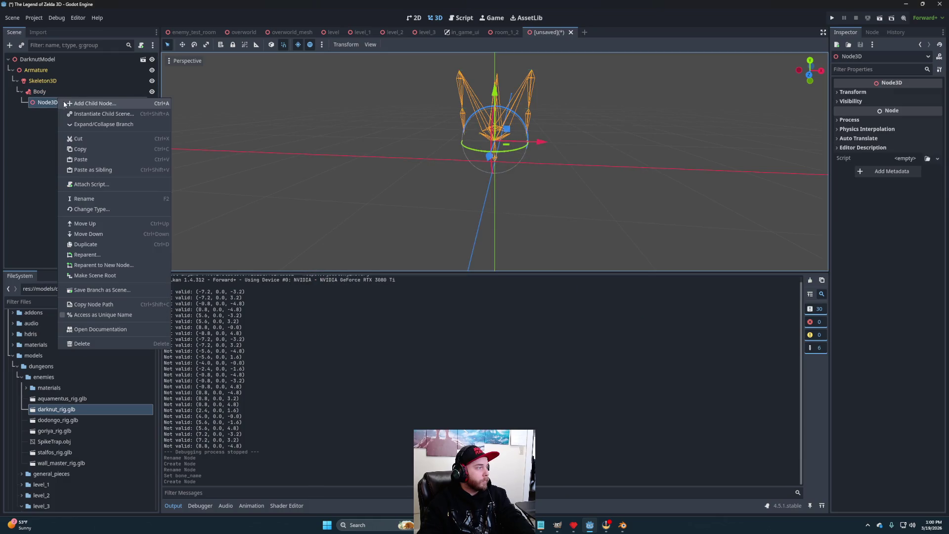
left_click(74, 103)
scroll(341, 336, "down", 4)
left_click(331, 345)
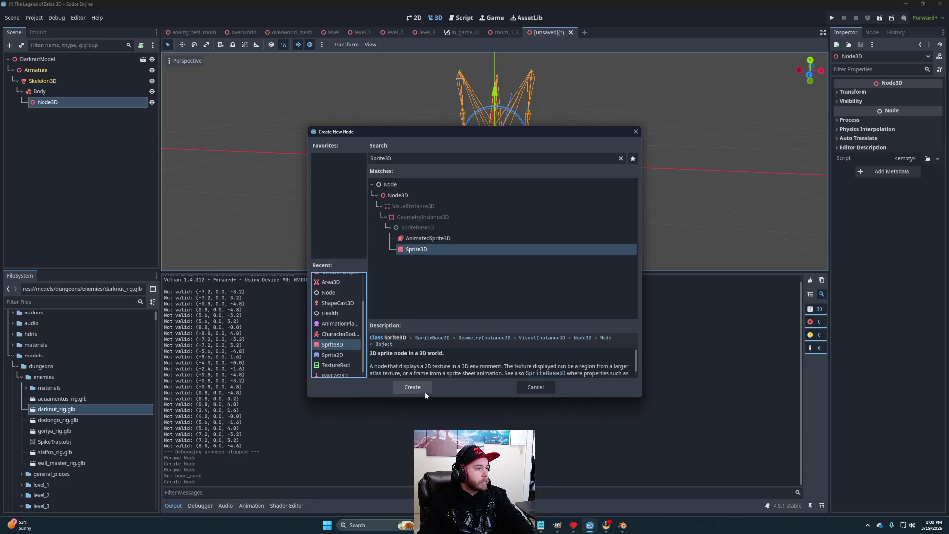
left_click(424, 388)
Step: Give the Sprite3D the darknut_body.png texture, billboard disabled, and Nearest texture filtering
scroll(99, 396, "down", 10)
scroll(89, 416, "down", 15)
scroll(87, 413, "up", 6)
scroll(76, 412, "up", 8)
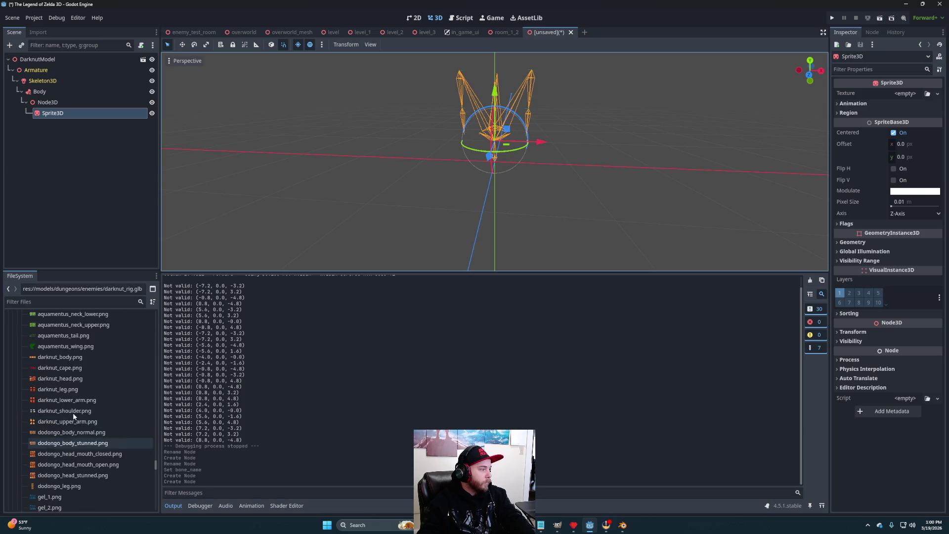
mouse_move(61, 357)
left_mouse_down()
mouse_move(358, 319)
mouse_move(856, 102)
left_mouse_up()
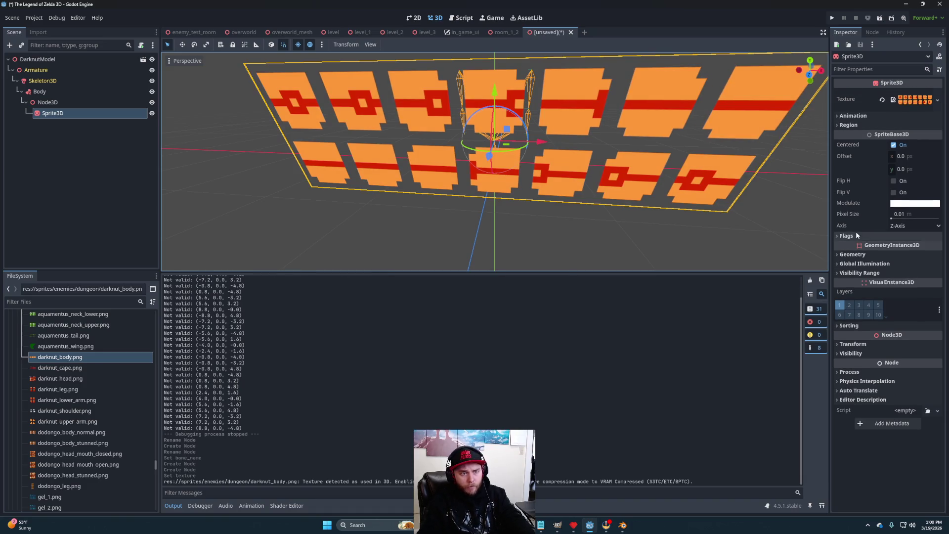
left_click(857, 236)
left_click(903, 247)
left_click(901, 258)
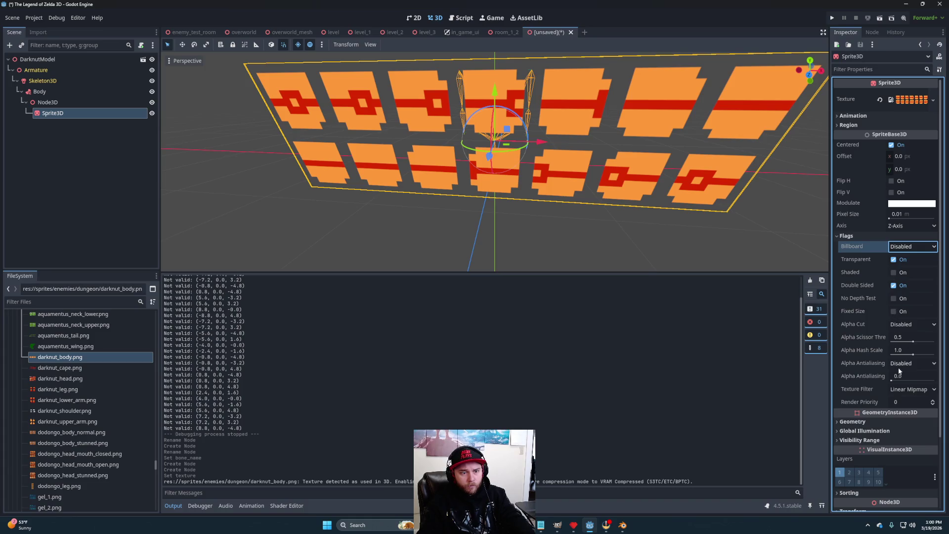
left_click(912, 390)
left_click(900, 402)
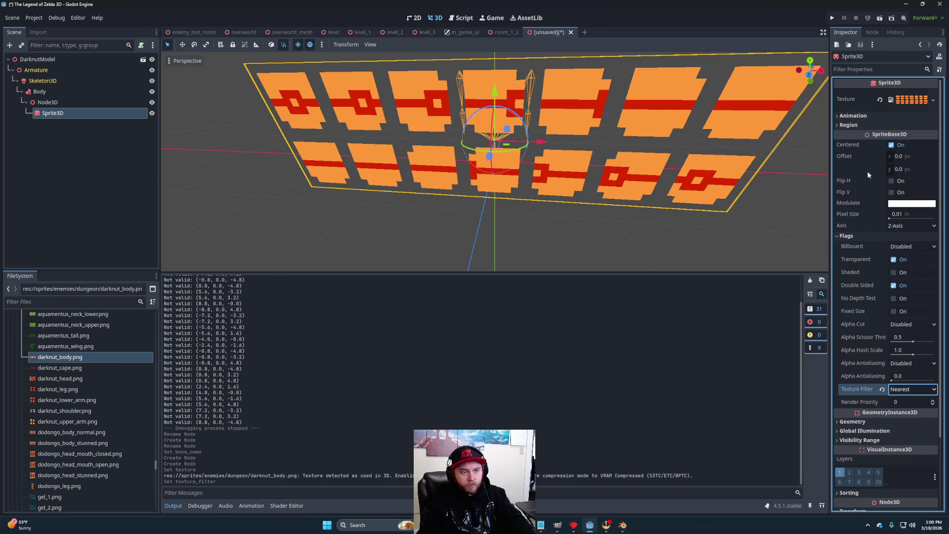
Step: Set the sprite's Hframes to 7 and Vframes to 2, then select its Node3D
left_click(861, 116)
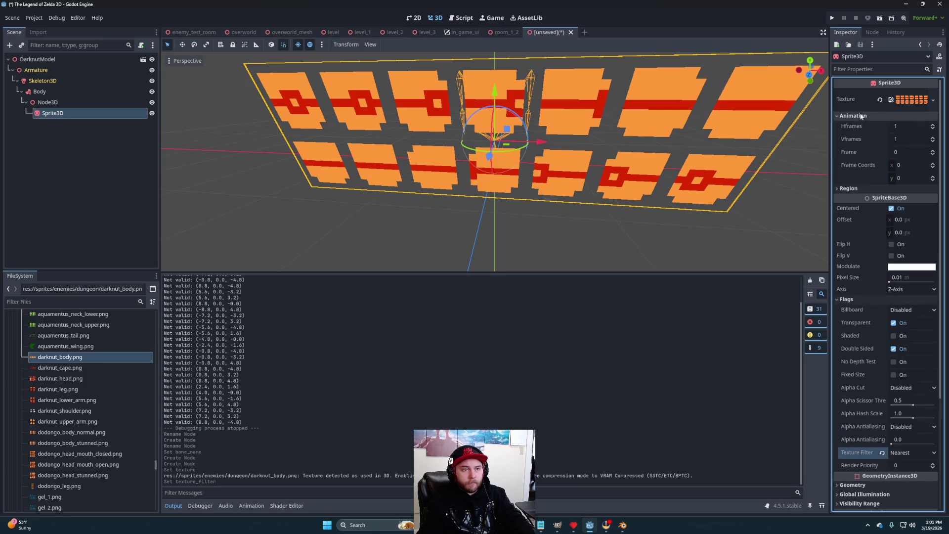
left_click(913, 127)
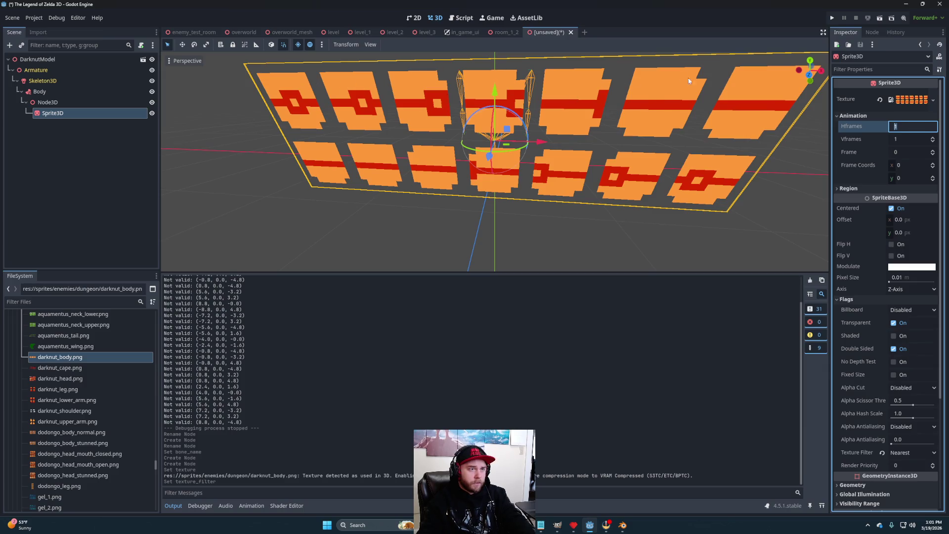
type("7")
key("Return")
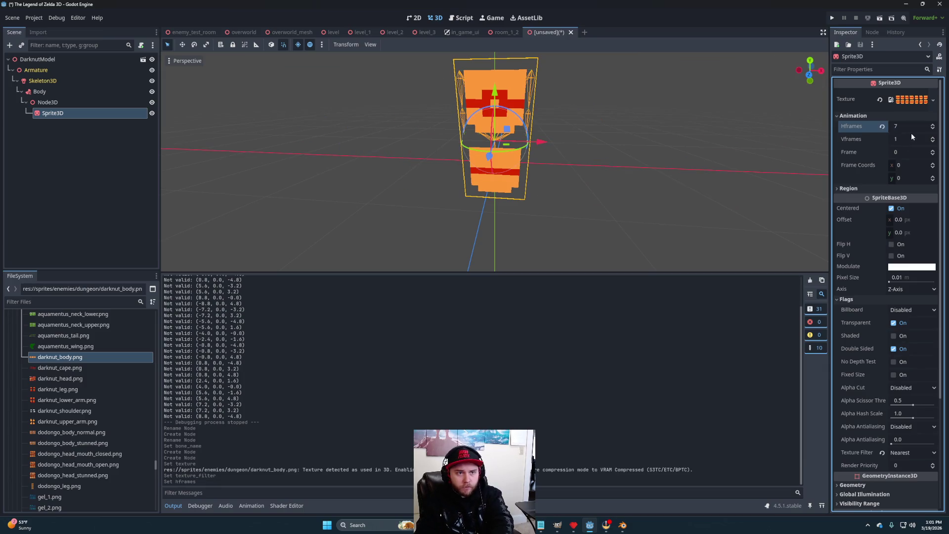
left_click(908, 139)
type("2")
key("Return")
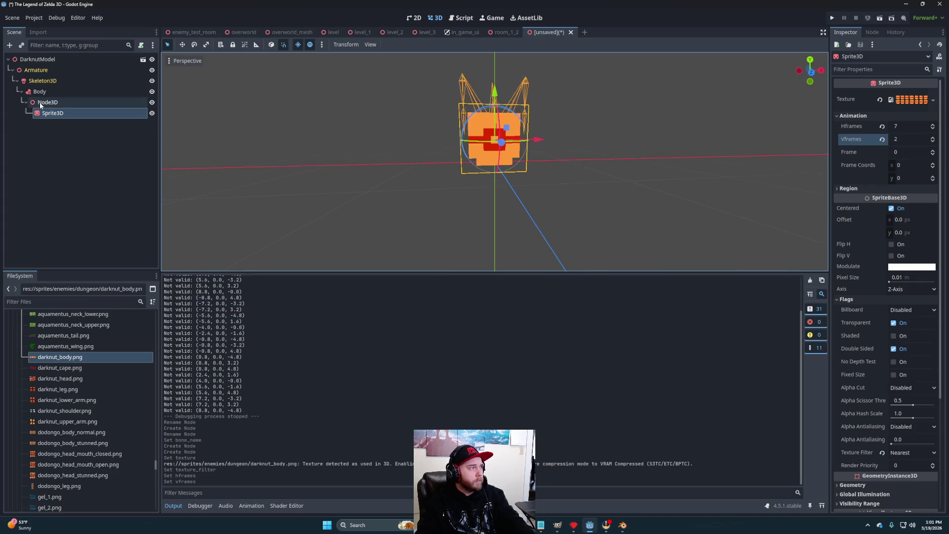
left_click(69, 103)
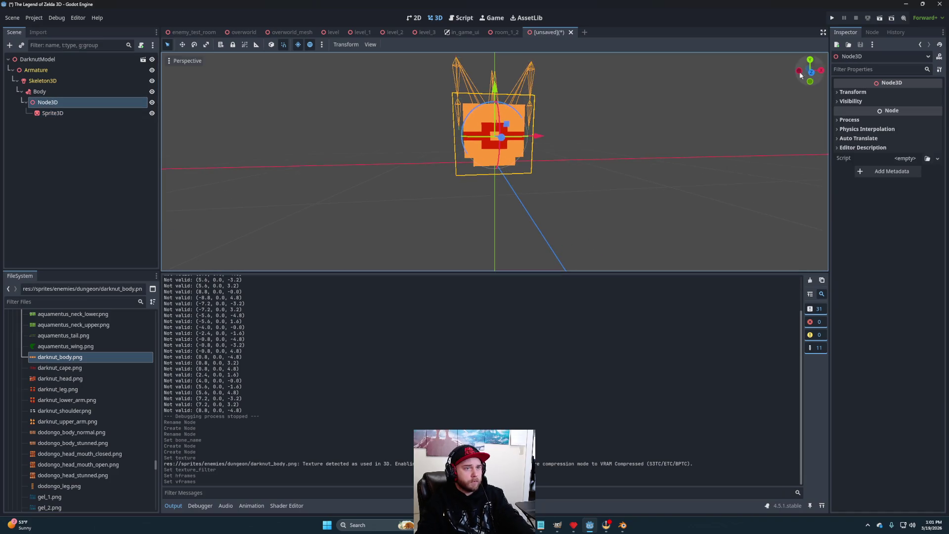
Step: Raise the Node3D to a Y position of 0.35
key("KP_1")
mouse_move(495, 89)
left_mouse_down()
mouse_move(505, 46)
mouse_move(509, 61)
left_mouse_up()
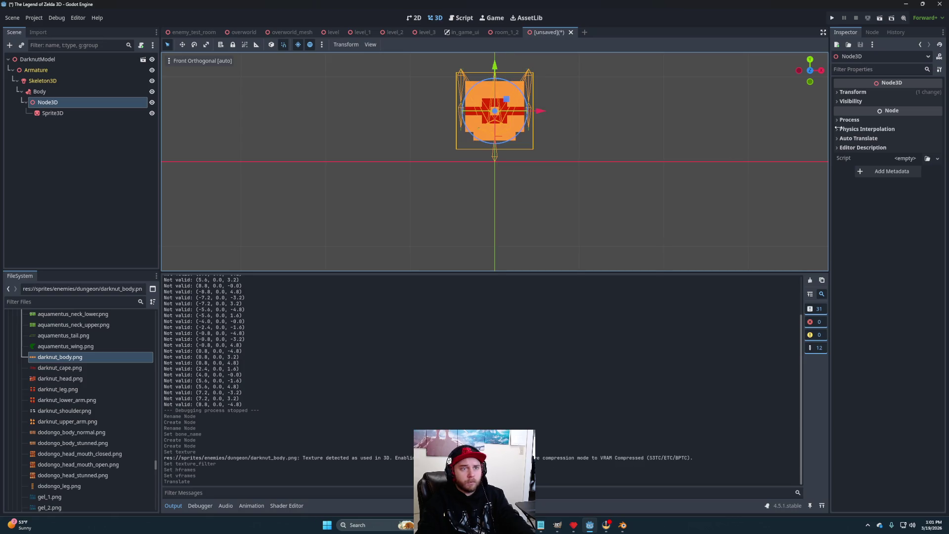
left_click(873, 92)
type("5")
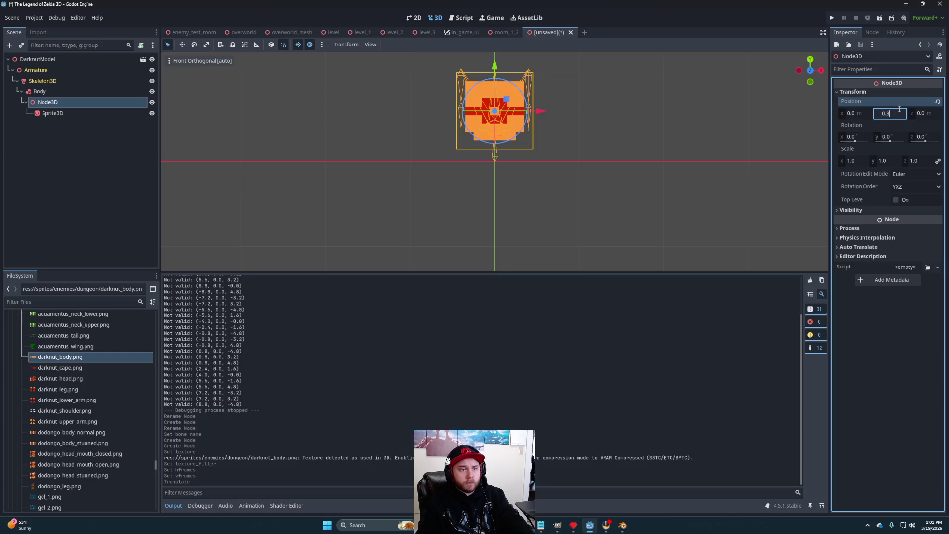
key("Return")
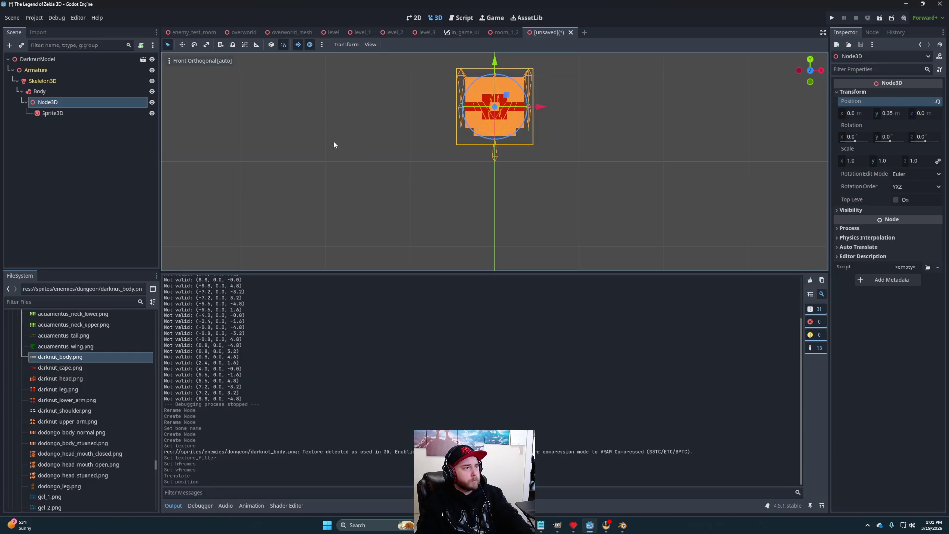
Step: Attach rotating_sprite3d.gd from sprite3d_effects to the Sprite3D and start saving the scene
mouse_move(515, 178)
left_mouse_down()
mouse_move(487, 197)
mouse_move(494, 221)
mouse_move(523, 190)
mouse_move(499, 193)
left_mouse_up()
scroll(539, 191, "down", 1)
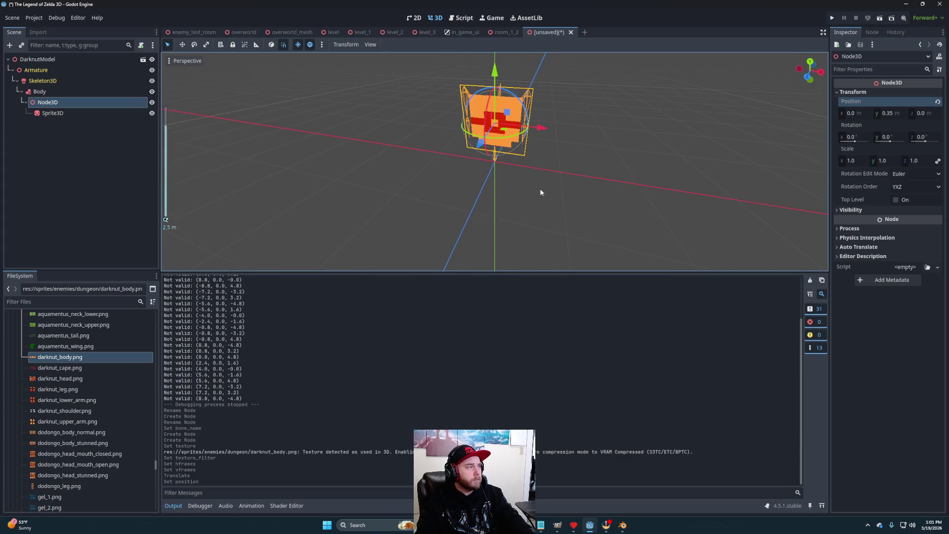
left_click(82, 116)
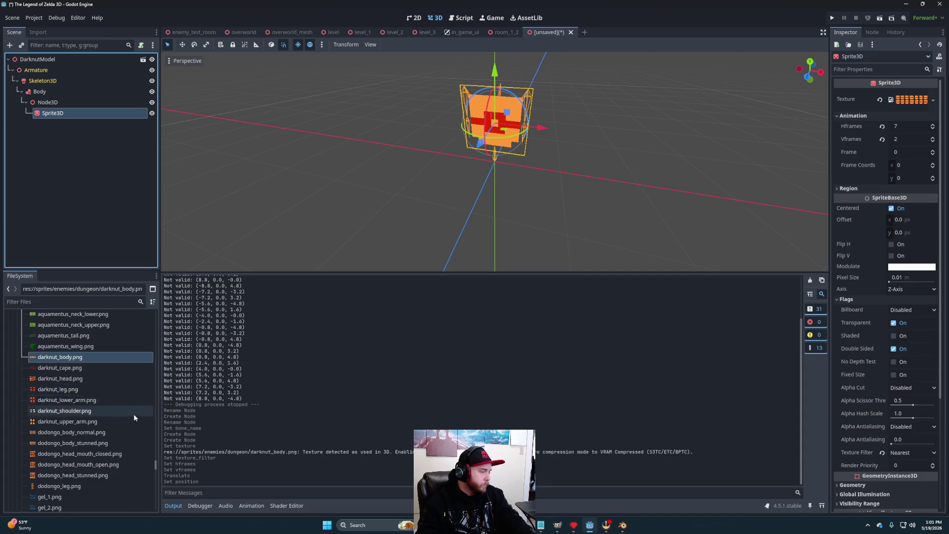
scroll(120, 422, "up", 5)
scroll(69, 422, "up", 8)
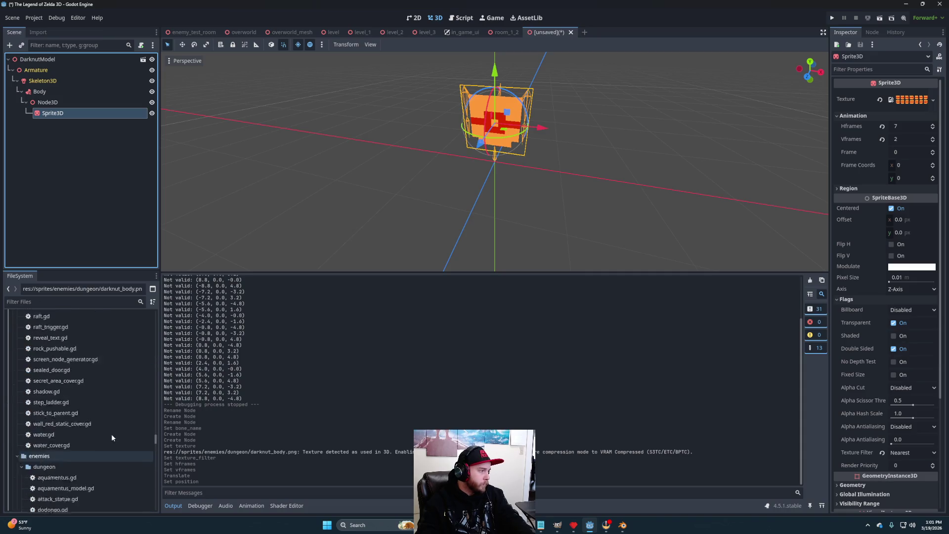
left_click_drag(156, 439, 162, 427)
scroll(159, 425, "up", 4)
left_click(21, 447)
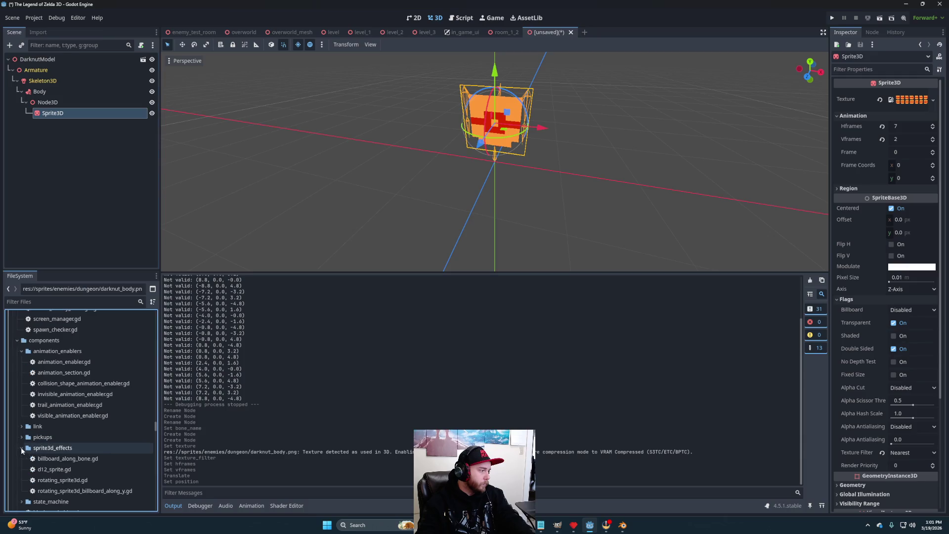
left_click_drag(68, 480, 67, 114)
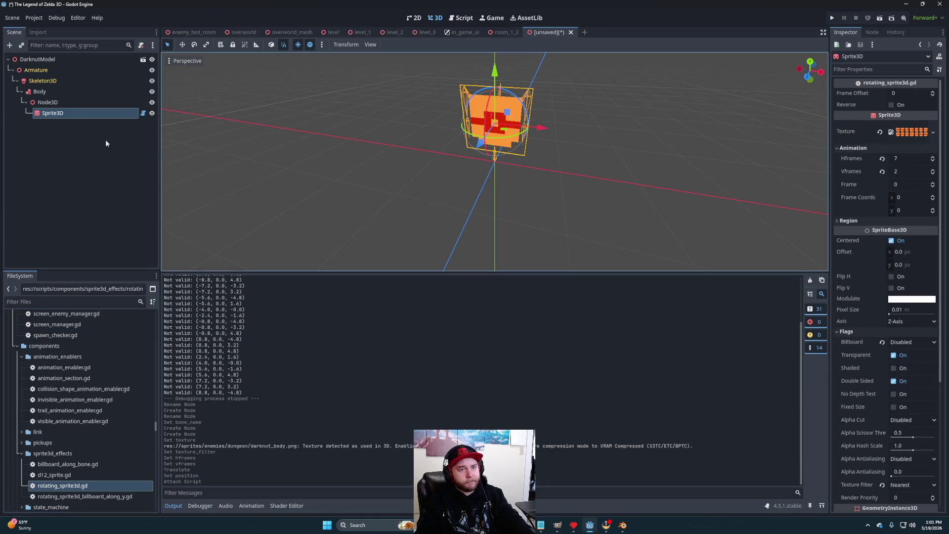
left_click_drag(566, 186, 568, 185)
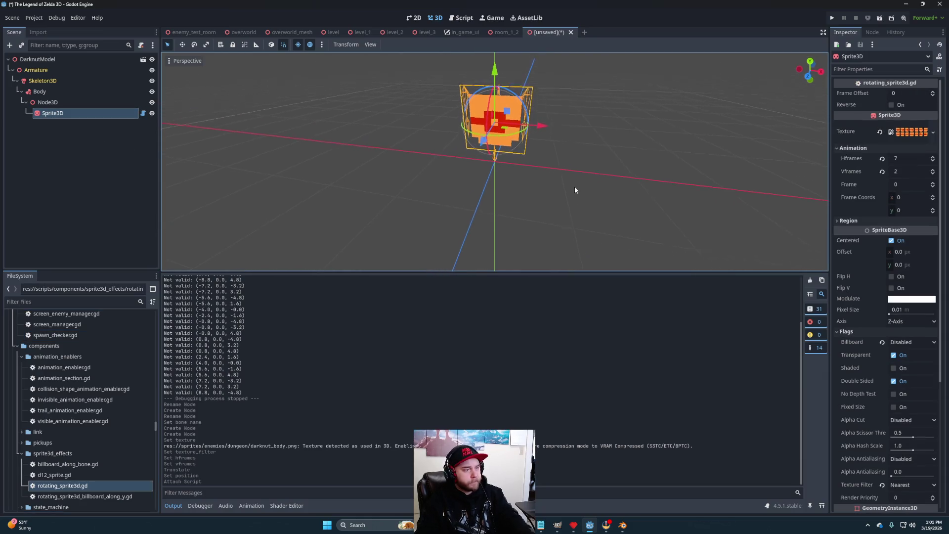
key("ctrl+s")
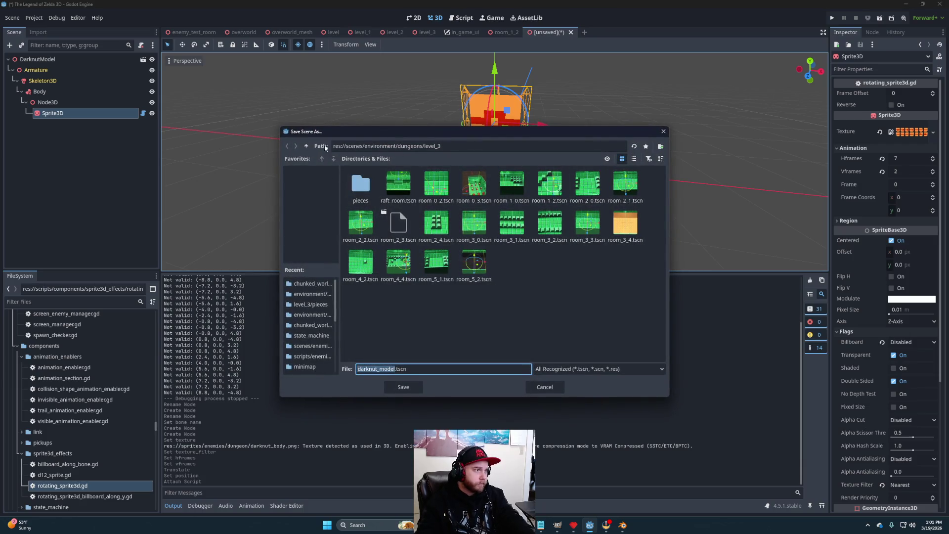
Step: Save the scene as darknut_model.tscn in the scenes/enemies/dungeon folder
left_click(305, 146)
left_click(305, 145)
left_click(305, 145)
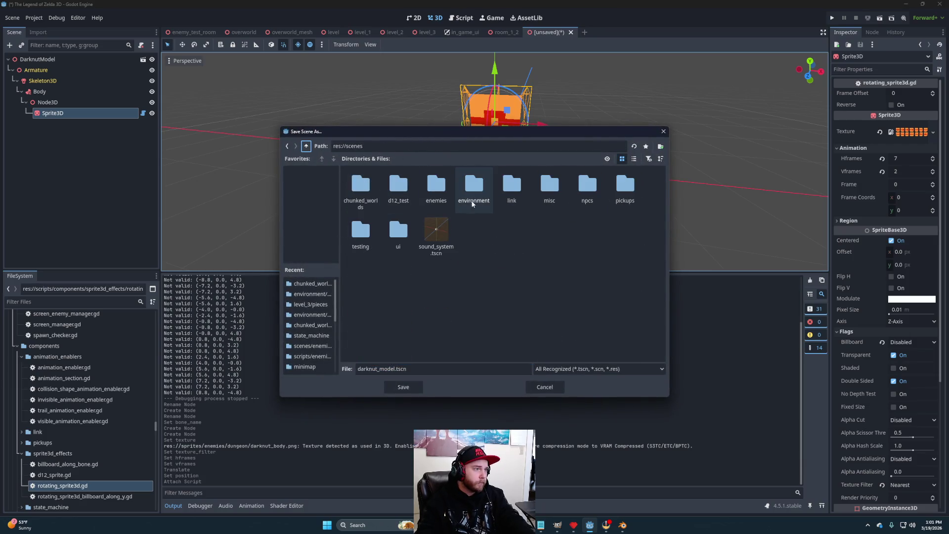
double_click(437, 190)
double_click(371, 185)
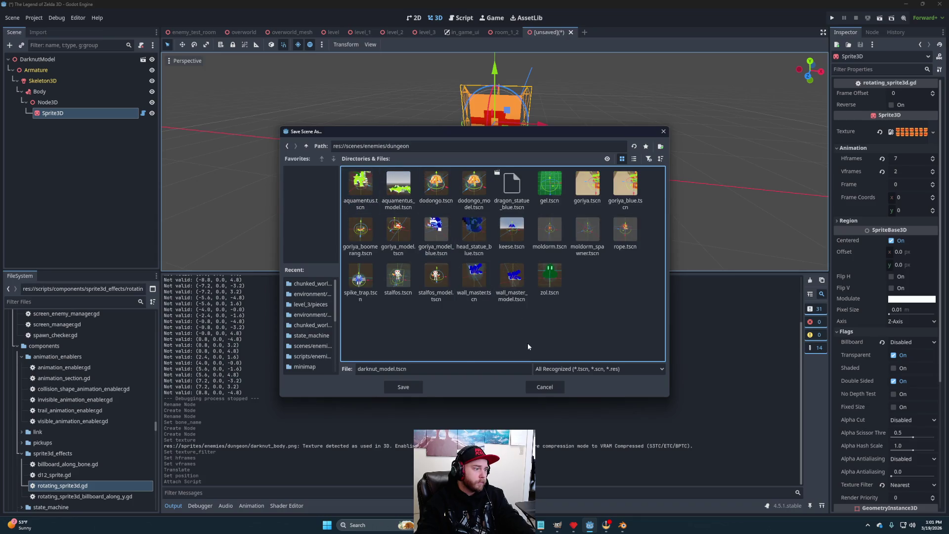
left_click(404, 389)
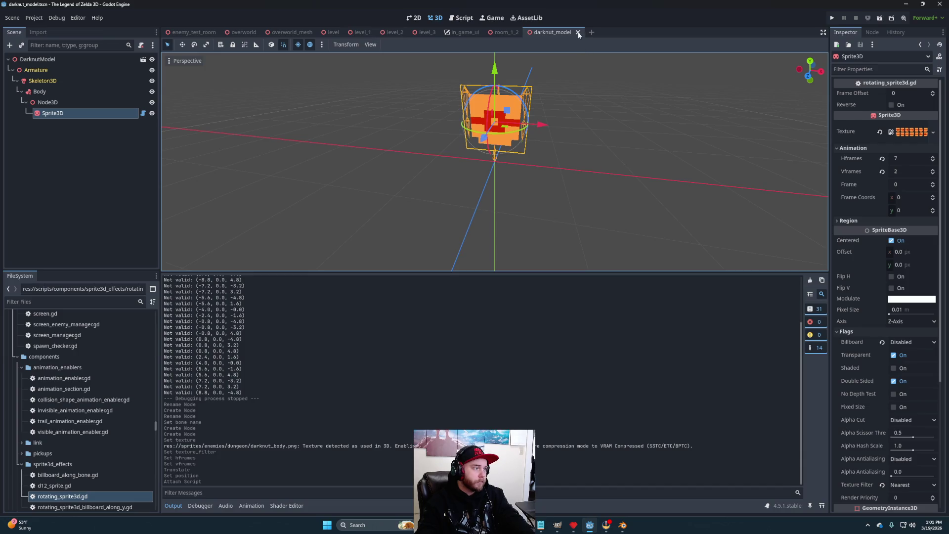
Step: Close the darknut_model scene and expand the pickups folder in the project files
left_click(578, 32)
double_click(99, 450)
scroll(99, 447, "down", 5)
scroll(97, 452, "up", 10)
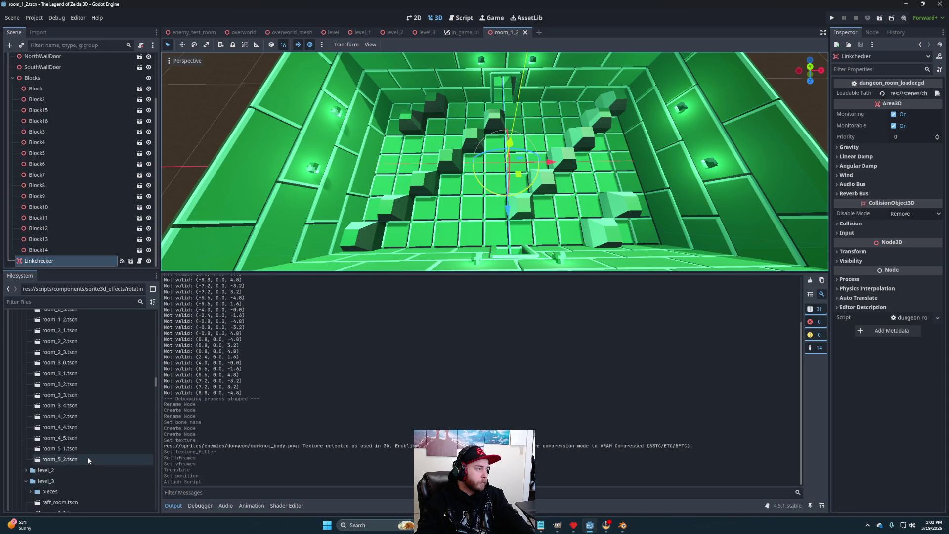